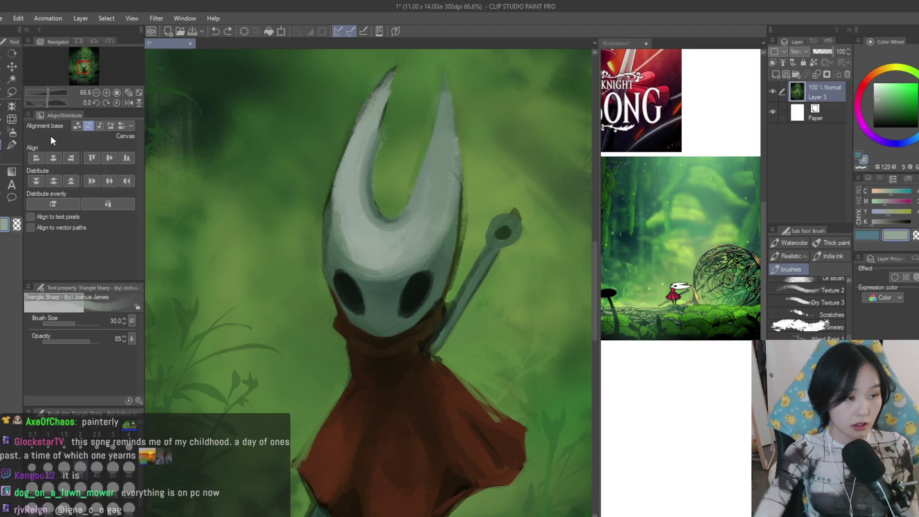
pyautogui.scroll(3, 370, 280)
# Sample a dark colour, shift it to a deep red and paint a shadow stroke under Hornet's mask
pyautogui.press('j')
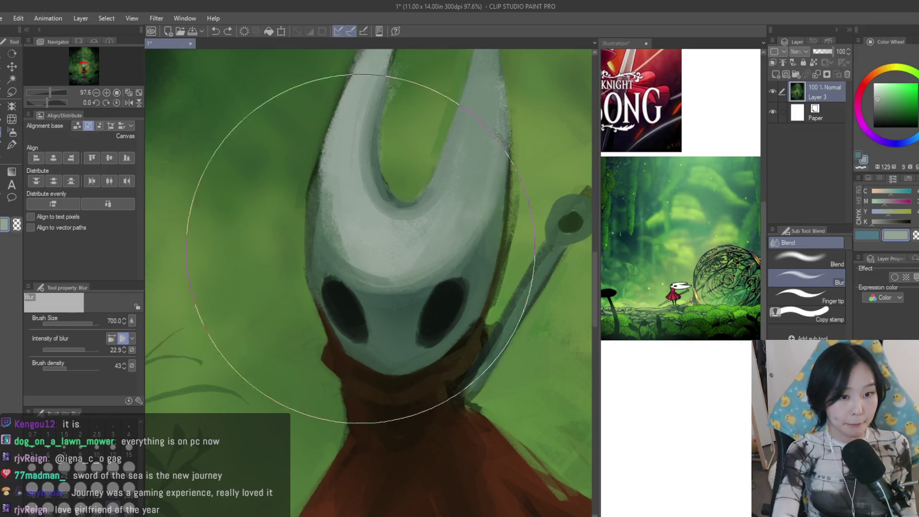
pyautogui.press('[')
pyautogui.press('[')
pyautogui.press('[')
pyautogui.press('[')
pyautogui.press('[')
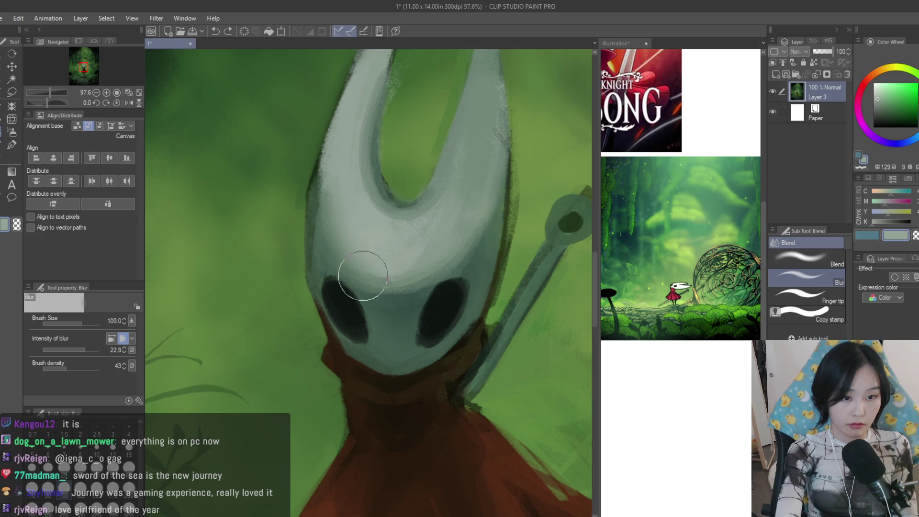
pyautogui.scroll(-3, 467, 206)
pyautogui.scroll(-3, 502, 244)
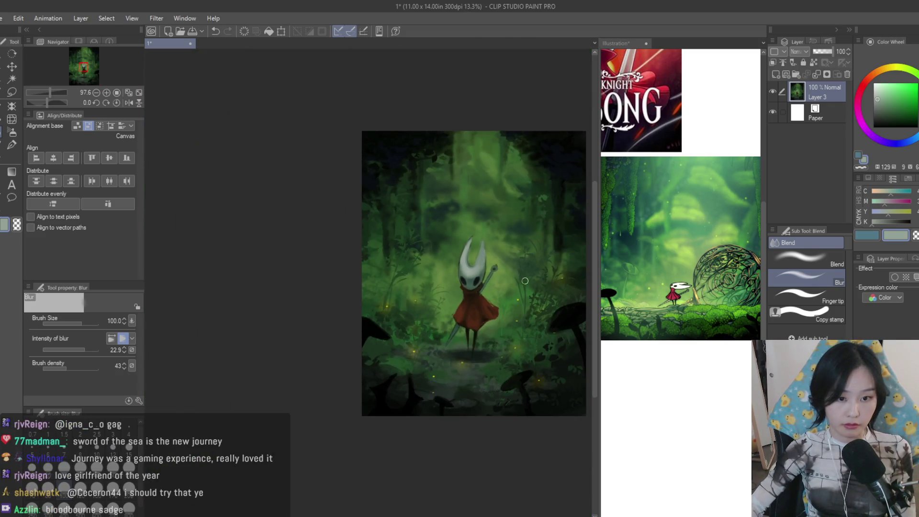
pyautogui.scroll(-1, 530, 282)
pyautogui.scroll(2, 530, 282)
pyautogui.press('b')
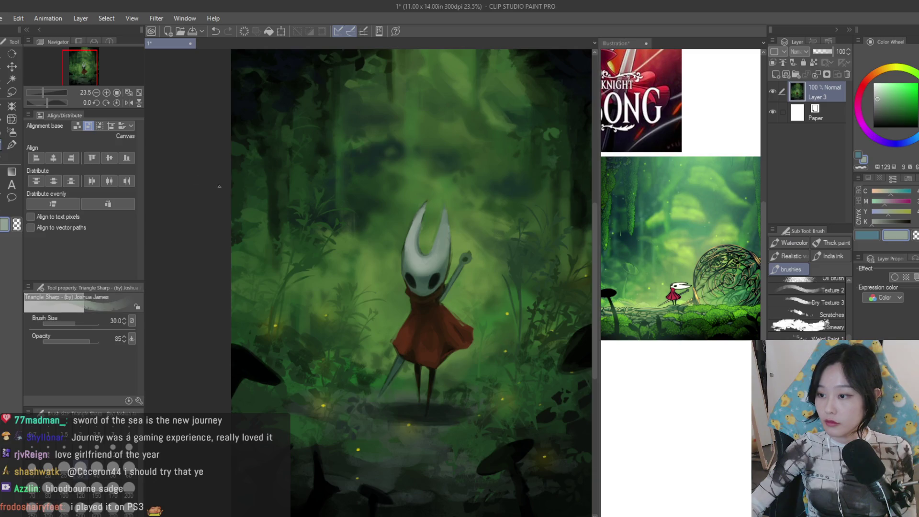
pyautogui.scroll(2, 403, 348)
pyautogui.scroll(1, 402, 348)
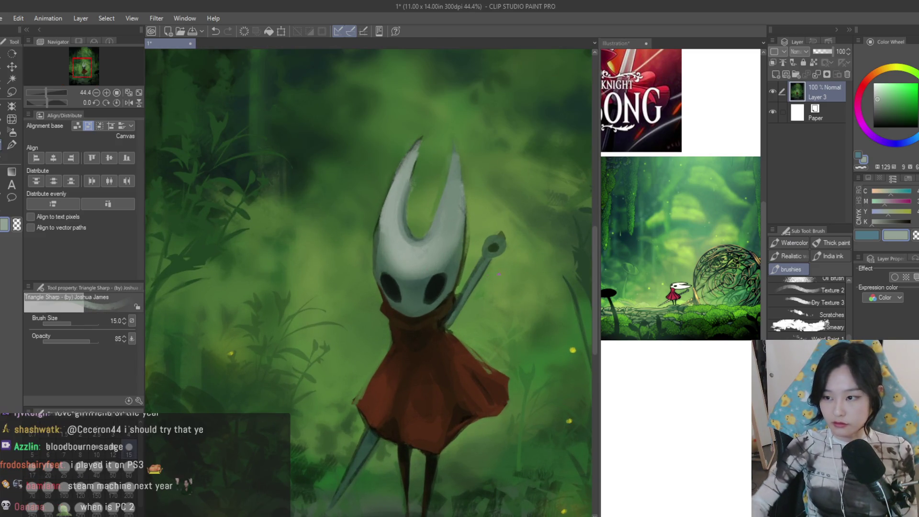
pyautogui.scroll(2, 409, 333)
pyautogui.scroll(1, 349, 294)
pyautogui.scroll(-1, 494, 297)
pyautogui.keyDown('alt'); pyautogui.click(495, 296); pyautogui.keyUp('alt')
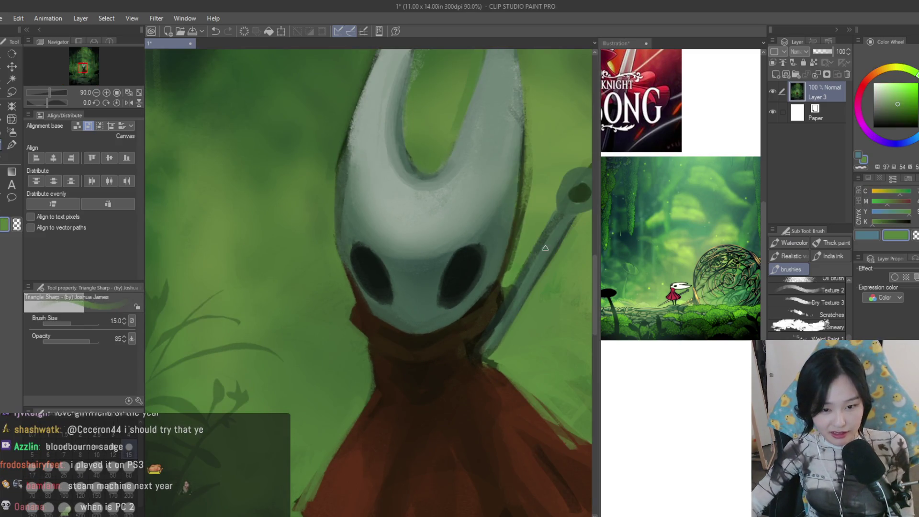
pyautogui.scroll(1, 494, 296)
pyautogui.keyDown('alt'); pyautogui.click(452, 305); pyautogui.keyUp('alt')
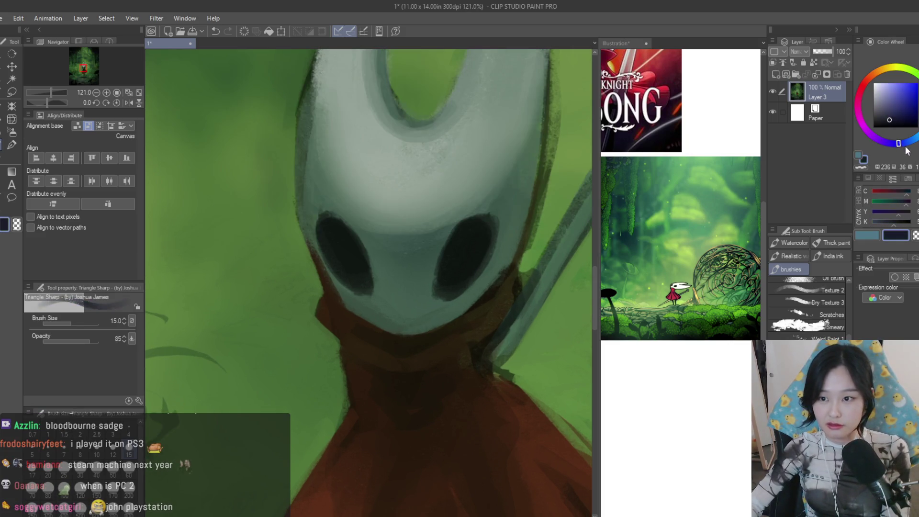
pyautogui.scroll(1, 422, 341)
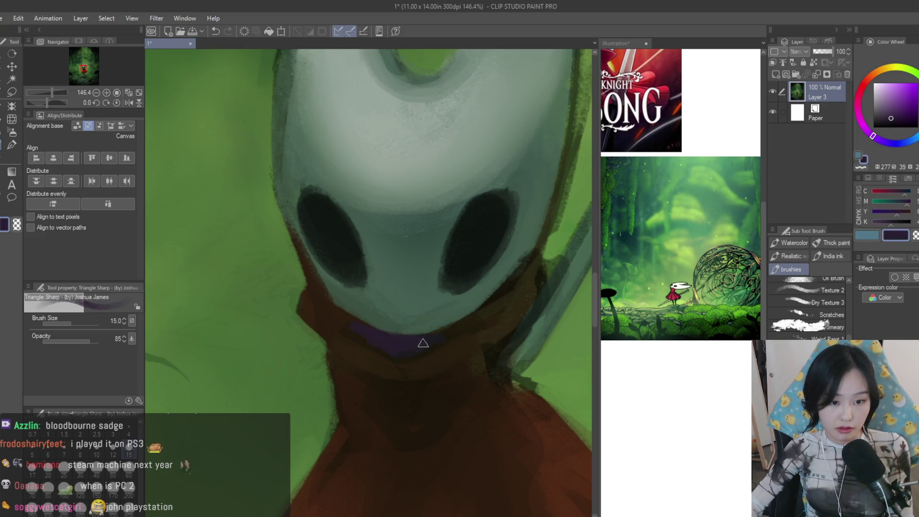
pyautogui.scroll(-3, 414, 345)
pyautogui.scroll(-2, 414, 346)
pyautogui.scroll(2, 481, 281)
pyautogui.scroll(2, 480, 280)
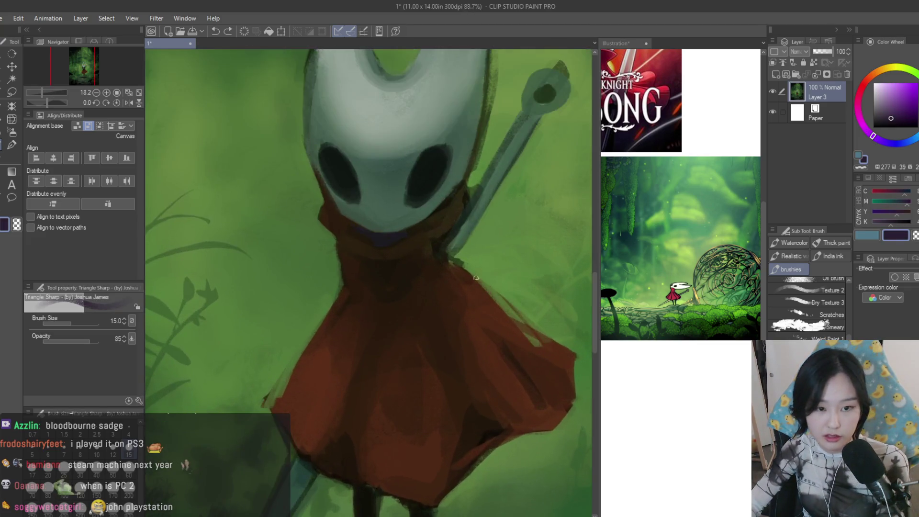
pyautogui.scroll(3, 387, 220)
pyautogui.moveTo(862, 95); pyautogui.dragTo(867, 81)
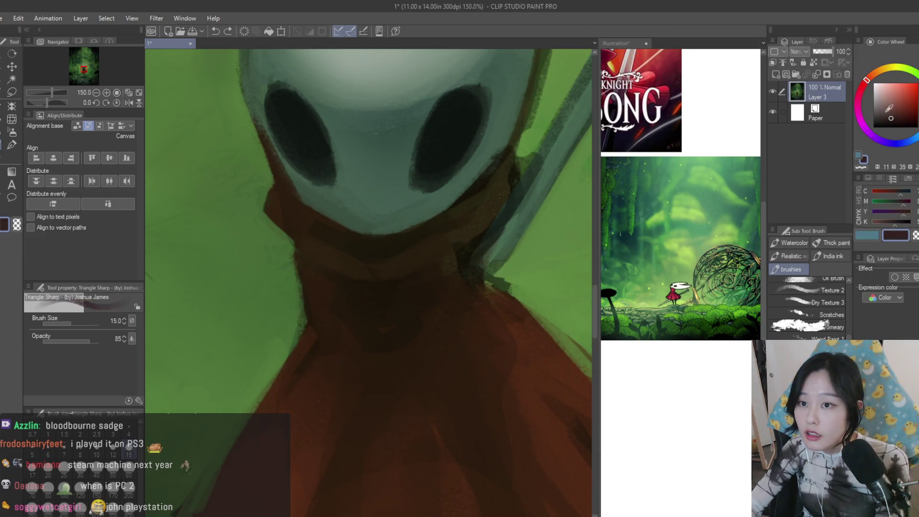
pyautogui.scroll(2, 343, 248)
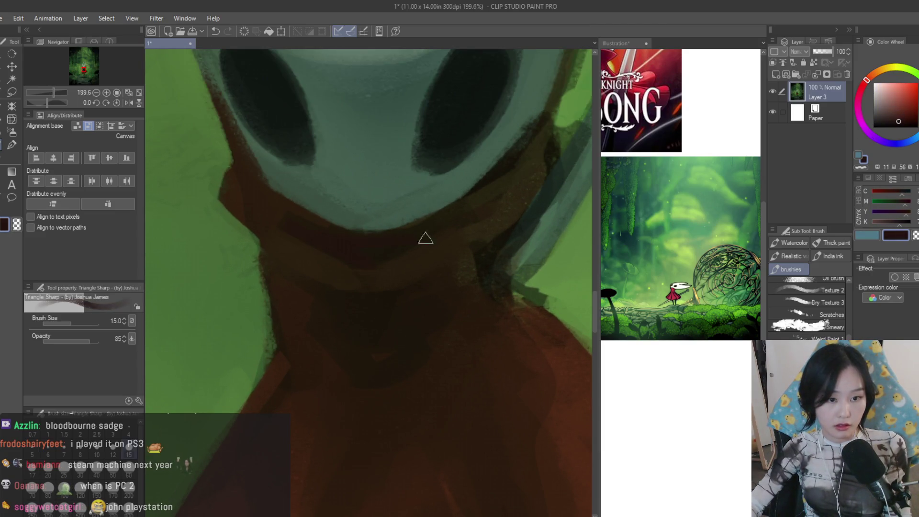
pyautogui.click(897, 126)
pyautogui.moveTo(286, 224)
pyautogui.mouseDown()
pyautogui.moveTo(371, 244)
pyautogui.moveTo(427, 231)
pyautogui.mouseUp()
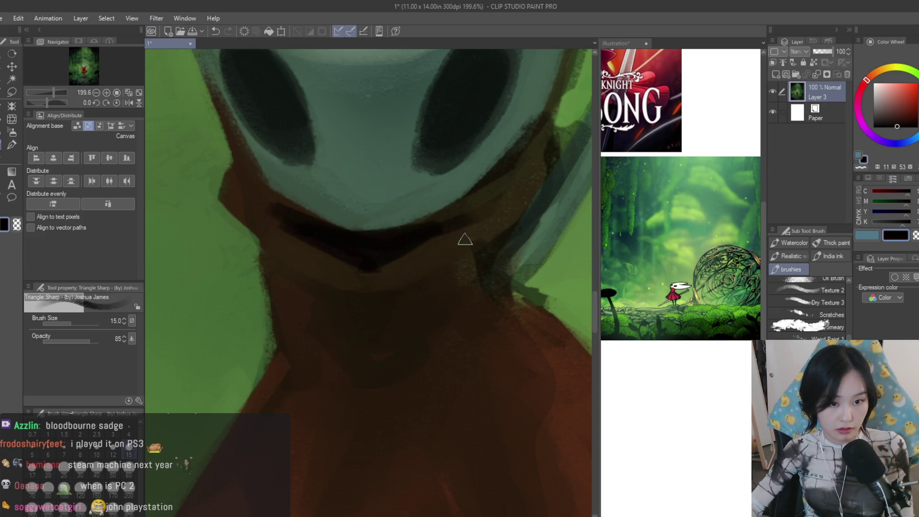
pyautogui.scroll(-5, 470, 230)
pyautogui.scroll(-3, 487, 380)
pyautogui.scroll(6, 439, 328)
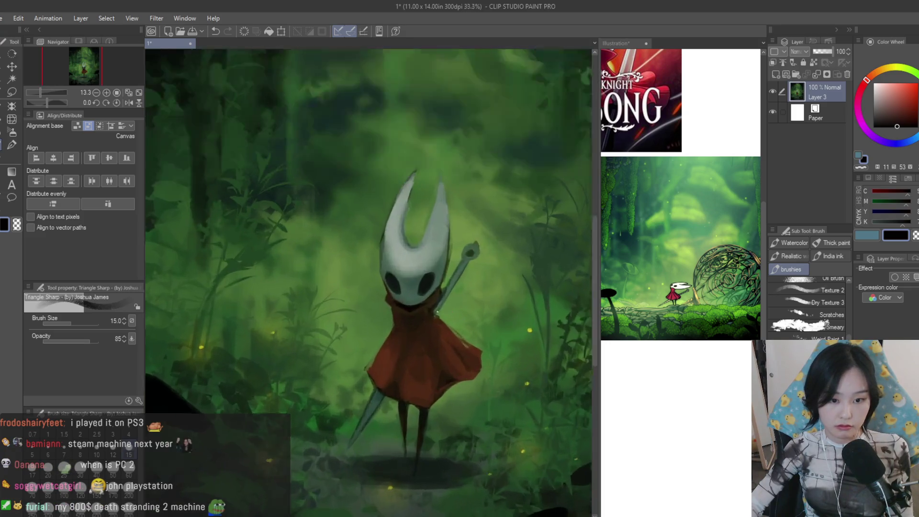
pyautogui.scroll(5, 439, 328)
# Eyedrop reddish-brown and dark brown tones from the collar and cloak for further shadow work
pyautogui.keyDown('alt'); pyautogui.click(407, 337); pyautogui.keyUp('alt')
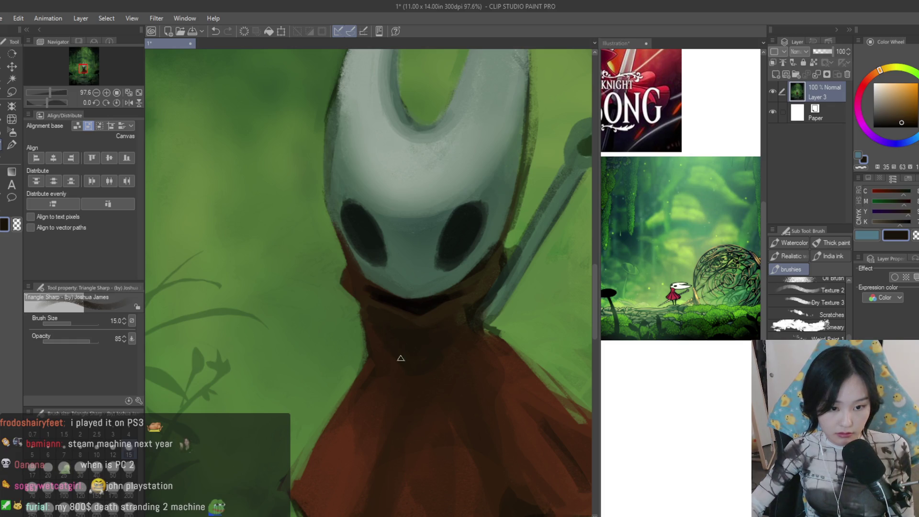
pyautogui.keyDown('alt'); pyautogui.click(394, 360); pyautogui.keyUp('alt')
pyautogui.keyDown('alt'); pyautogui.click(411, 369); pyautogui.keyUp('alt')
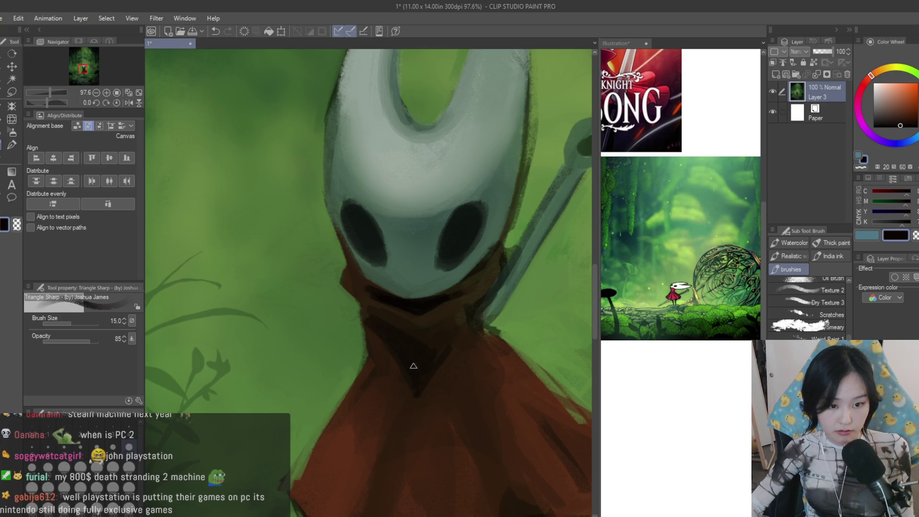
pyautogui.keyDown('alt'); pyautogui.click(453, 365); pyautogui.keyUp('alt')
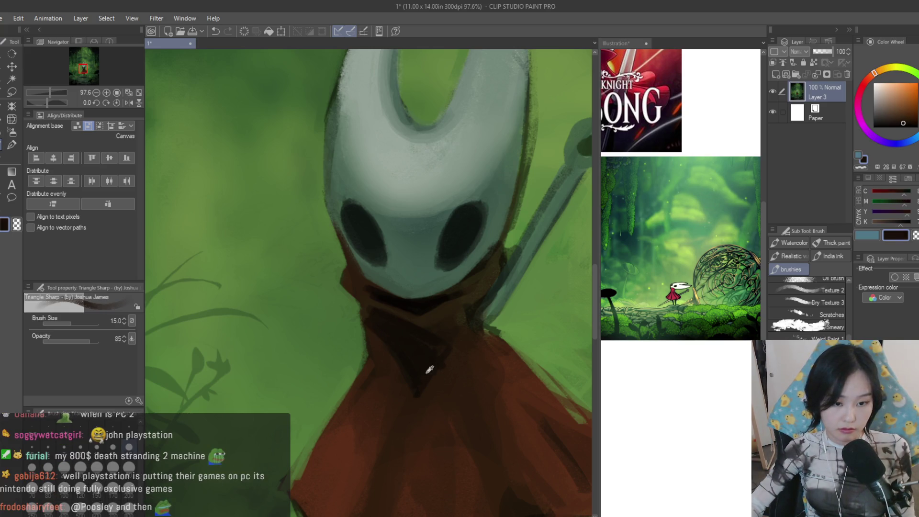
pyautogui.scroll(-5, 431, 380)
pyautogui.scroll(-5, 534, 372)
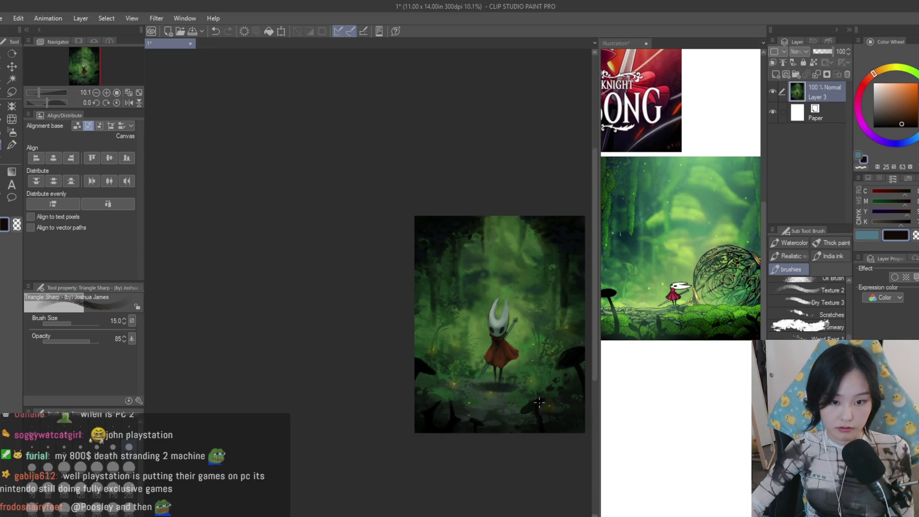
pyautogui.scroll(3, 539, 402)
pyautogui.scroll(3, 503, 345)
# Paint dark and reddish strokes along Hornet's legs and feet with a larger brush
pyautogui.press(']')
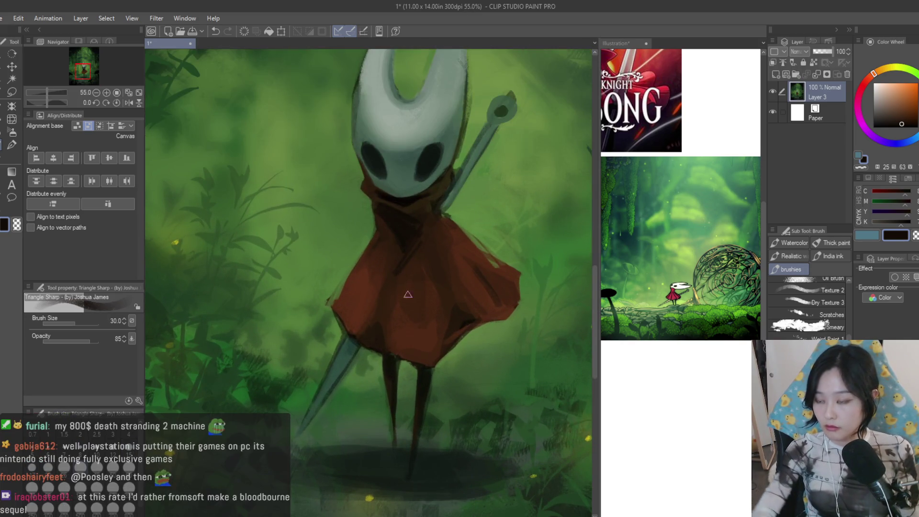
pyautogui.scroll(1, 413, 308)
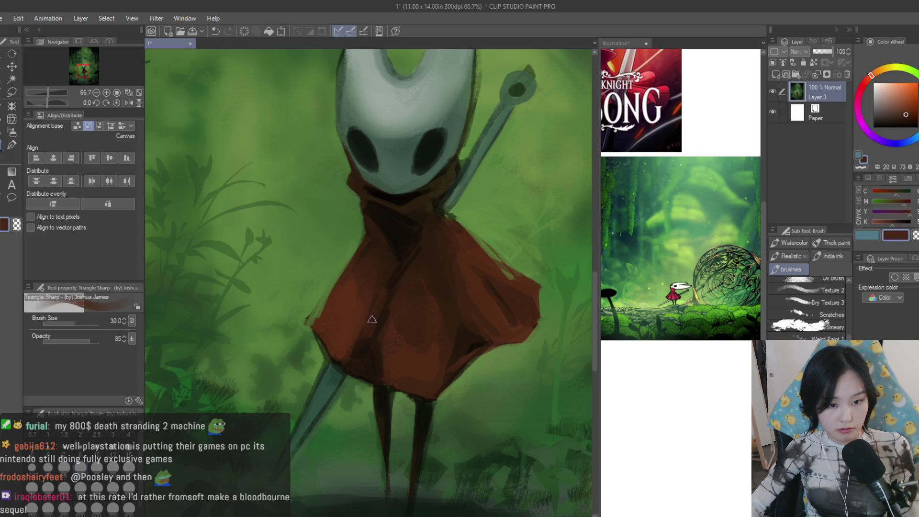
pyautogui.moveTo(391, 424); pyautogui.dragTo(400, 504)
pyautogui.scroll(-3, 399, 504)
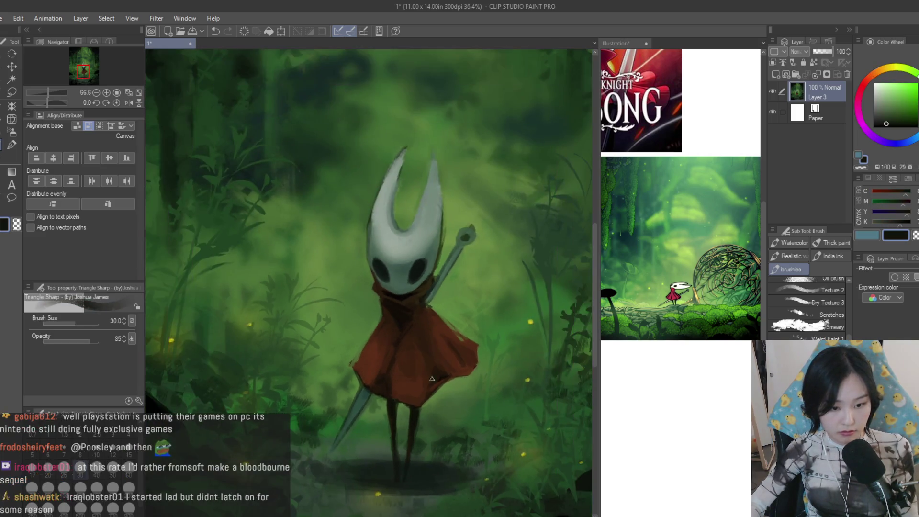
pyautogui.scroll(2, 396, 460)
pyautogui.scroll(-2, 395, 432)
pyautogui.scroll(2, 394, 413)
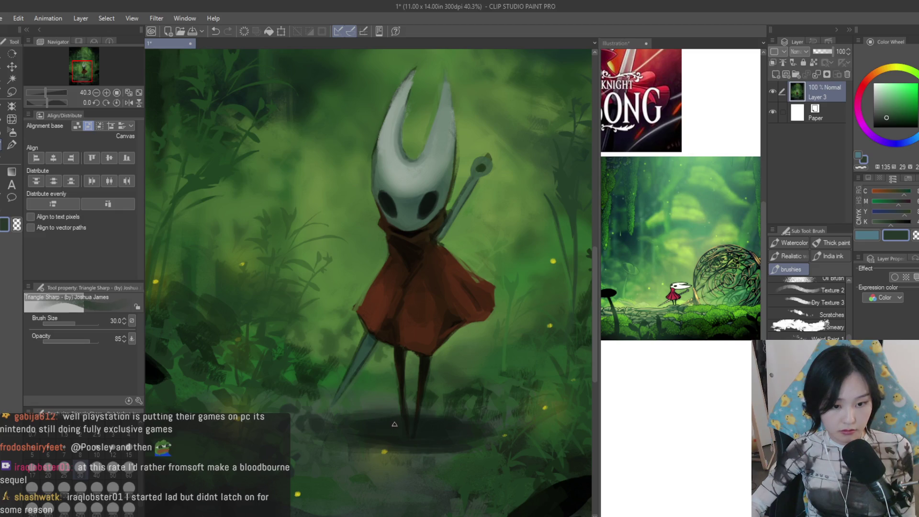
pyautogui.keyDown('alt'); pyautogui.click(424, 302); pyautogui.keyUp('alt')
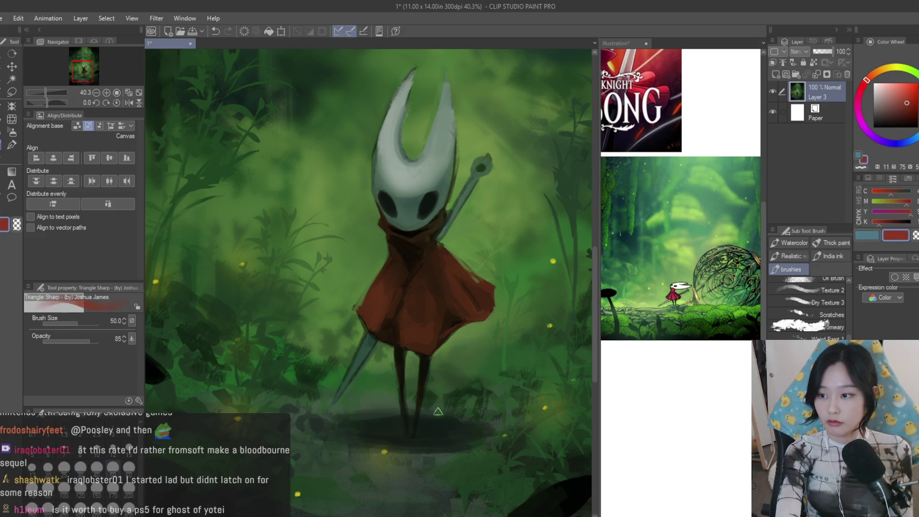
pyautogui.press(']')
pyautogui.moveTo(435, 433)
pyautogui.mouseDown()
pyautogui.moveTo(420, 436)
pyautogui.moveTo(428, 440)
pyautogui.mouseUp()
pyautogui.keyDown('alt'); pyautogui.click(419, 436); pyautogui.keyUp('alt')
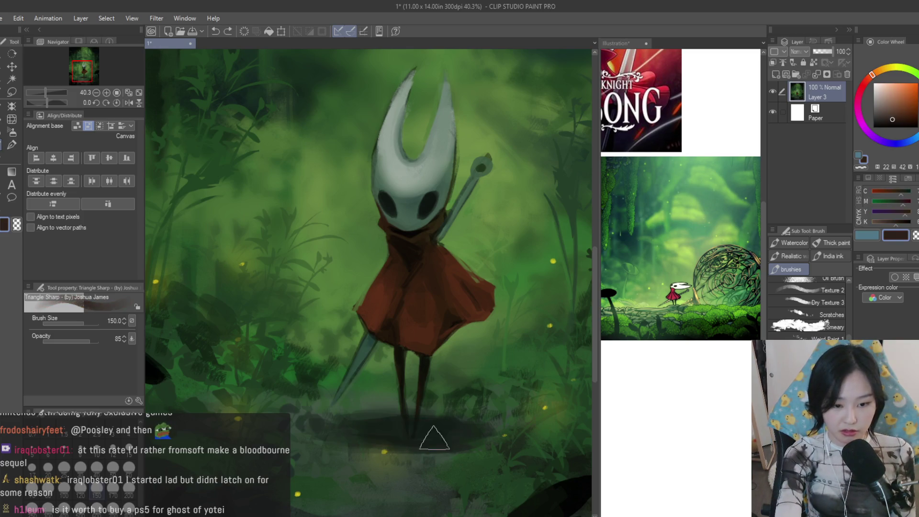
pyautogui.press('[')
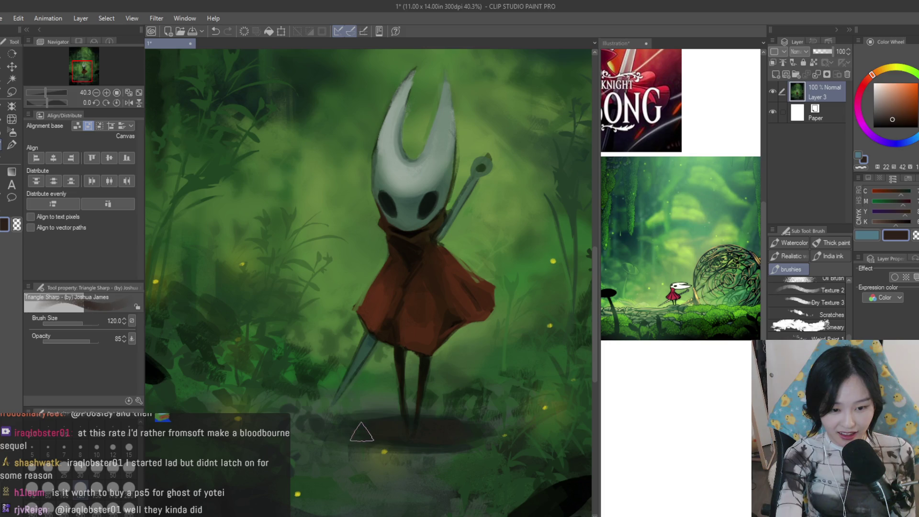
pyautogui.scroll(-4, 460, 430)
pyautogui.scroll(-1, 475, 417)
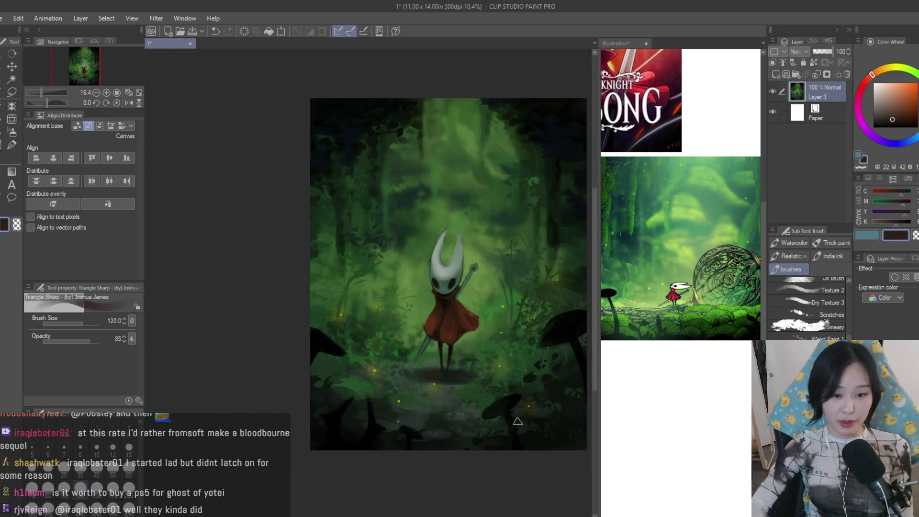
pyautogui.scroll(1, 484, 389)
pyautogui.scroll(1, 448, 369)
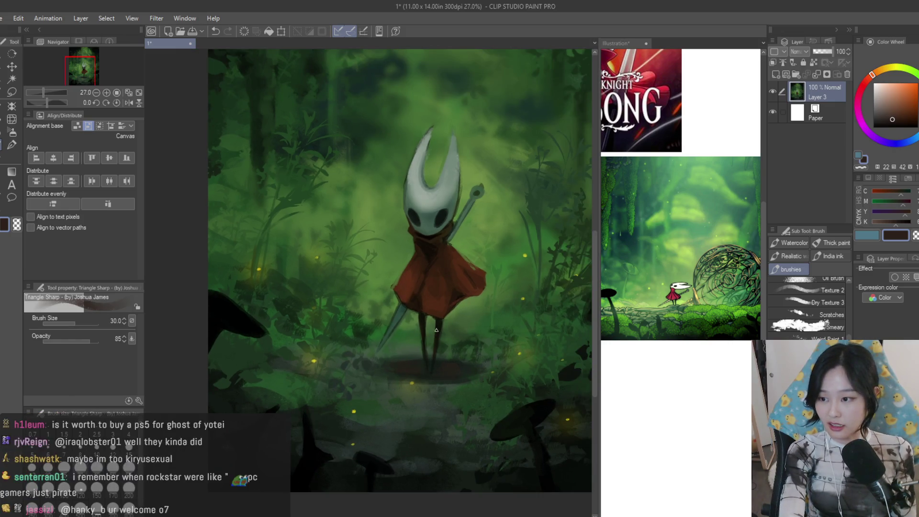
# Shrink the brush and pick a greyish green sampled from the background for the mask shading
pyautogui.press('[')
pyautogui.press('[')
pyautogui.press('[')
pyautogui.scroll(-1, 436, 329)
pyautogui.scroll(2, 425, 324)
pyautogui.scroll(2, 426, 324)
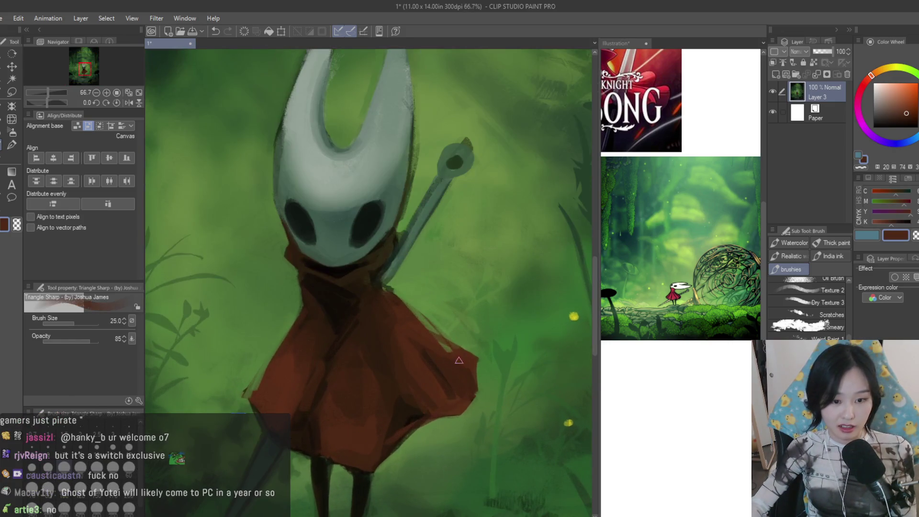
pyautogui.scroll(-1, 482, 359)
pyautogui.press('[')
pyautogui.press('[')
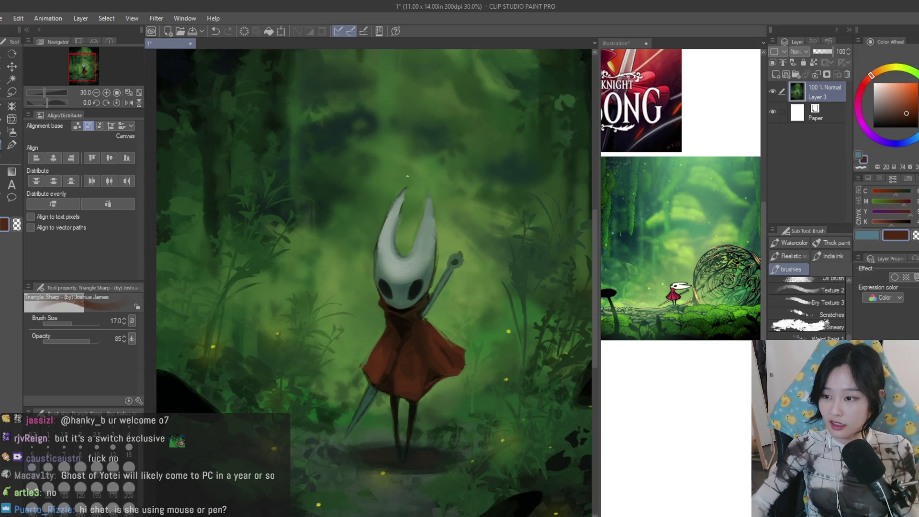
pyautogui.scroll(4, 404, 175)
pyautogui.keyDown('alt'); pyautogui.click(382, 293); pyautogui.keyUp('alt')
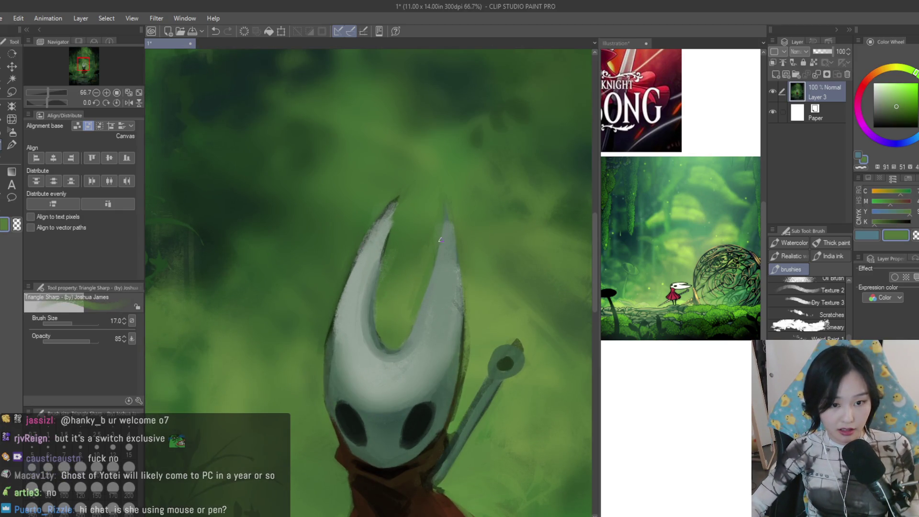
pyautogui.keyDown('alt'); pyautogui.click(470, 338); pyautogui.keyUp('alt')
pyautogui.scroll(-2, 423, 391)
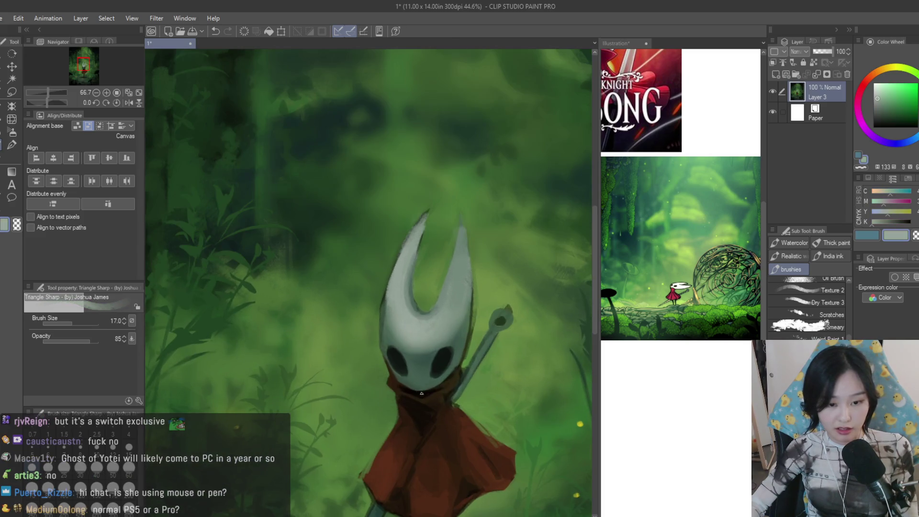
pyautogui.scroll(2, 414, 329)
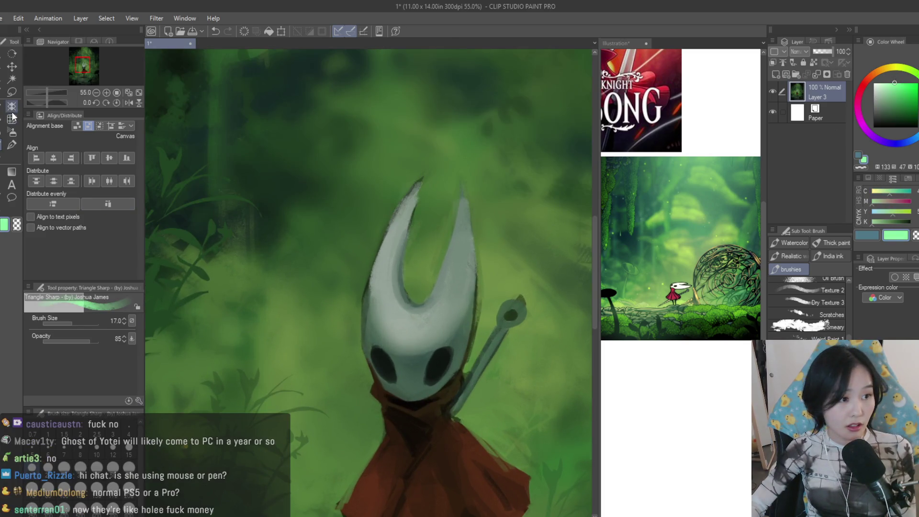
pyautogui.click(11, 132)
pyautogui.scroll(-4, 468, 400)
pyautogui.scroll(4, 468, 400)
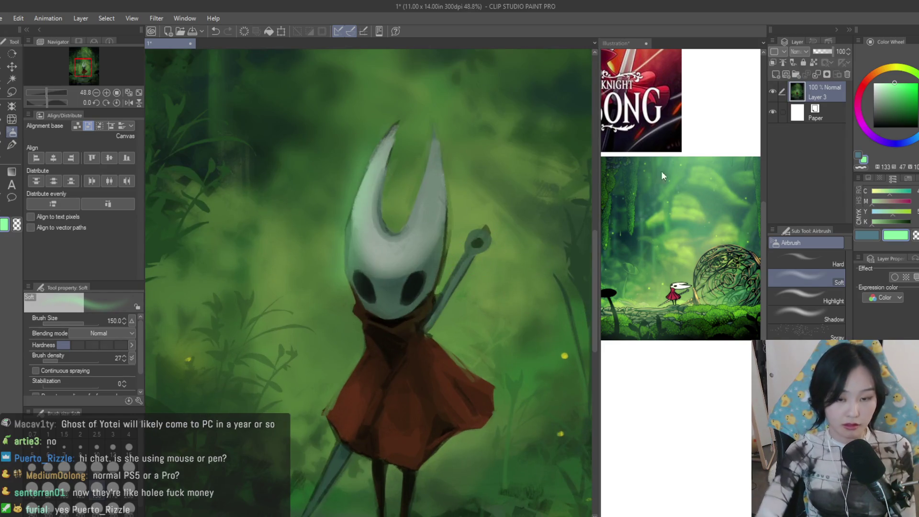
# Undo the stray stroke, lasso the mask's right edge and airbrush it lighter
pyautogui.hotkey('ctrl', 'z')
pyautogui.click(11, 92)
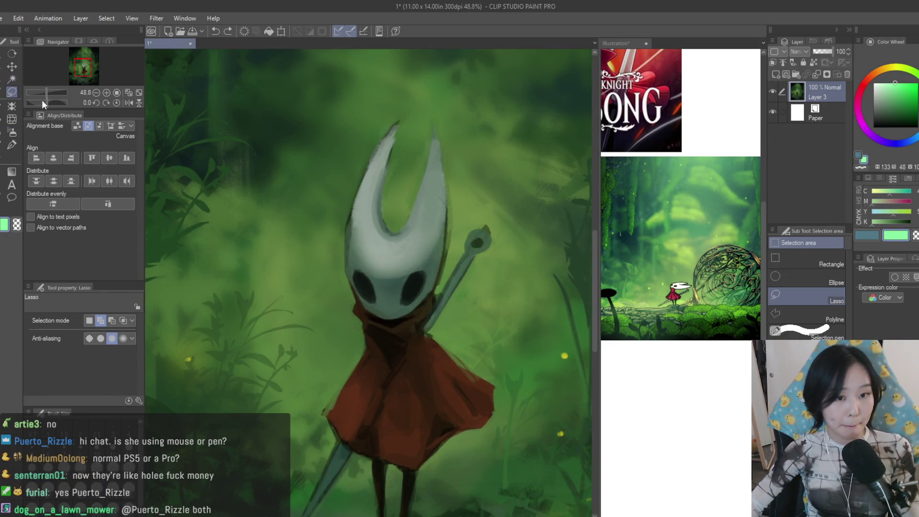
pyautogui.scroll(2, 442, 145)
pyautogui.moveTo(440, 134); pyautogui.dragTo(400, 92)
pyautogui.click(12, 132)
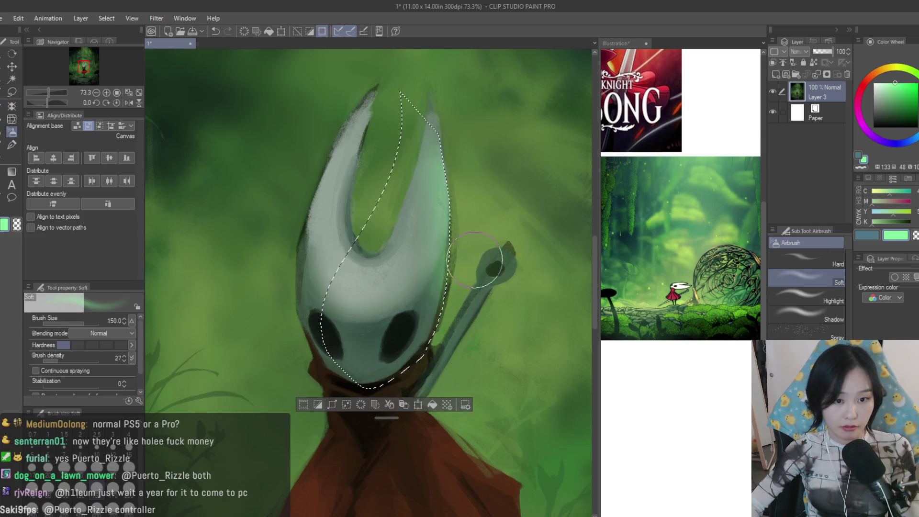
pyautogui.moveTo(449, 237)
pyautogui.mouseDown()
pyautogui.moveTo(440, 137)
pyautogui.moveTo(435, 302)
pyautogui.mouseUp()
pyautogui.press('[')
pyautogui.scroll(-3, 495, 253)
pyautogui.hotkey('ctrl', 'd')
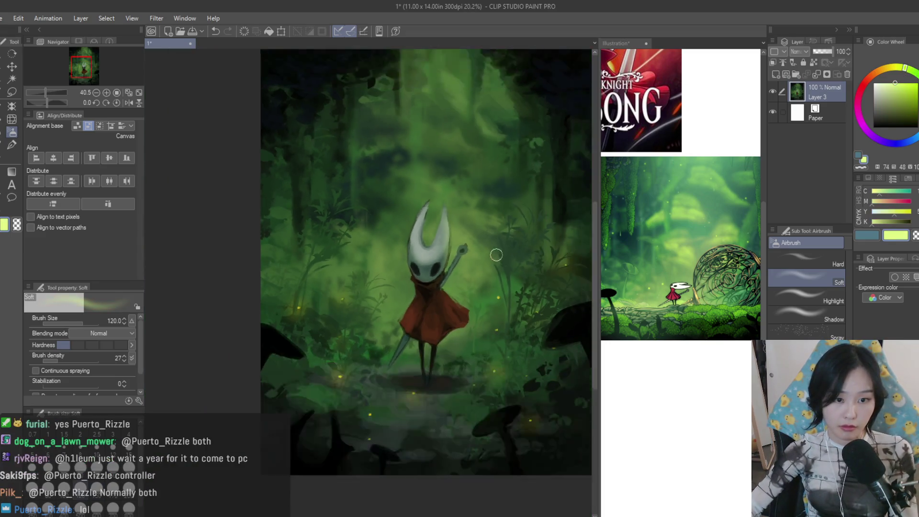
pyautogui.scroll(5, 431, 237)
# Lasso the horn's inner edge and airbrush it with a warmer yellow-green light
pyautogui.press('m')
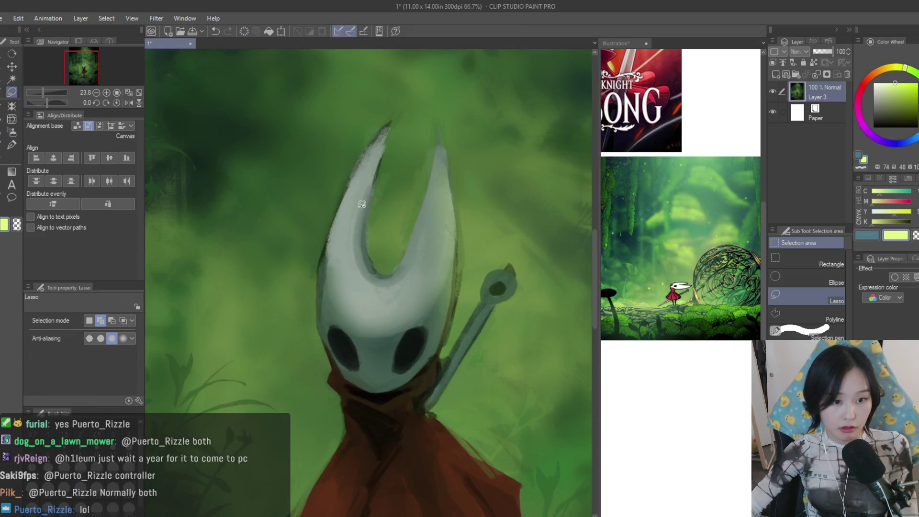
pyautogui.moveTo(343, 214); pyautogui.dragTo(355, 198)
pyautogui.press('b')
pyautogui.moveTo(376, 248); pyautogui.dragTo(388, 295)
pyautogui.scroll(-2, 462, 253)
pyautogui.hotkey('ctrl', 'd')
pyautogui.scroll(-1, 467, 256)
pyautogui.scroll(-1, 503, 263)
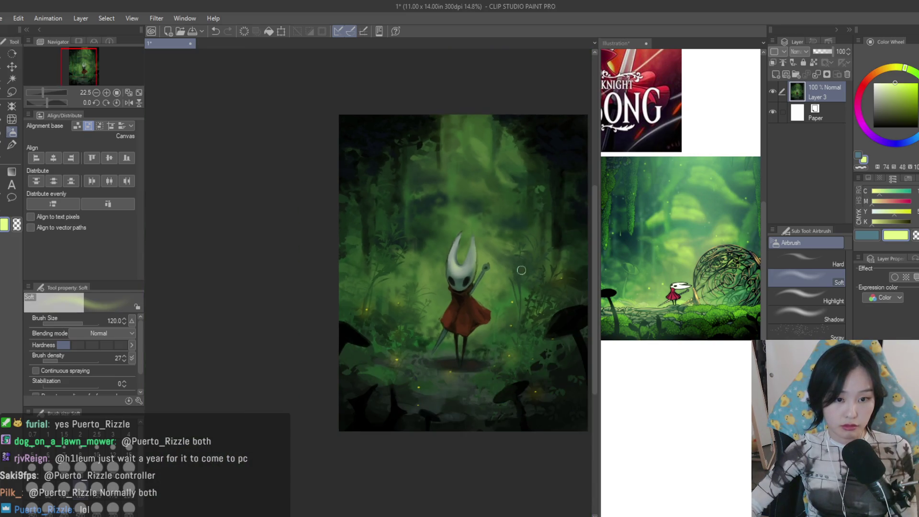
pyautogui.scroll(2, 520, 271)
pyautogui.scroll(1, 524, 273)
pyautogui.hotkey('ctrl', 'z')
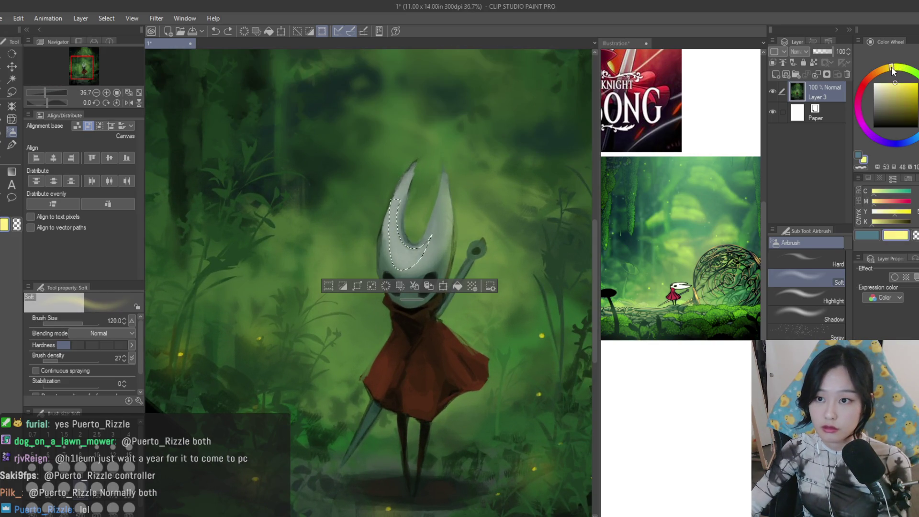
pyautogui.click(893, 70)
pyautogui.scroll(3, 349, 247)
pyautogui.moveTo(349, 246); pyautogui.dragTo(374, 273)
pyautogui.scroll(-2, 466, 275)
pyautogui.hotkey('ctrl', 'd')
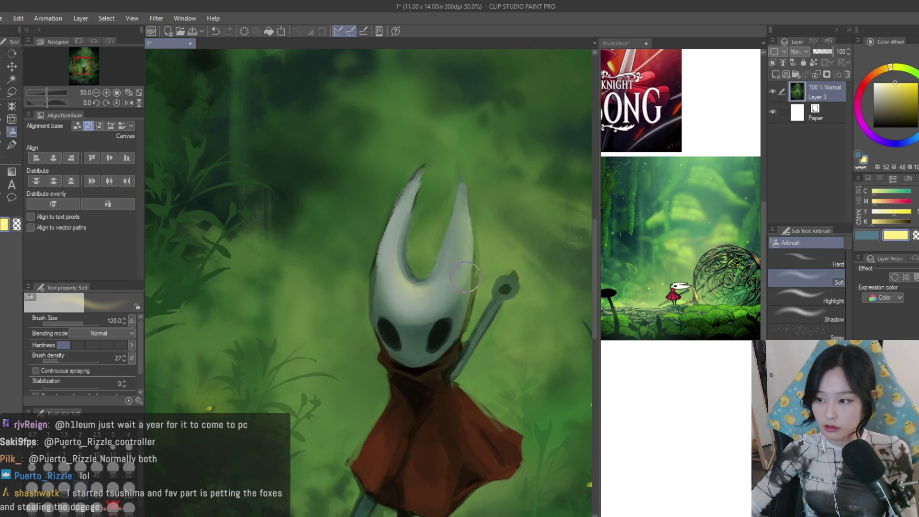
pyautogui.scroll(-3, 465, 276)
pyautogui.scroll(-1, 509, 402)
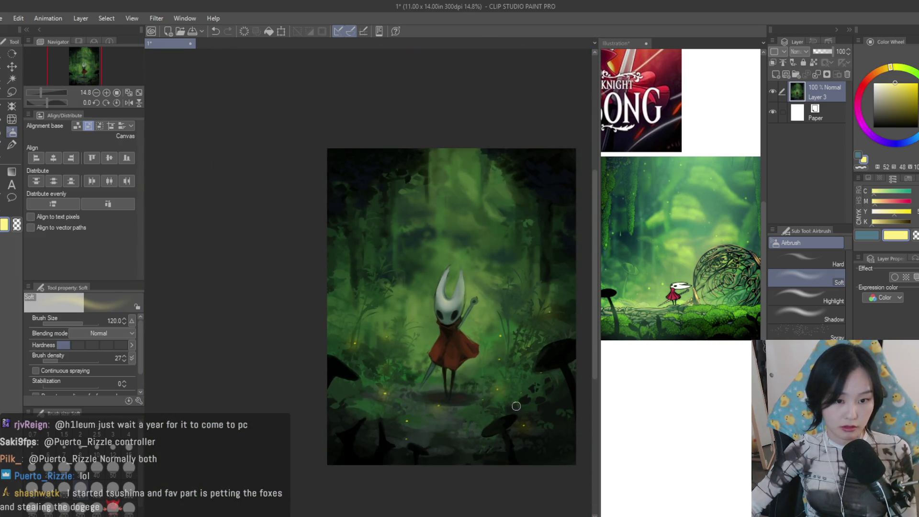
pyautogui.scroll(1, 495, 384)
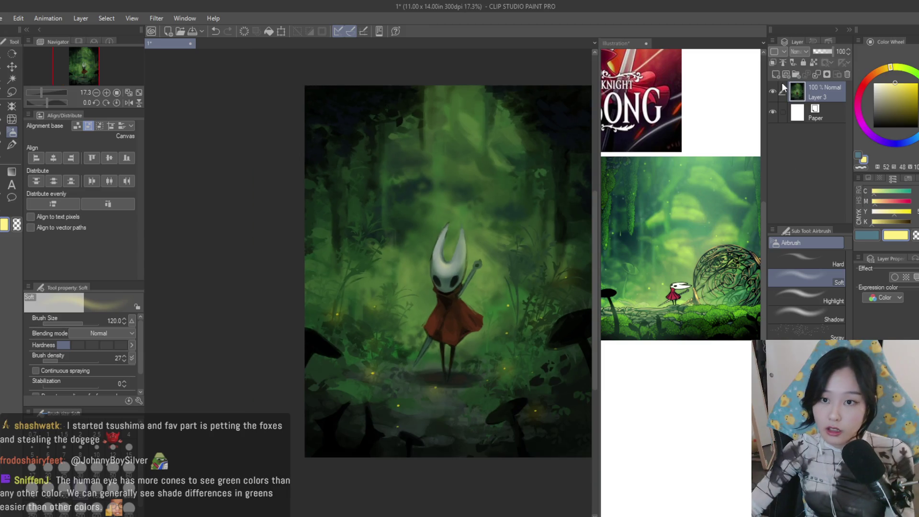
# Create a new glow layer and spray a soft bright haze down the upper centre with a large airbrush
pyautogui.click(776, 74)
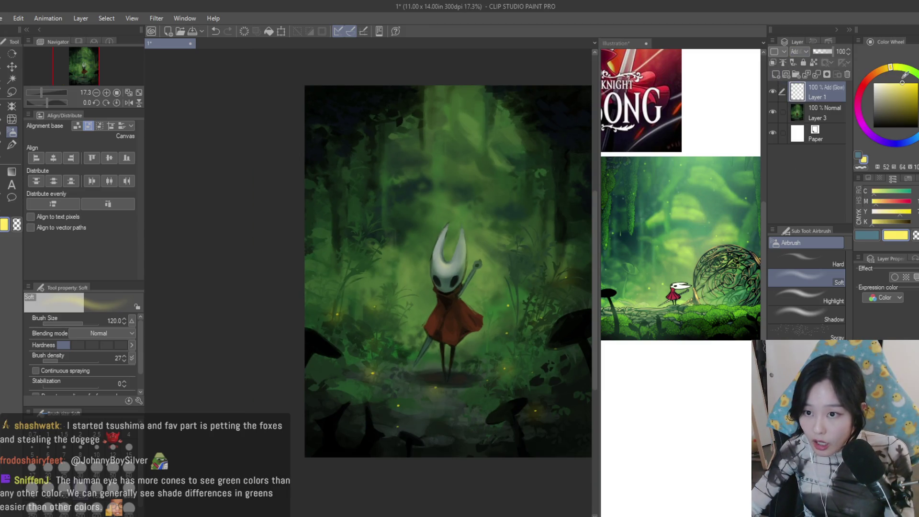
pyautogui.scroll(1, 311, 252)
pyautogui.press(']')
pyautogui.press(']')
pyautogui.press(']')
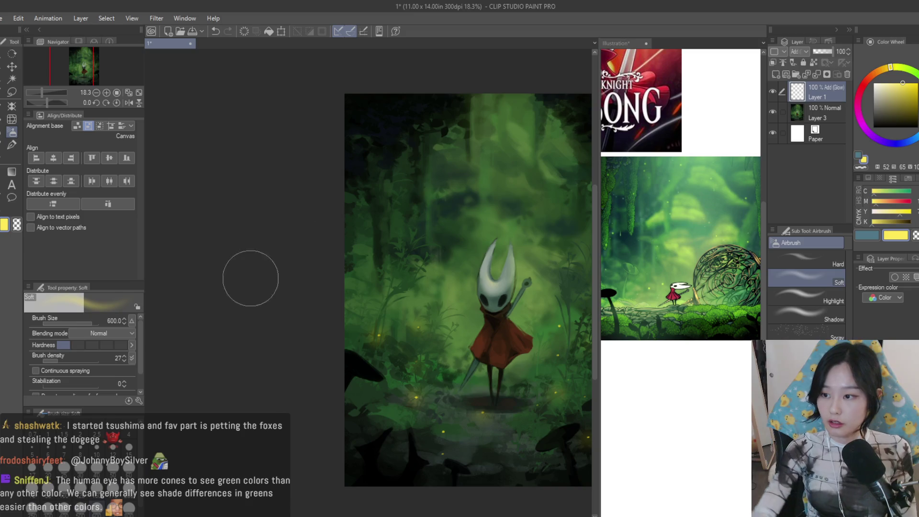
pyautogui.scroll(-1, 254, 273)
pyautogui.press(']')
pyautogui.press(']')
pyautogui.press(']')
pyautogui.moveTo(462, 119); pyautogui.dragTo(461, 208)
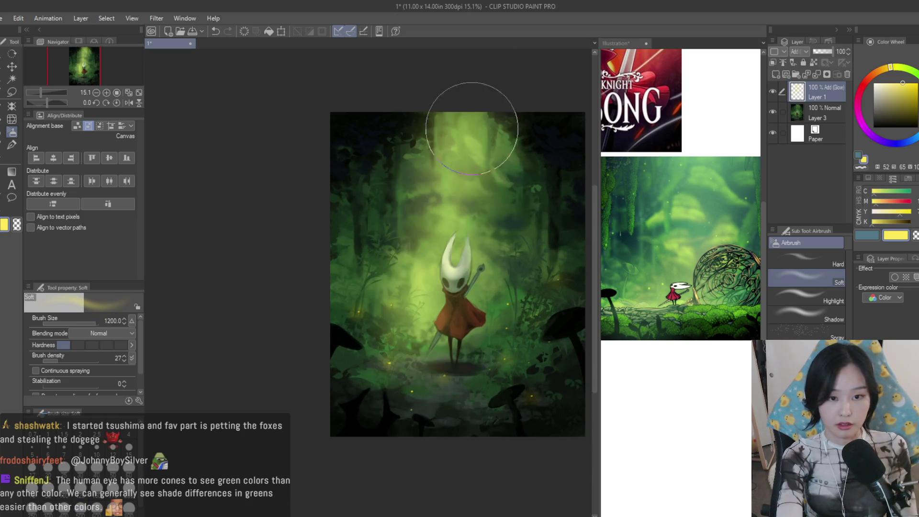
pyautogui.hotkey('ctrl', 'z')
pyautogui.hotkey('ctrl', 'z')
pyautogui.press('[')
pyautogui.press('[')
pyautogui.press('[')
pyautogui.moveTo(479, 99); pyautogui.dragTo(506, 229)
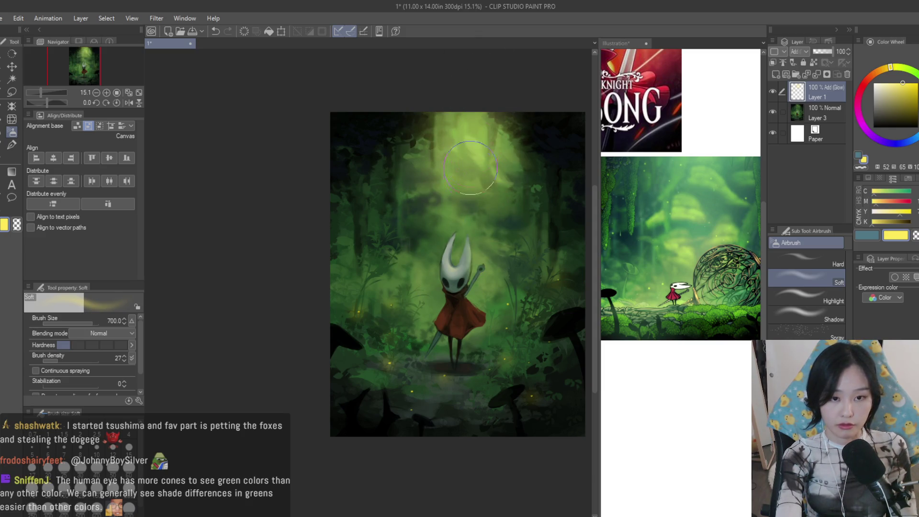
pyautogui.press('[')
pyautogui.press('[')
pyautogui.click(11, 144)
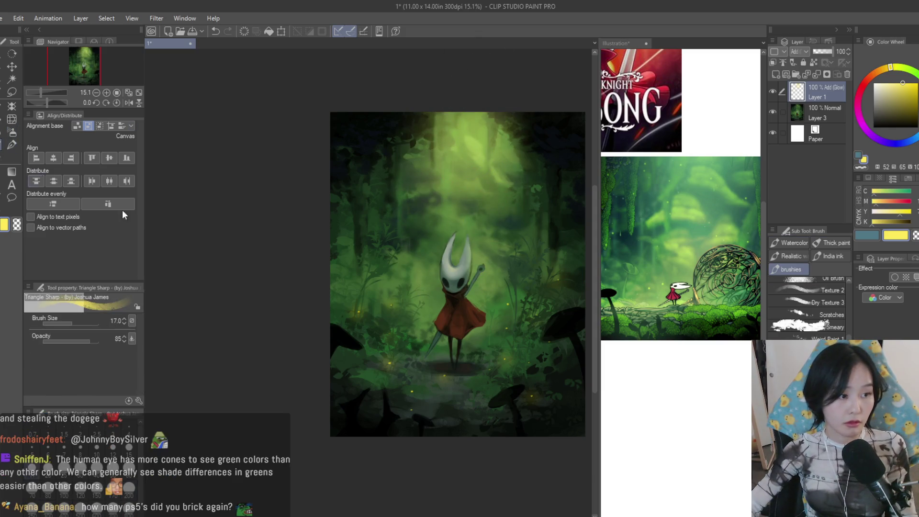
pyautogui.scroll(2, 392, 316)
# Outline a tapered beam shape from the canopy down to Hornet with a polyline selection
pyautogui.press('m')
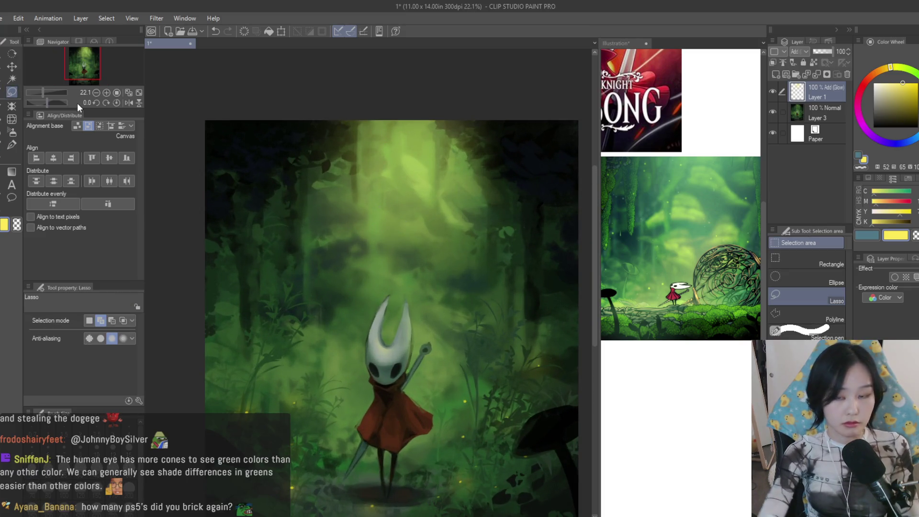
pyautogui.click(819, 319)
pyautogui.scroll(-1, 374, 126)
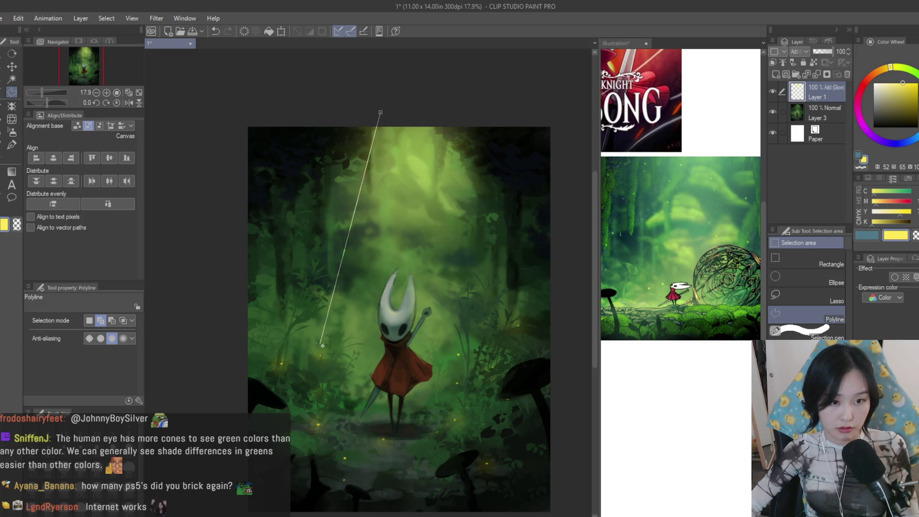
pyautogui.click(317, 389)
pyautogui.click(472, 394)
pyautogui.click(381, 114)
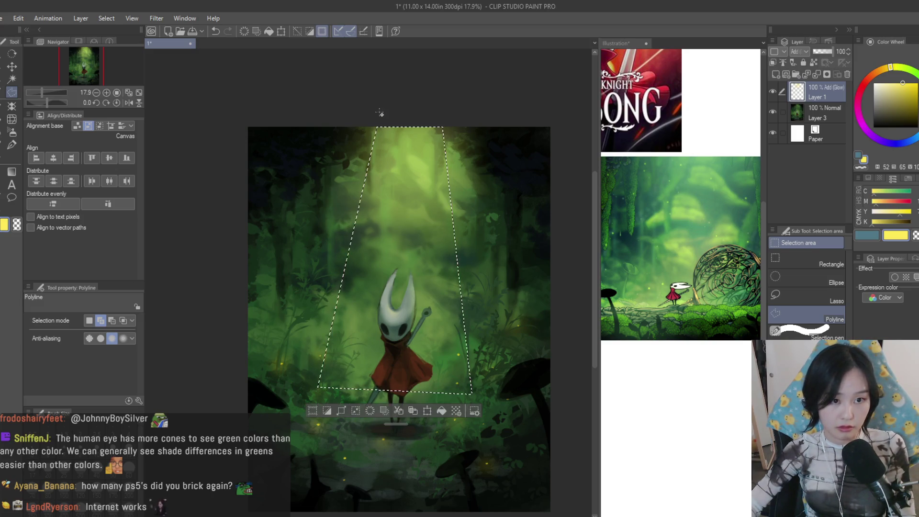
# Airbrush bright light inside the beam selection, deselect and soften its edges with blur
pyautogui.press('b')
pyautogui.moveTo(391, 139)
pyautogui.mouseDown()
pyautogui.moveTo(493, 246)
pyautogui.moveTo(288, 62)
pyautogui.moveTo(441, 257)
pyautogui.moveTo(553, 302)
pyautogui.mouseUp()
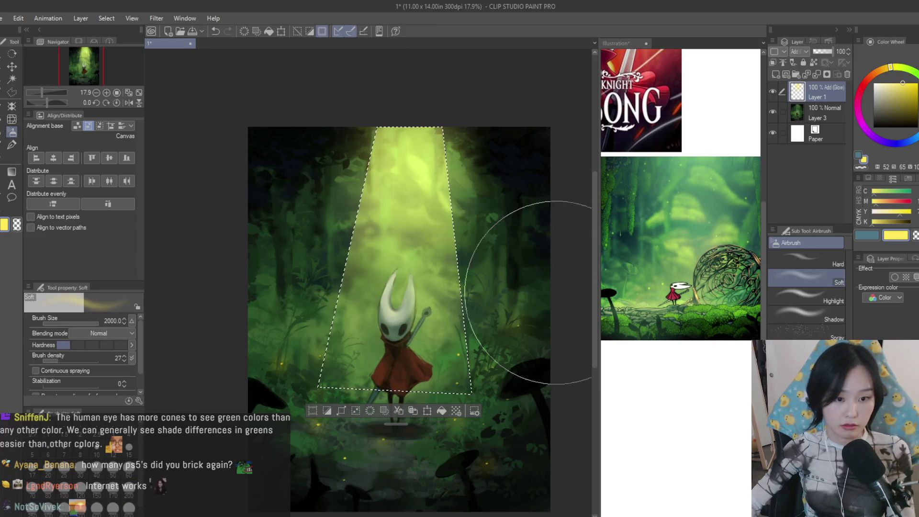
pyautogui.hotkey('ctrl', 'd')
pyautogui.scroll(-2, 543, 237)
pyautogui.scroll(1, 554, 380)
pyautogui.scroll(-1, 554, 379)
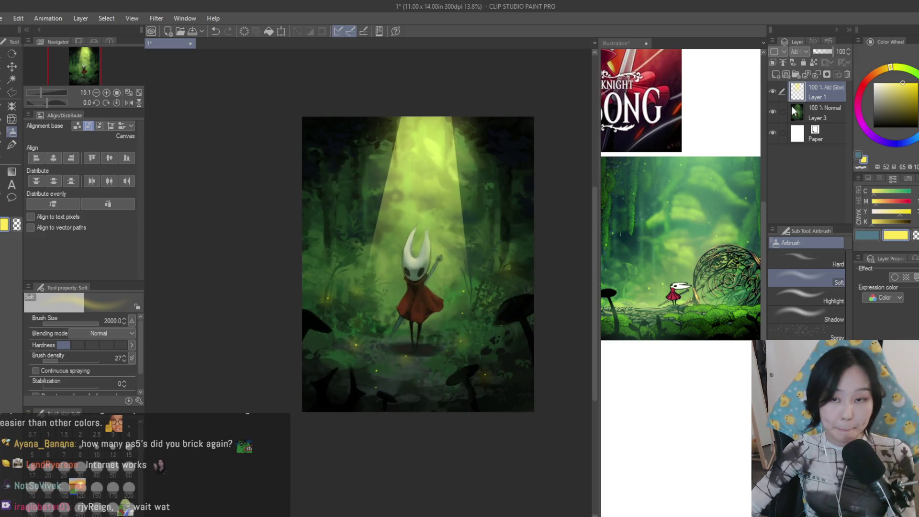
pyautogui.scroll(2, 359, 212)
pyautogui.press('b')
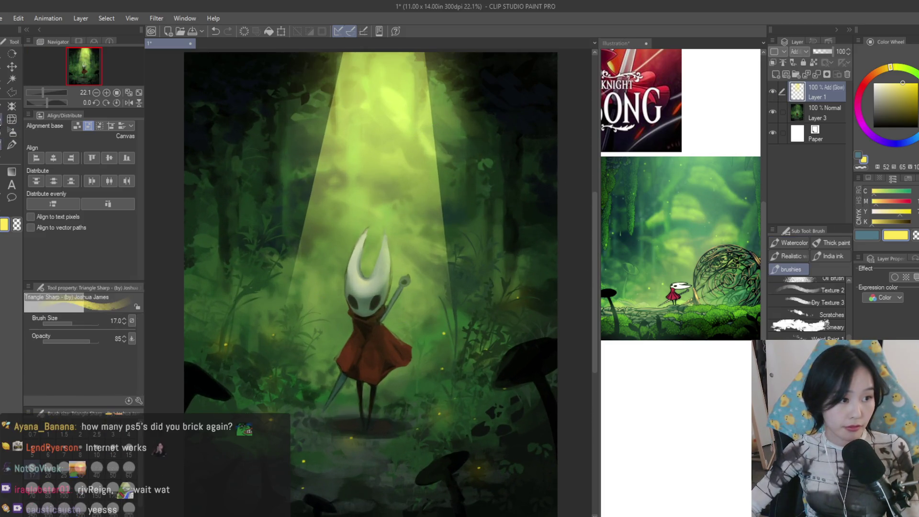
pyautogui.press('j')
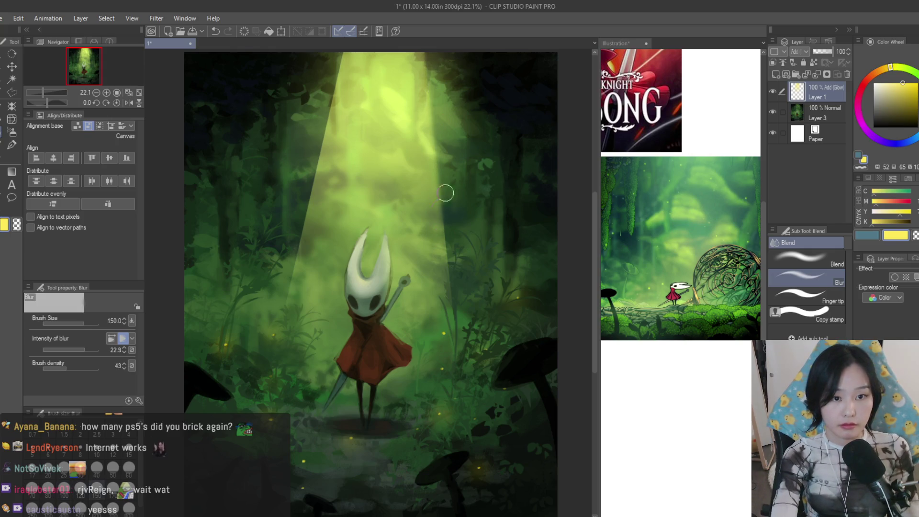
pyautogui.scroll(-1, 436, 105)
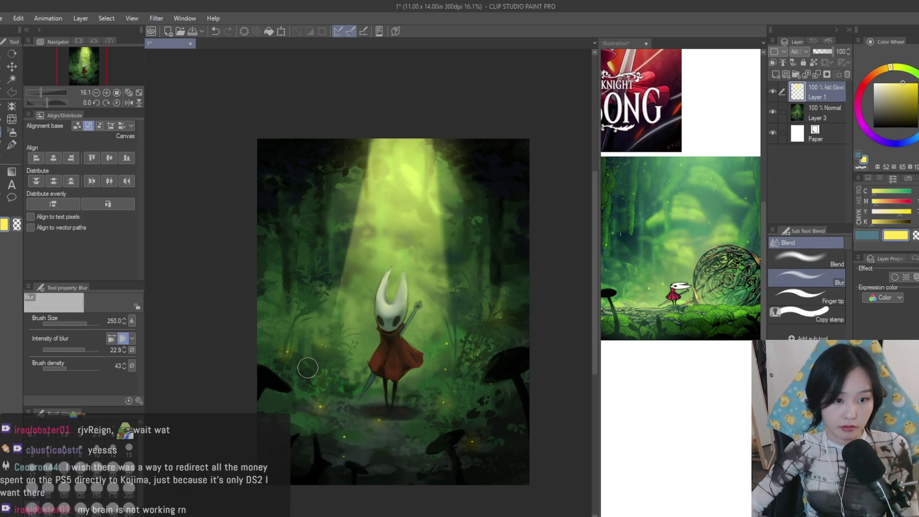
pyautogui.press('m')
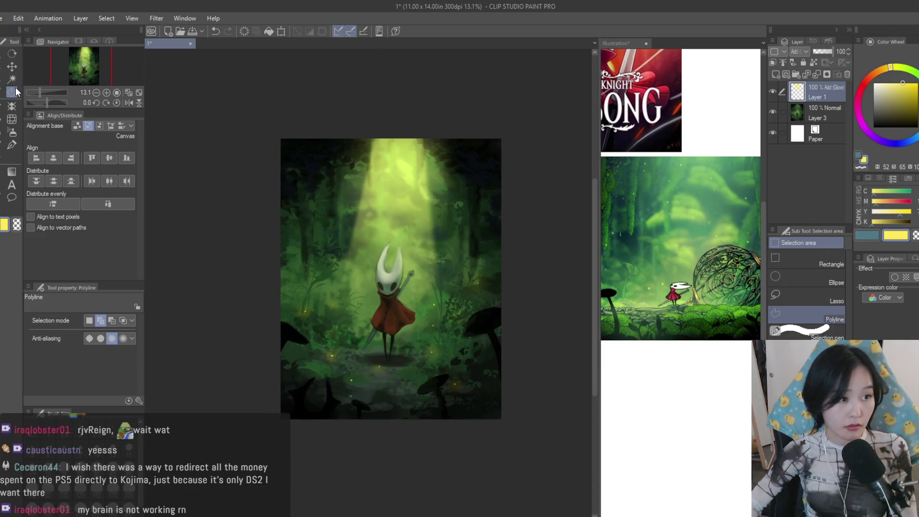
pyautogui.scroll(1, 350, 149)
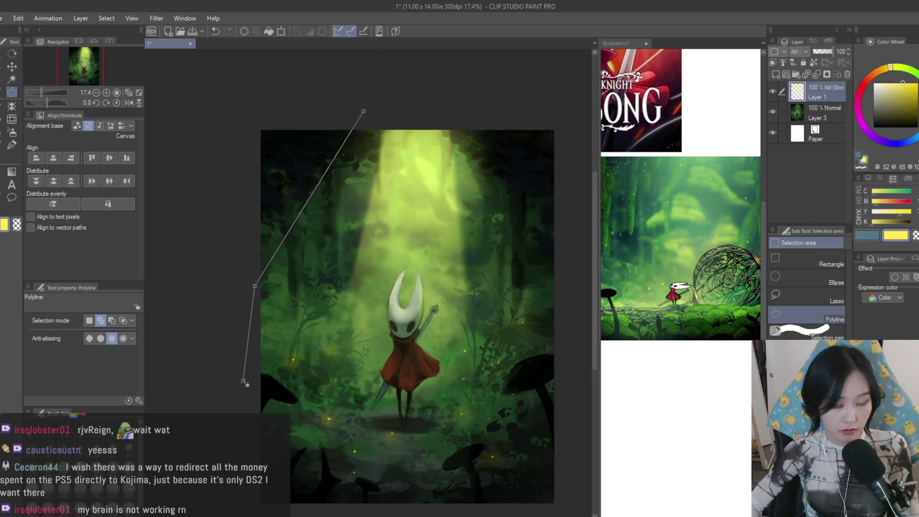
# Outline three diagonal beam shapes flanking the central shaft with polyline selections
pyautogui.click(243, 381)
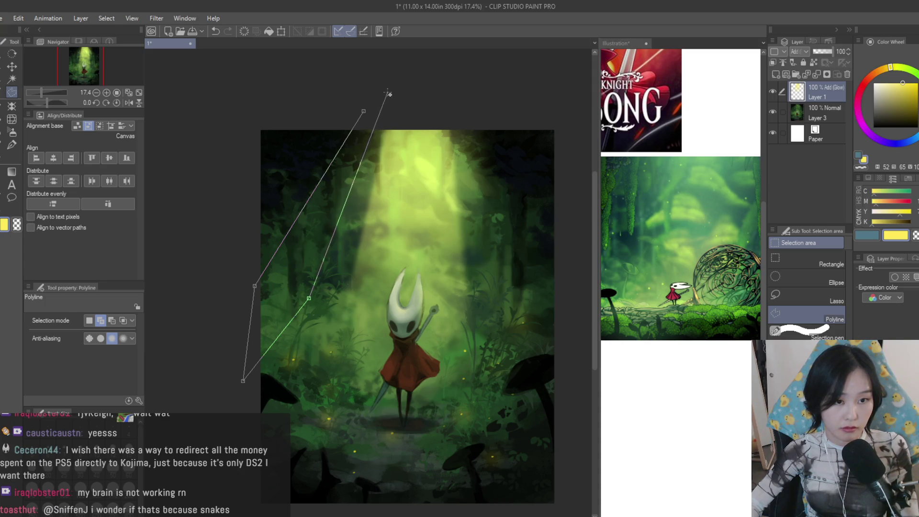
pyautogui.click(363, 111)
pyautogui.click(470, 116)
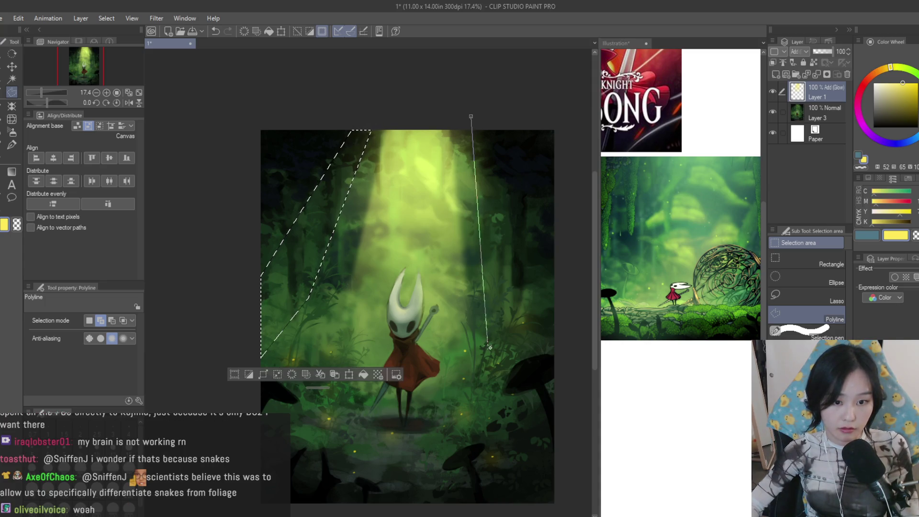
pyautogui.click(514, 326)
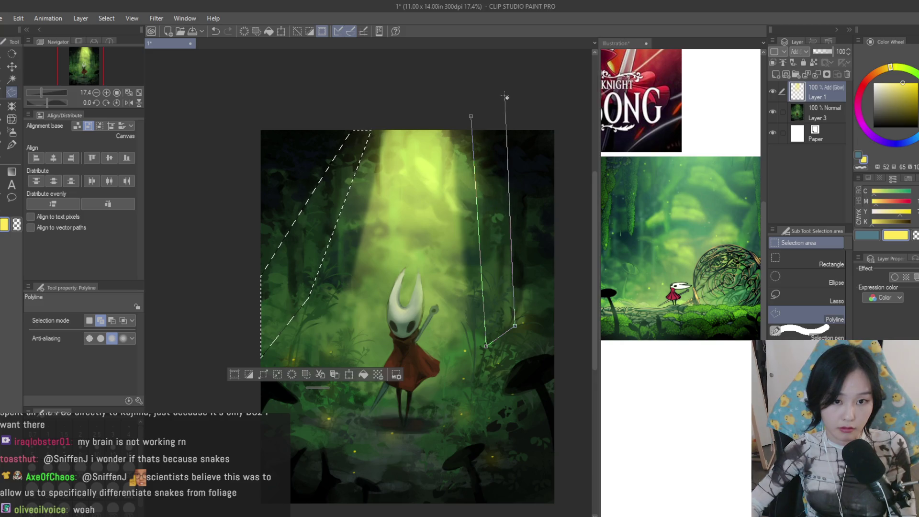
pyautogui.click(472, 117)
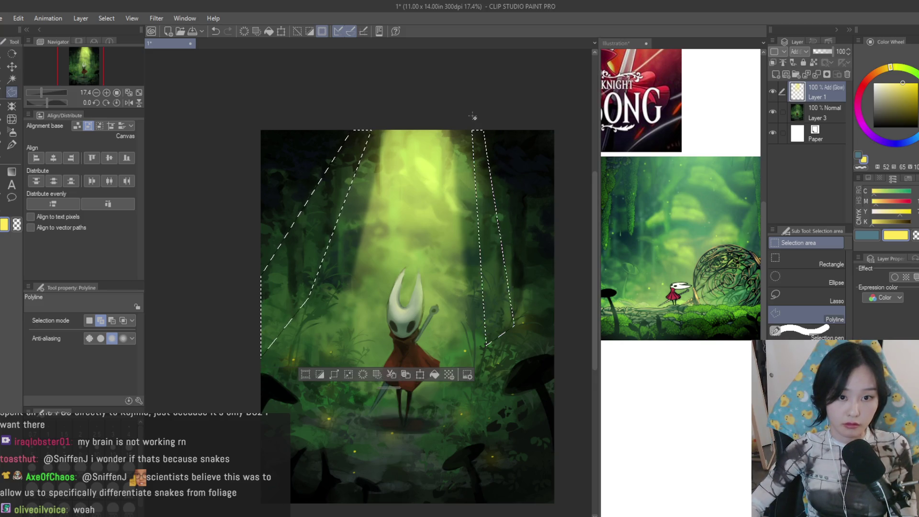
pyautogui.click(496, 125)
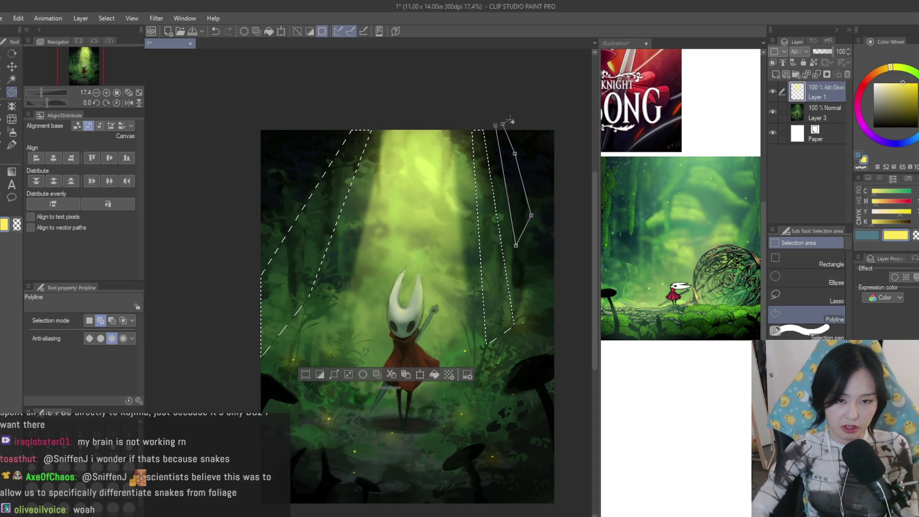
pyautogui.click(501, 126)
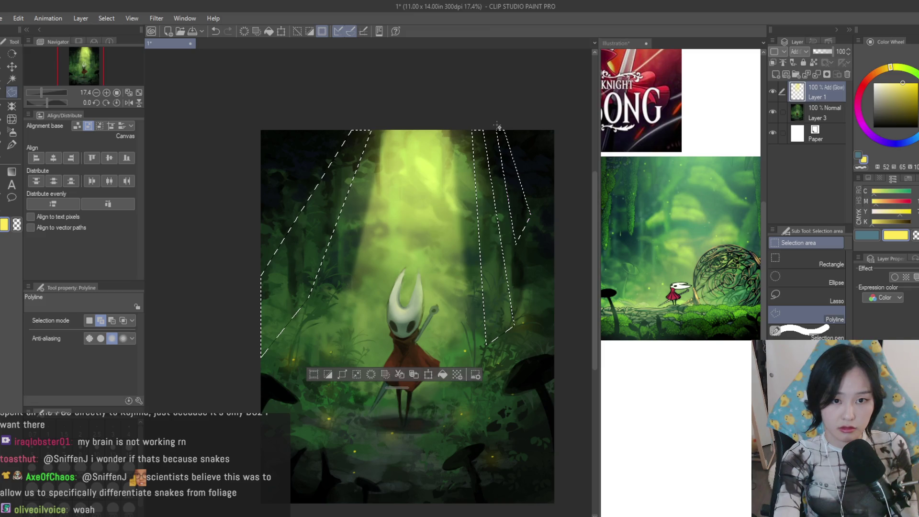
# Airbrush yellow glow into the beam selections, deselect and blur their edges
pyautogui.press('b')
pyautogui.moveTo(273, 112); pyautogui.dragTo(211, 153)
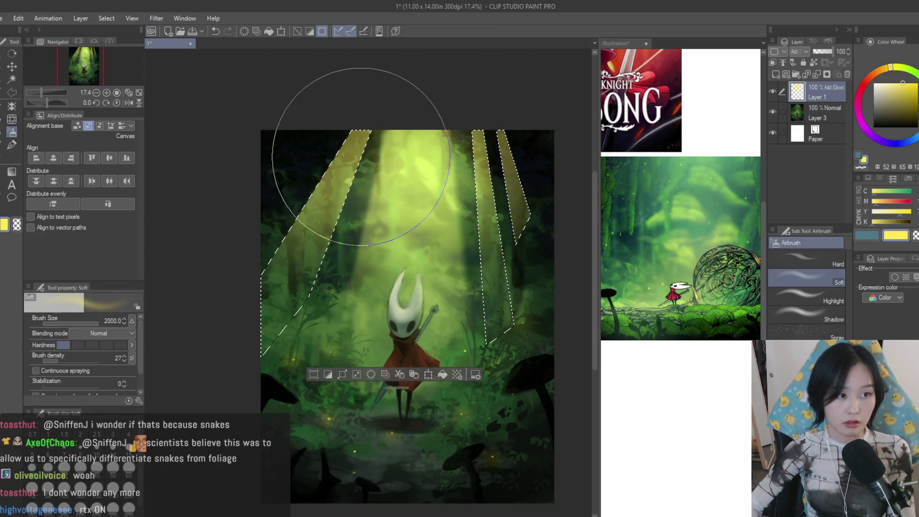
pyautogui.hotkey('ctrl', 'd')
pyautogui.scroll(-2, 503, 175)
pyautogui.click(12, 146)
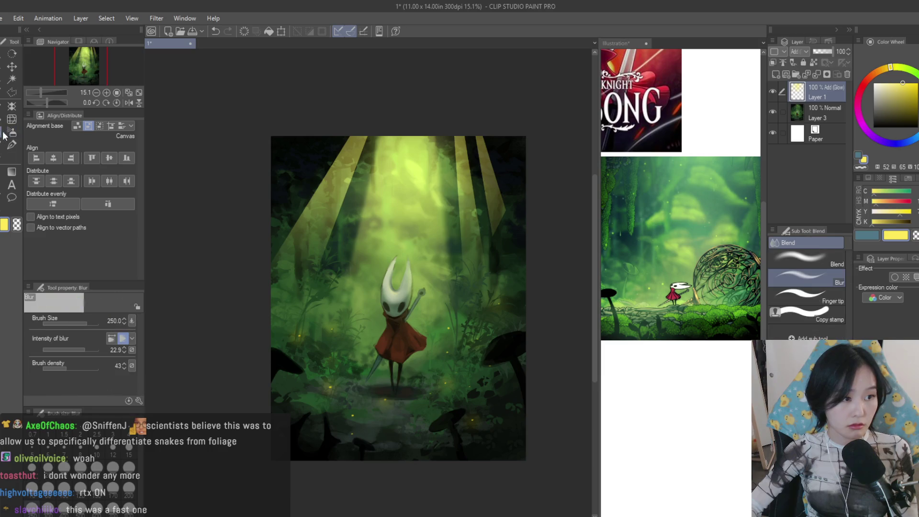
pyautogui.scroll(2, 445, 214)
pyautogui.moveTo(487, 153)
pyautogui.mouseDown()
pyautogui.moveTo(498, 137)
pyautogui.moveTo(467, 271)
pyautogui.moveTo(283, 209)
pyautogui.moveTo(196, 288)
pyautogui.moveTo(217, 272)
pyautogui.mouseUp()
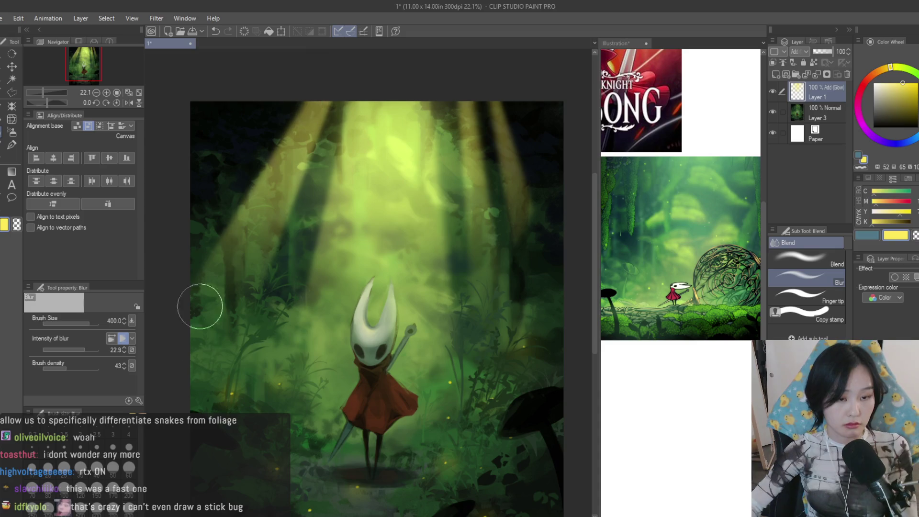
# Lower the glow layer's opacity to 38% and add a fresh glow layer above it
pyautogui.moveTo(818, 51); pyautogui.dragTo(820, 51)
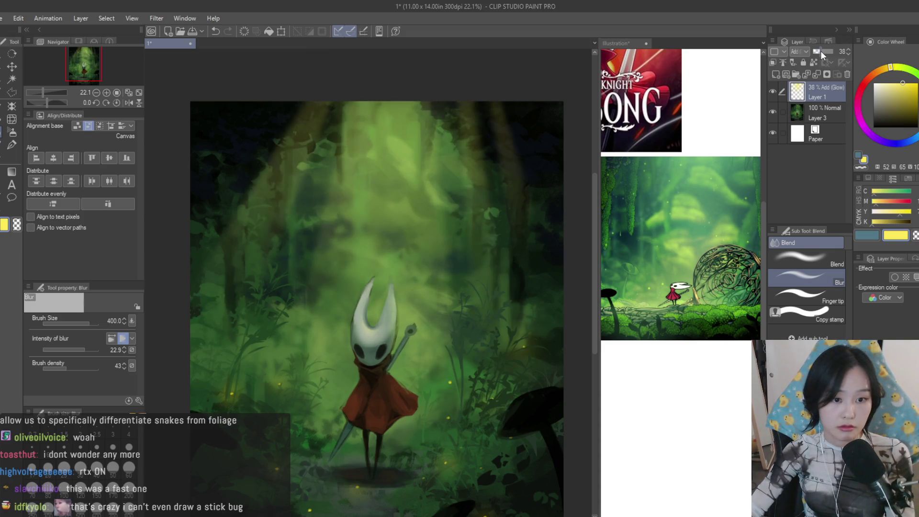
pyautogui.scroll(-3, 478, 185)
pyautogui.scroll(2, 401, 170)
pyautogui.scroll(1, 402, 171)
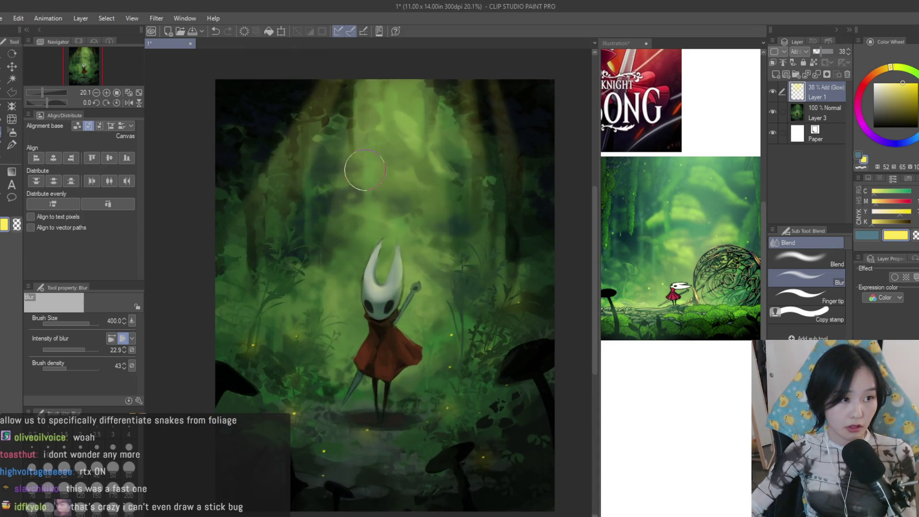
pyautogui.click(12, 92)
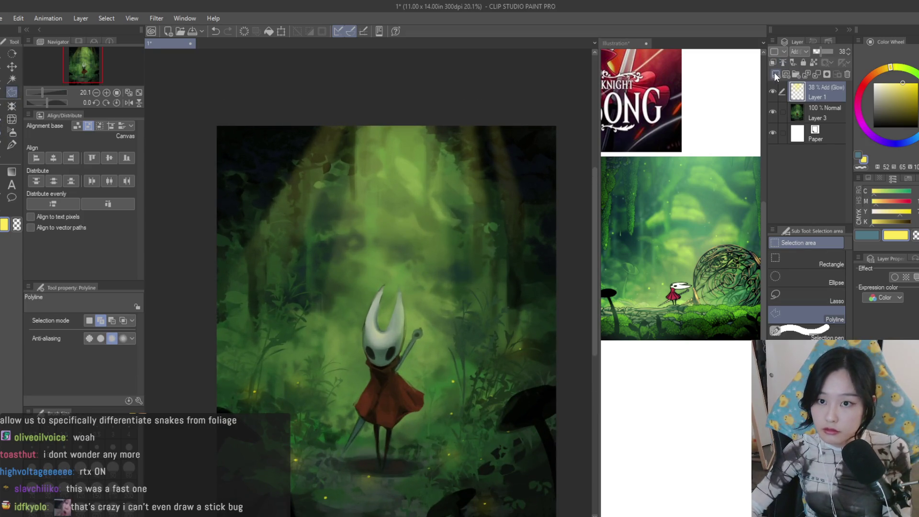
pyautogui.click(775, 73)
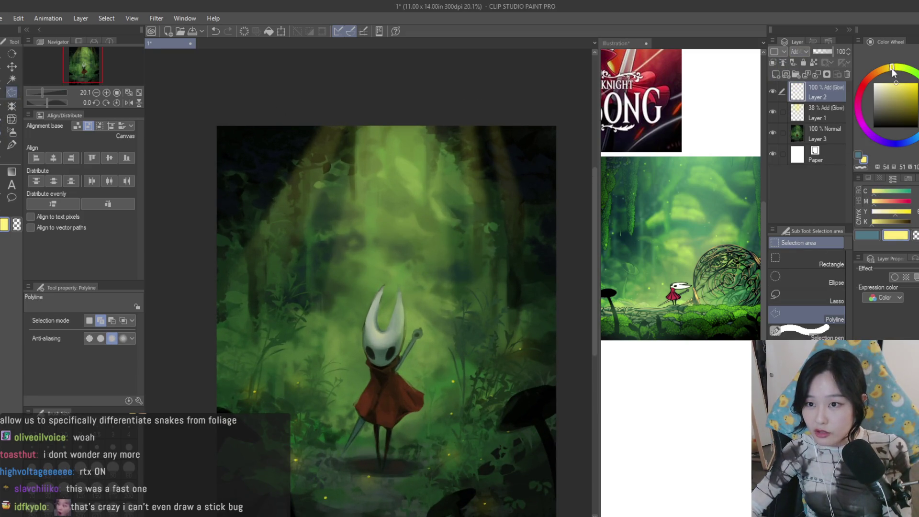
pyautogui.scroll(-1, 391, 149)
pyautogui.scroll(1, 391, 148)
pyautogui.scroll(1, 391, 148)
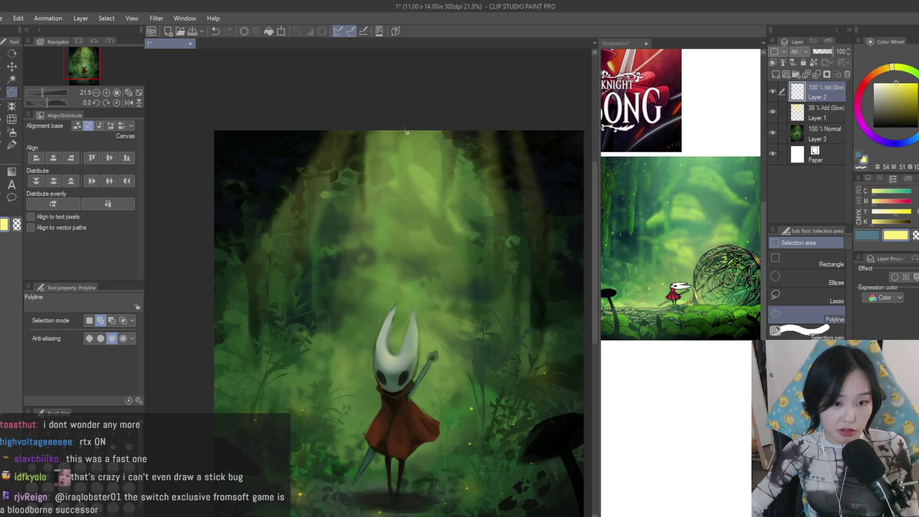
# Outline two new beam shapes on the left with polyline selections
pyautogui.click(330, 375)
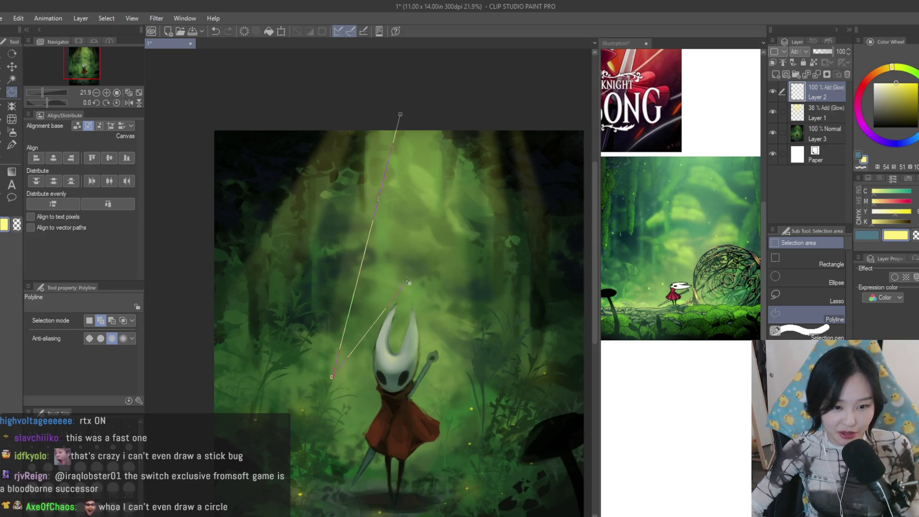
pyautogui.click(427, 310)
pyautogui.click(429, 77)
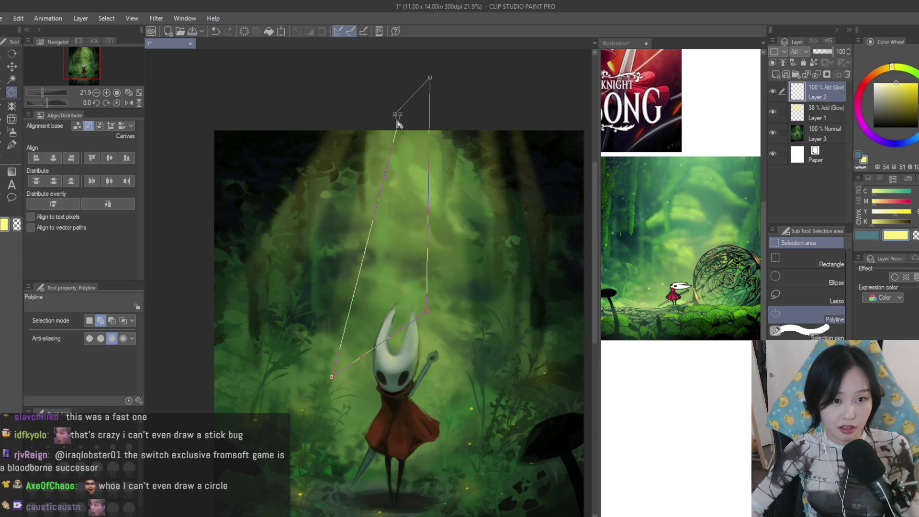
pyautogui.click(398, 121)
pyautogui.click(357, 120)
pyautogui.click(251, 298)
pyautogui.click(292, 293)
pyautogui.click(358, 120)
pyautogui.scroll(-1, 358, 120)
# Outline two more beam shapes on the right-hand side
pyautogui.click(422, 113)
pyautogui.click(460, 324)
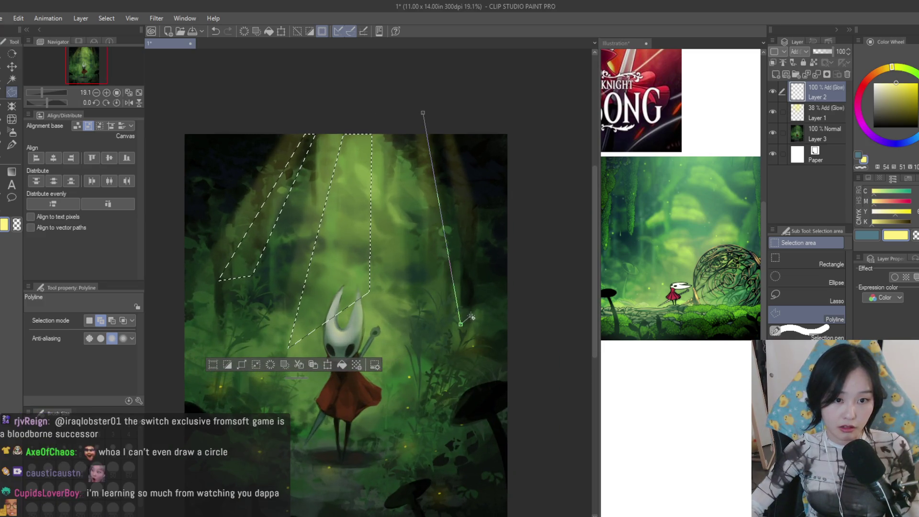
pyautogui.click(422, 113)
pyautogui.click(446, 127)
pyautogui.click(493, 259)
pyautogui.click(446, 127)
# Airbrush brighter glow into the new beam selections, deselect and switch to blurring
pyautogui.click(12, 143)
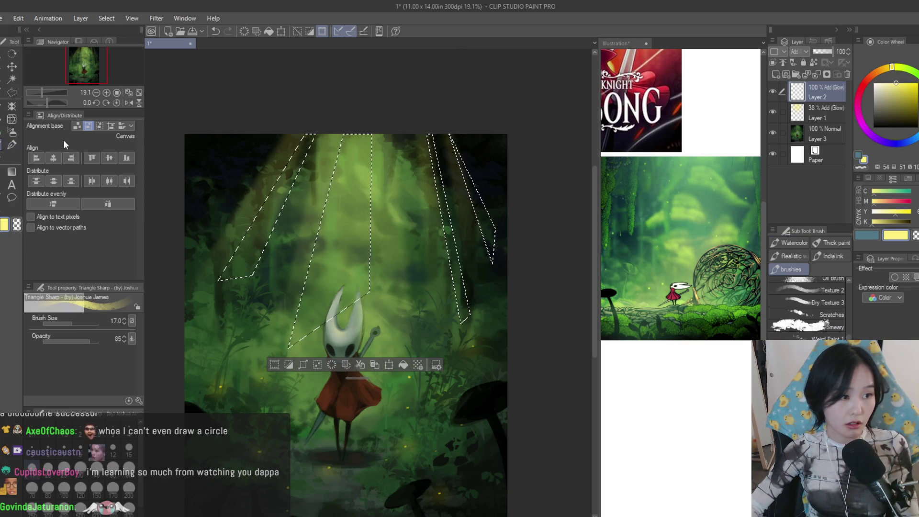
pyautogui.click(12, 132)
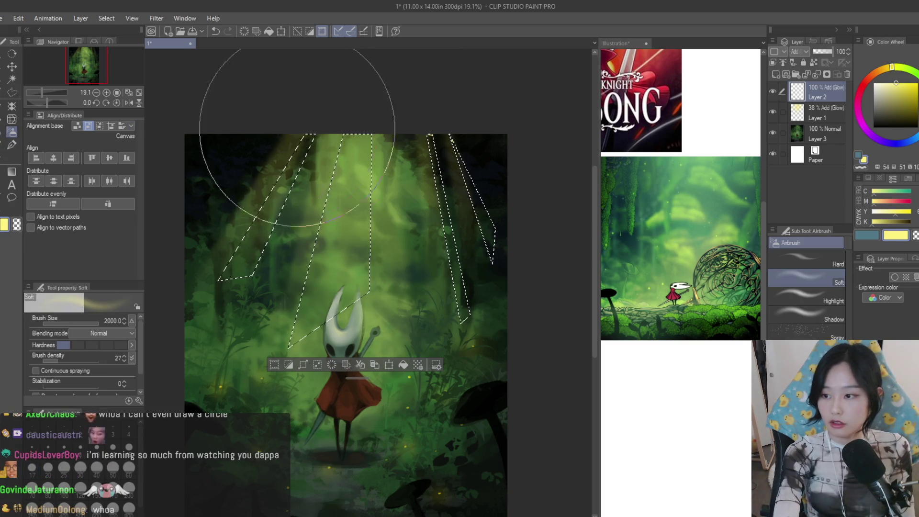
pyautogui.moveTo(287, 108)
pyautogui.mouseDown()
pyautogui.moveTo(282, 148)
pyautogui.moveTo(400, 122)
pyautogui.mouseUp()
pyautogui.press('[')
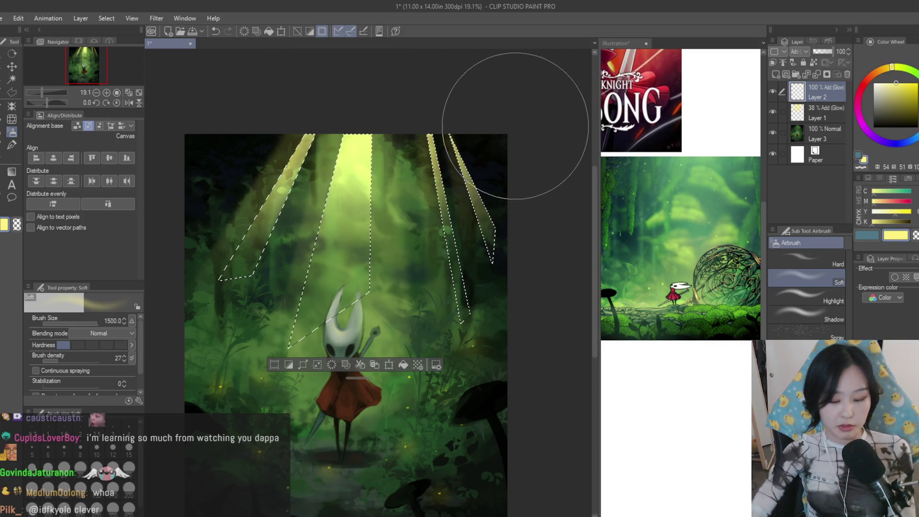
pyautogui.hotkey('ctrl', 'd')
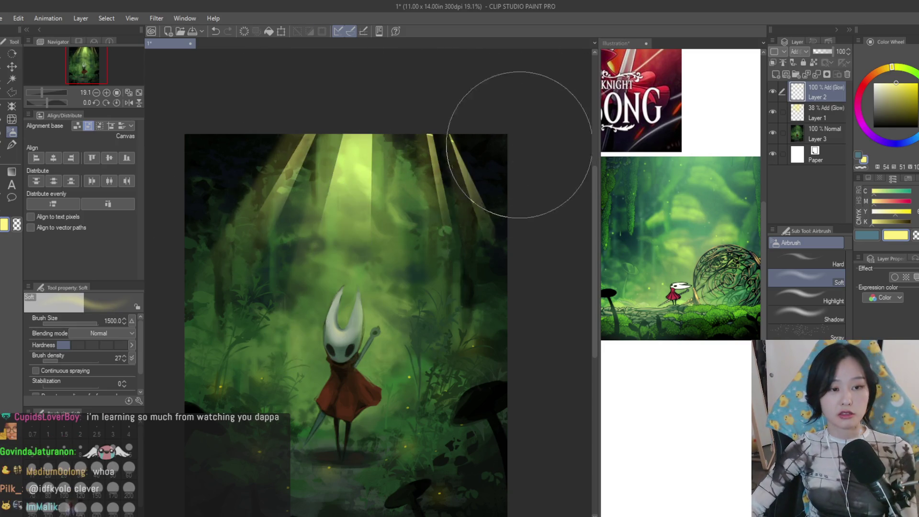
pyautogui.scroll(-3, 544, 154)
pyautogui.scroll(2, 544, 154)
pyautogui.press('j')
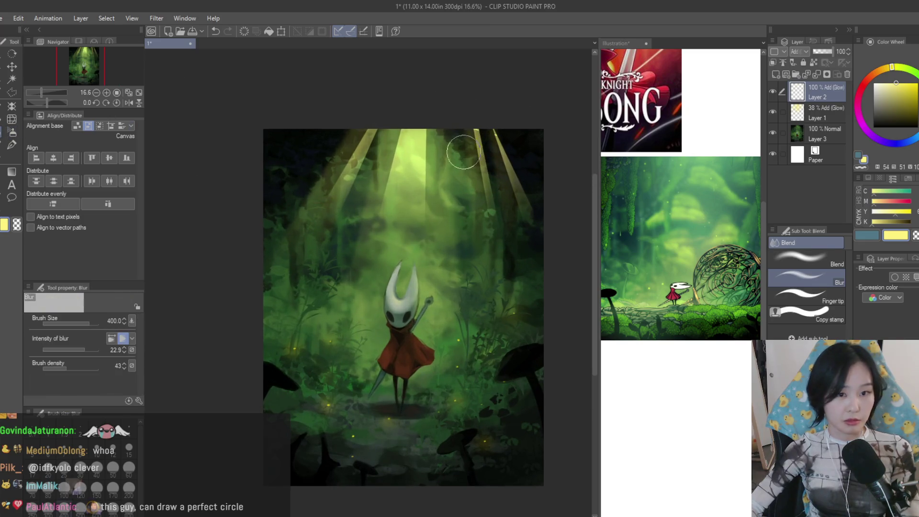
pyautogui.scroll(2, 467, 130)
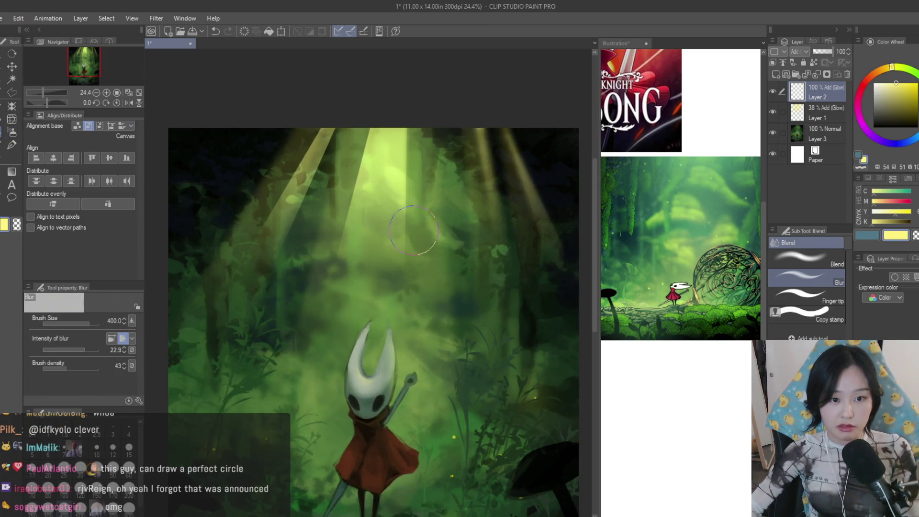
pyautogui.scroll(-4, 504, 92)
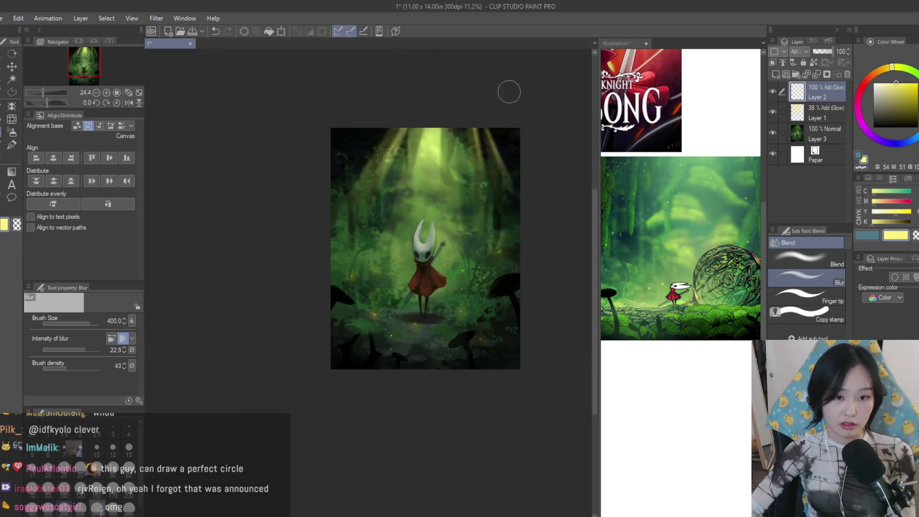
# Reset the canvas rotation and pick the polyline selection to start a beam across Hornet
pyautogui.press('k')
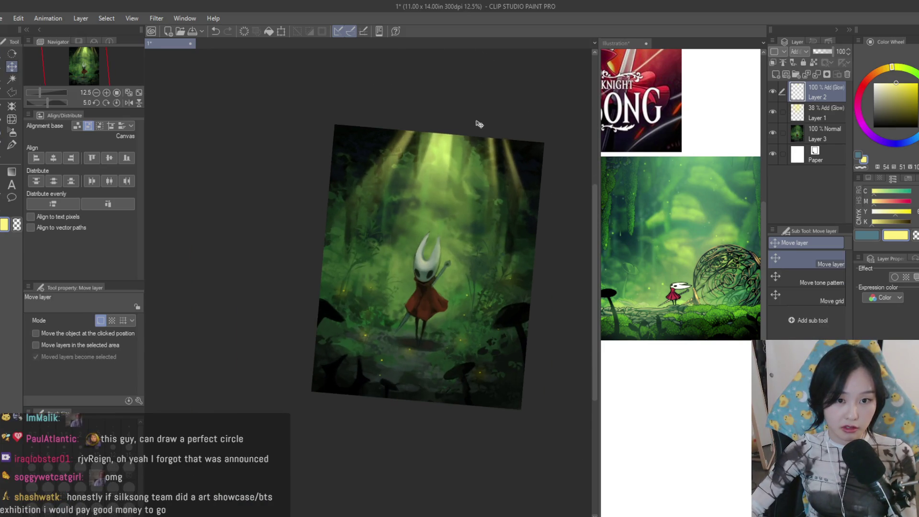
pyautogui.click(111, 93)
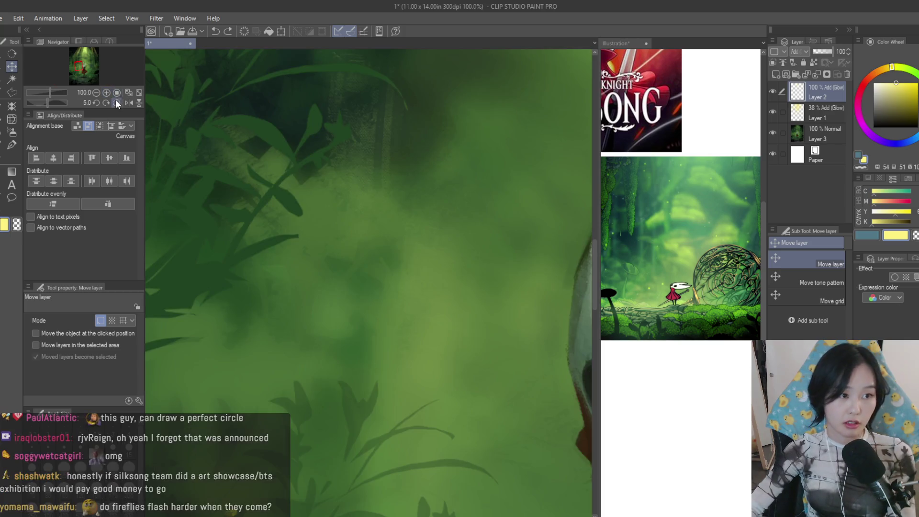
pyautogui.scroll(-3, 340, 285)
pyautogui.scroll(-5, 340, 285)
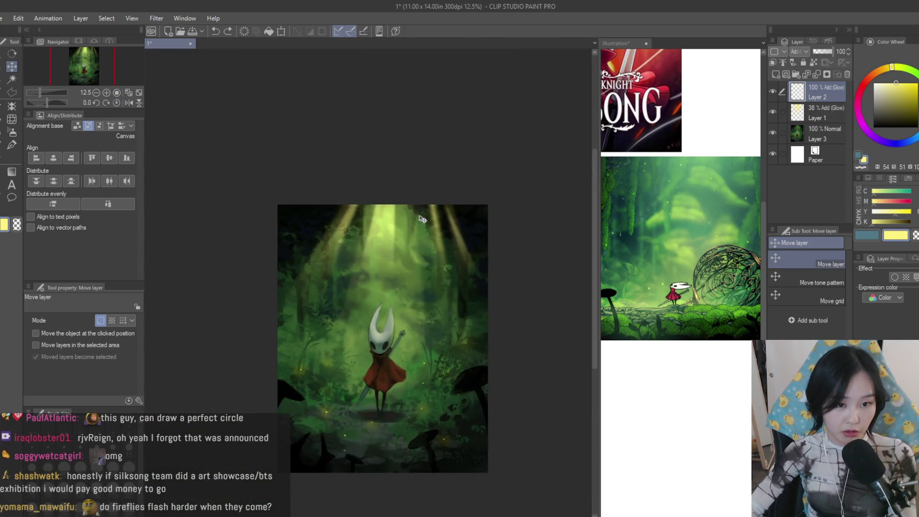
pyautogui.scroll(2, 493, 216)
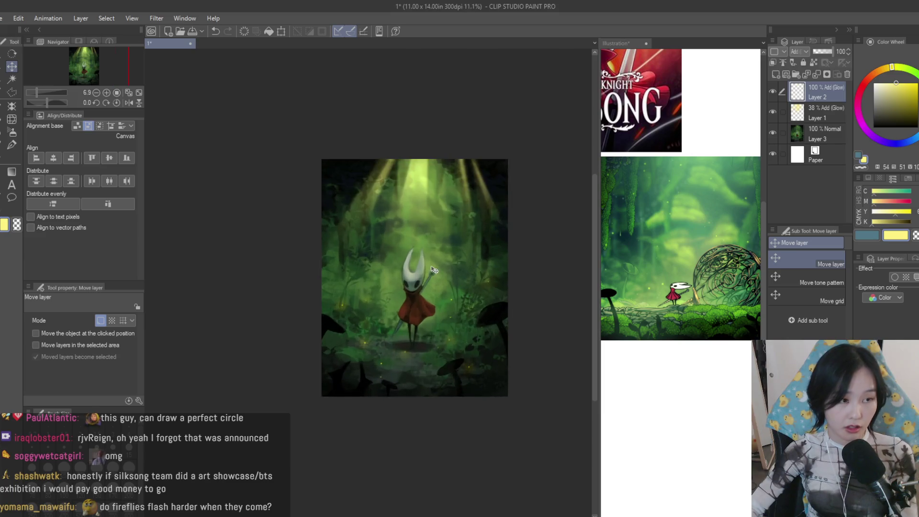
pyautogui.scroll(2, 493, 217)
pyautogui.press('m')
pyautogui.scroll(1, 371, 211)
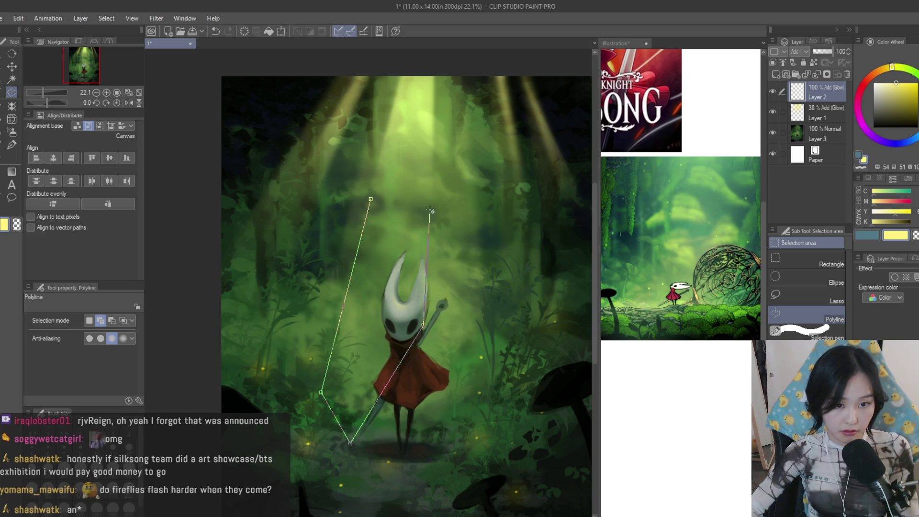
# Close the beam across Hornet, airbrush glow into it, blur and nudge the Layer 2 glow
pyautogui.doubleClick(393, 192)
pyautogui.click(11, 132)
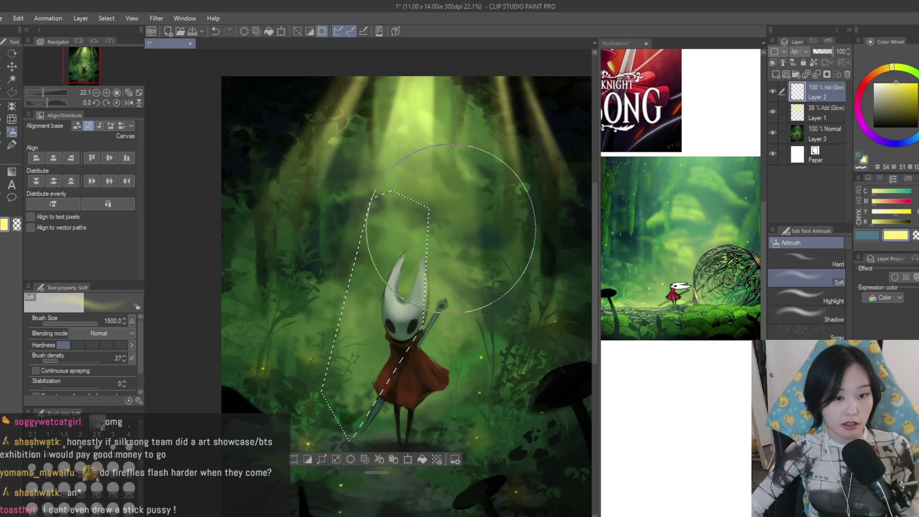
pyautogui.press('[')
pyautogui.press('[')
pyautogui.moveTo(412, 236); pyautogui.dragTo(338, 263)
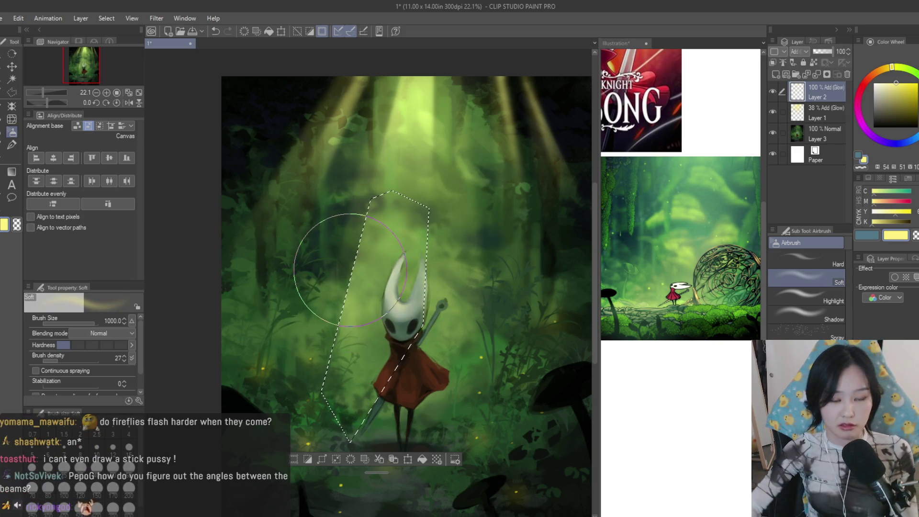
pyautogui.hotkey('ctrl', 'd')
pyautogui.scroll(-4, 549, 276)
pyautogui.scroll(1, 540, 282)
pyautogui.scroll(2, 502, 277)
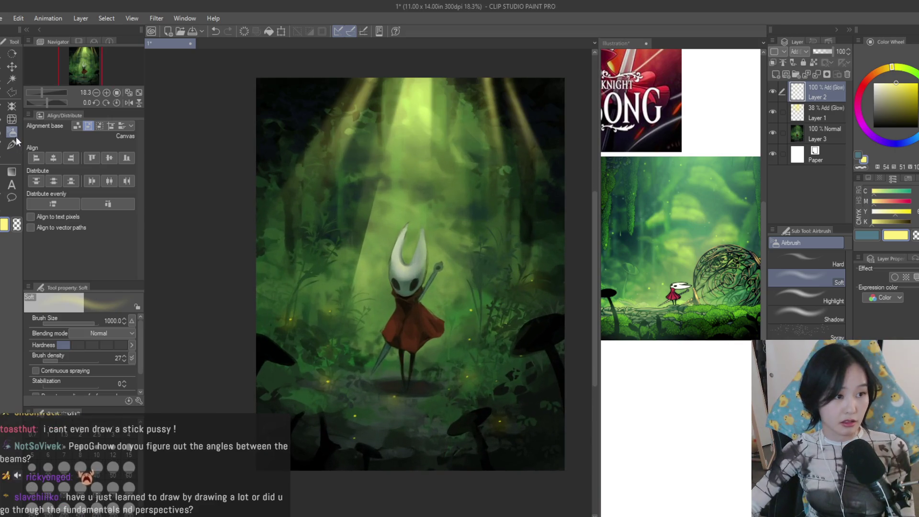
pyautogui.click(11, 143)
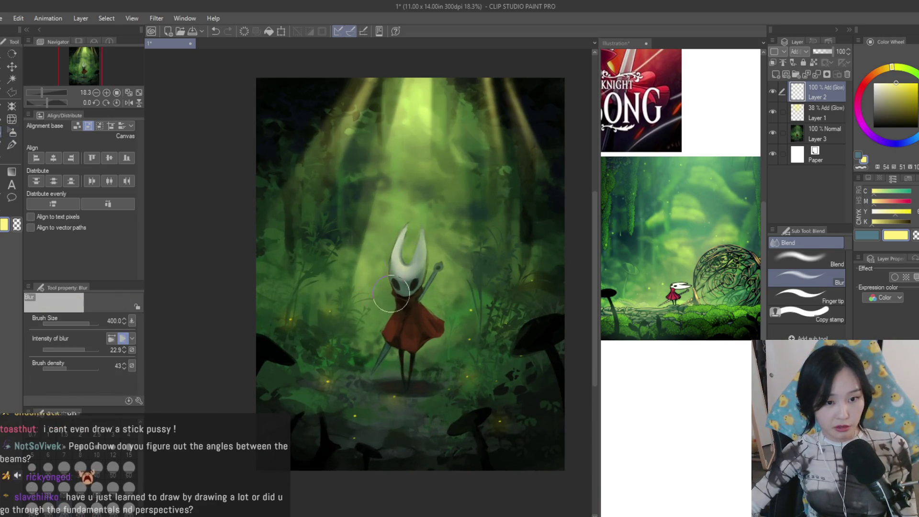
pyautogui.scroll(-1, 543, 265)
pyautogui.scroll(2, 542, 265)
pyautogui.hotkey('ctrl', 't')
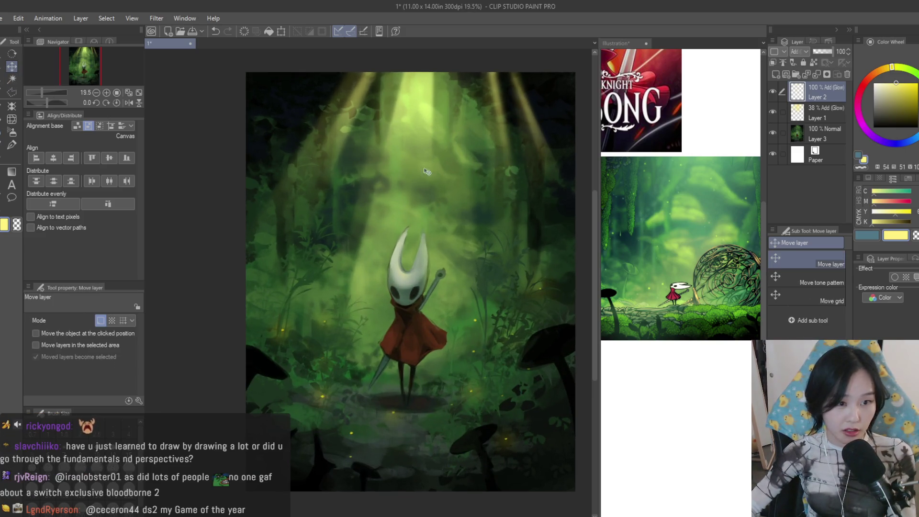
pyautogui.press('Return')
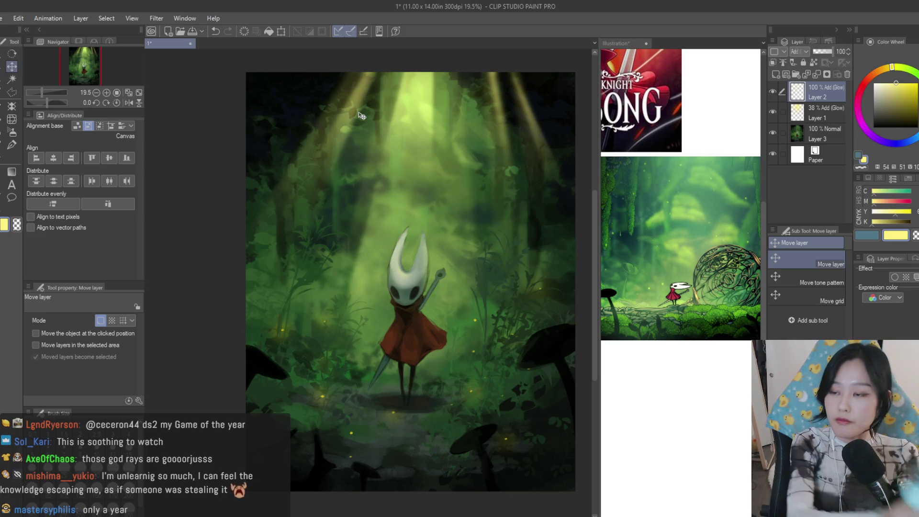
pyautogui.scroll(-1, 467, 172)
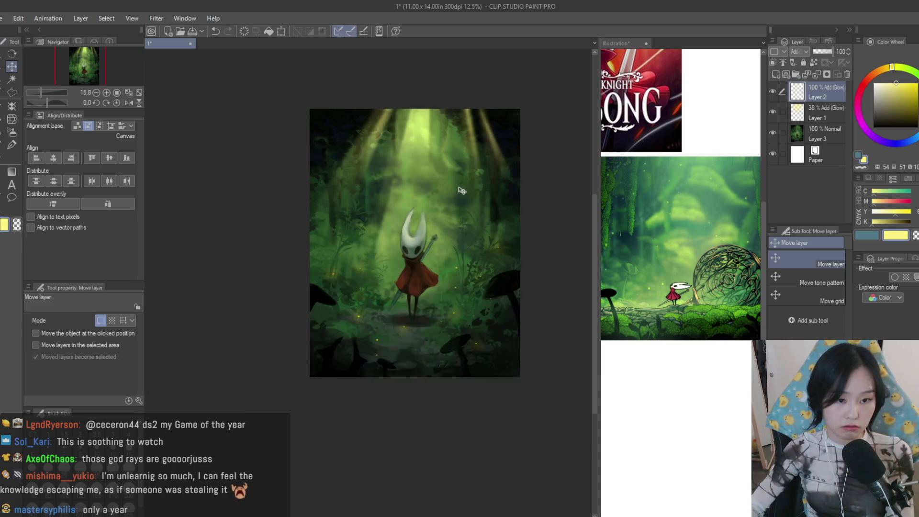
# Outline a second beam slanting down on the left, airbrush it and blur its edges
pyautogui.click(12, 93)
pyautogui.scroll(2, 339, 228)
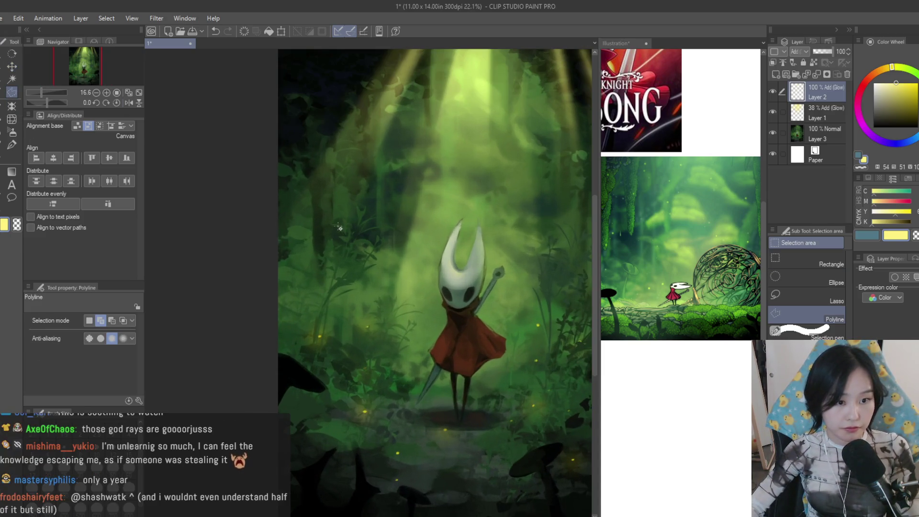
pyautogui.click(290, 347)
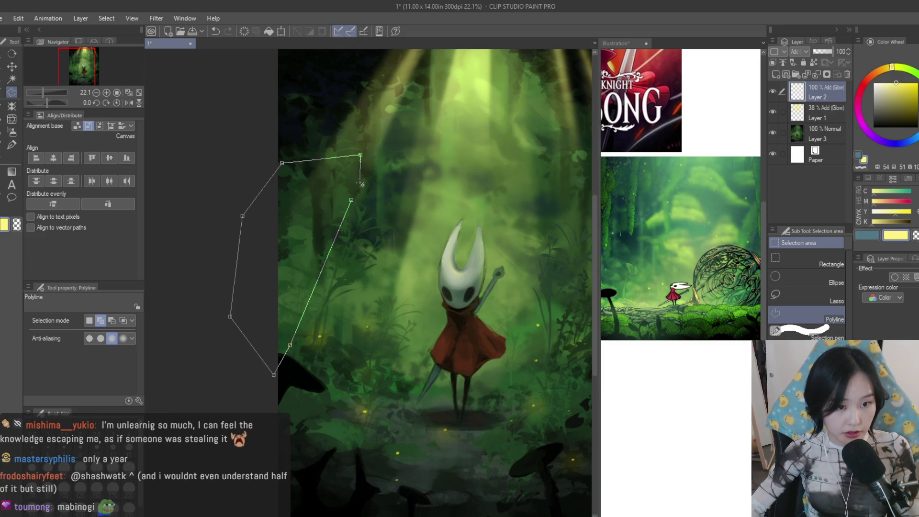
pyautogui.doubleClick(353, 203)
pyautogui.click(13, 133)
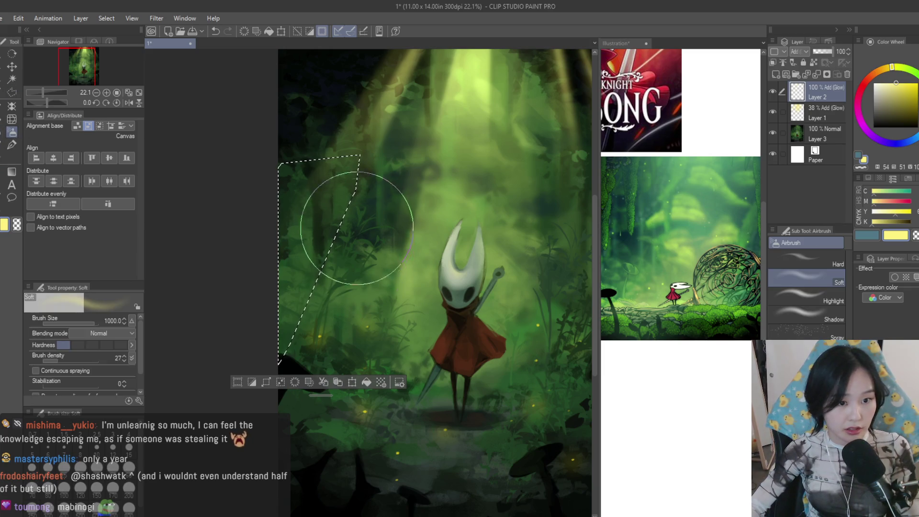
pyautogui.hotkey('ctrl', 'd')
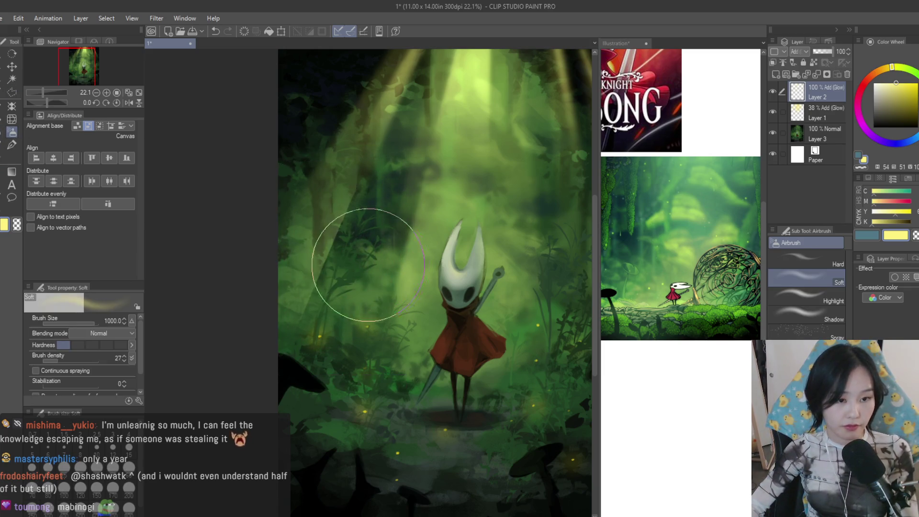
pyautogui.scroll(-2, 522, 225)
pyautogui.press('j')
pyautogui.scroll(1, 387, 278)
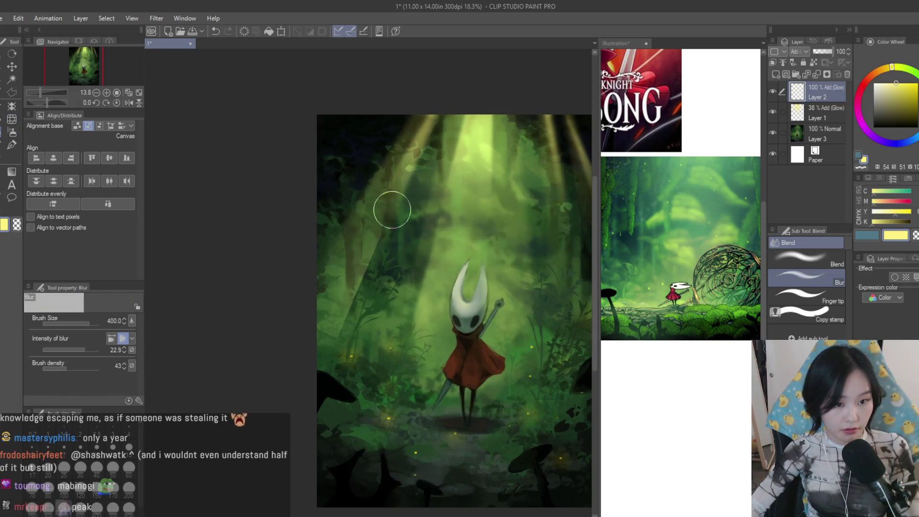
pyautogui.scroll(-2, 387, 193)
pyautogui.scroll(-2, 323, 240)
pyautogui.scroll(2, 385, 365)
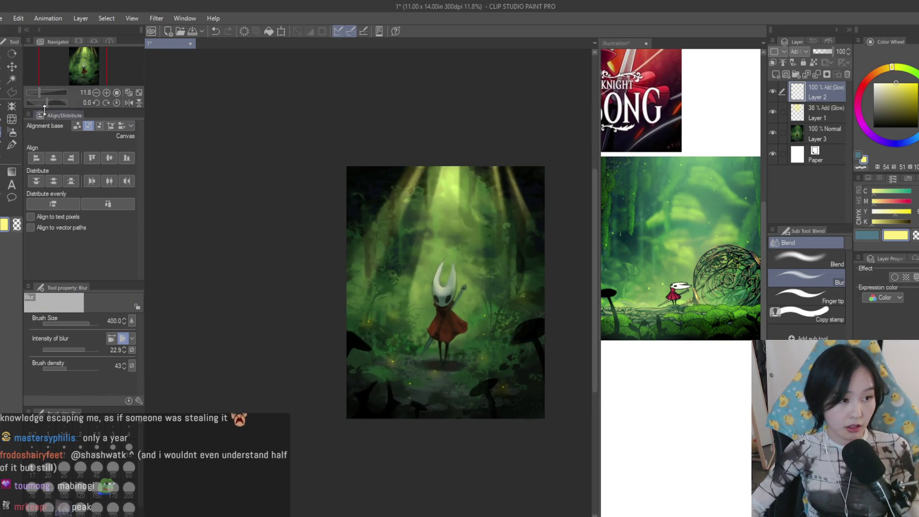
pyautogui.click(13, 132)
pyautogui.scroll(2, 366, 276)
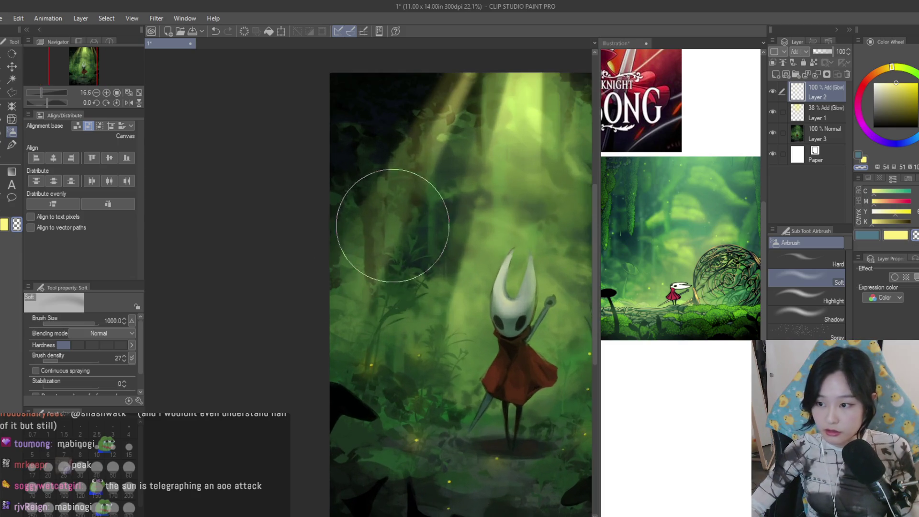
pyautogui.scroll(-3, 328, 353)
pyautogui.scroll(3, 431, 287)
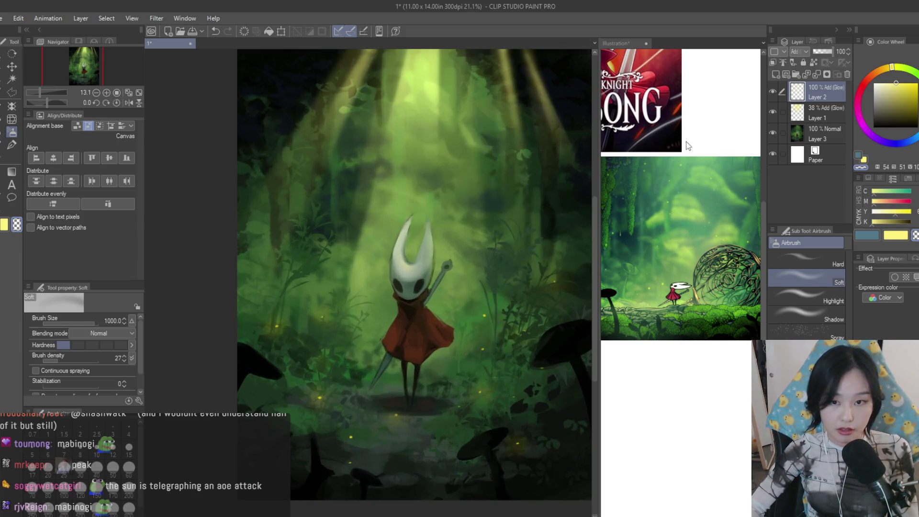
# Show Layer 1 for soft glow around Hornet and lower Layer 2 opacity to 72%
pyautogui.click(772, 112)
pyautogui.click(822, 113)
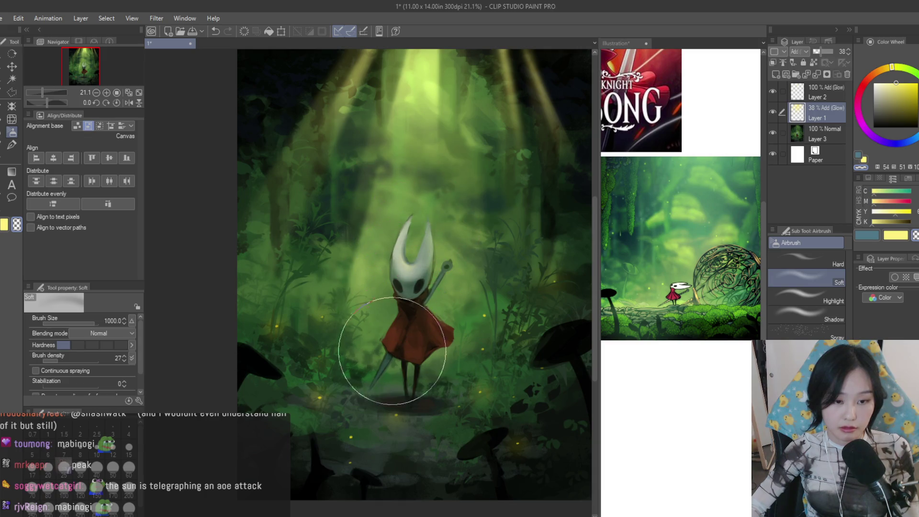
pyautogui.press('[')
pyautogui.press('[')
pyautogui.scroll(-3, 382, 152)
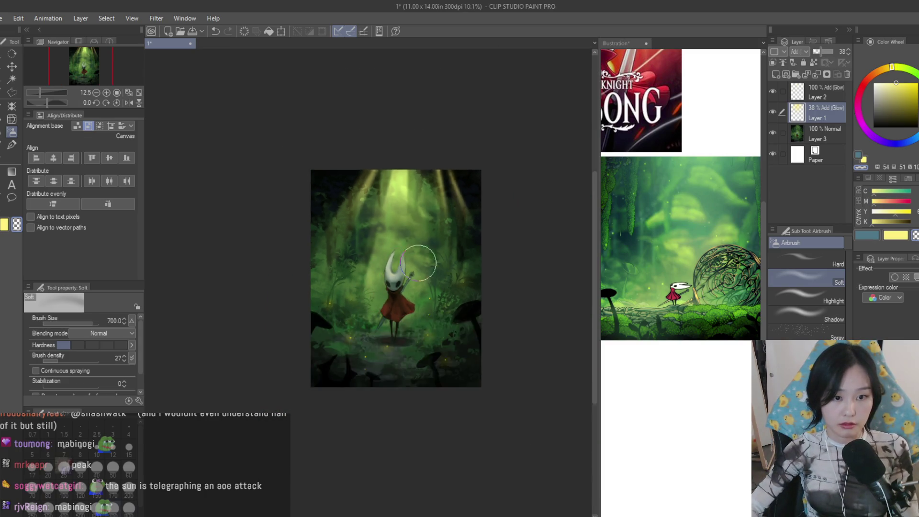
pyautogui.scroll(2, 383, 152)
pyautogui.doubleClick(774, 112)
pyautogui.doubleClick(772, 94)
pyautogui.click(815, 87)
pyautogui.click(826, 55)
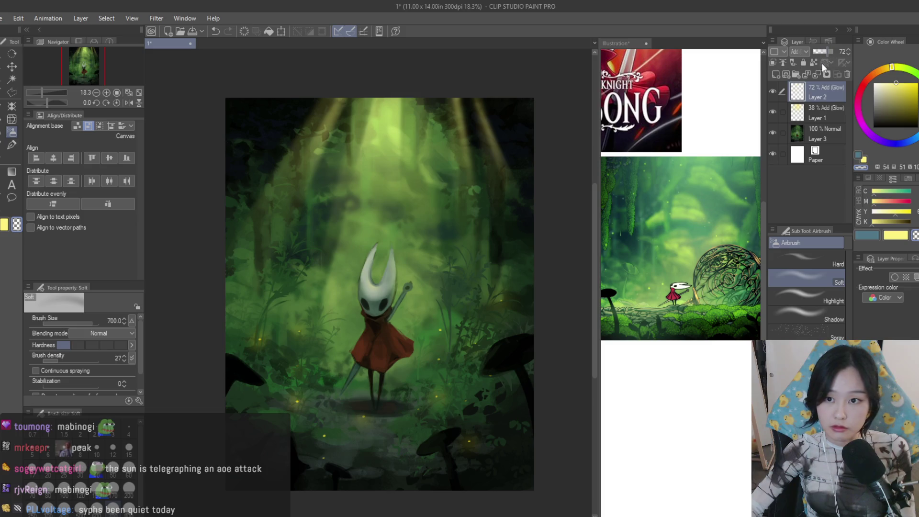
# Pick a warm peach colour, check the glow and select the glow layers for flattening
pyautogui.click(883, 70)
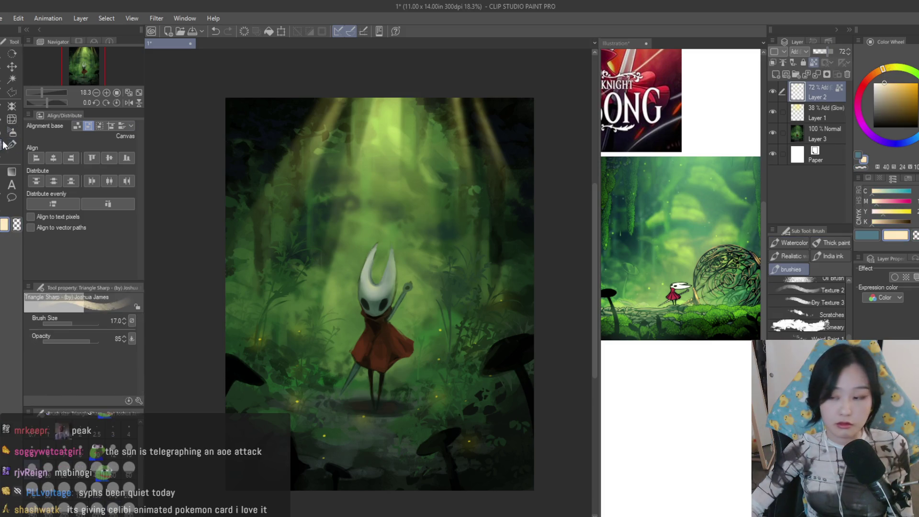
pyautogui.scroll(1, 308, 76)
pyautogui.scroll(-2, 300, 114)
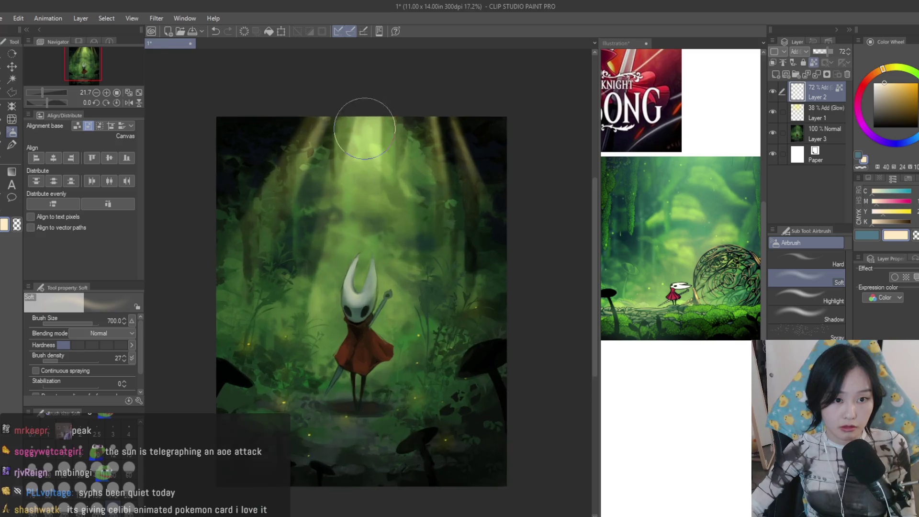
pyautogui.scroll(1, 356, 104)
pyautogui.scroll(-2, 496, 230)
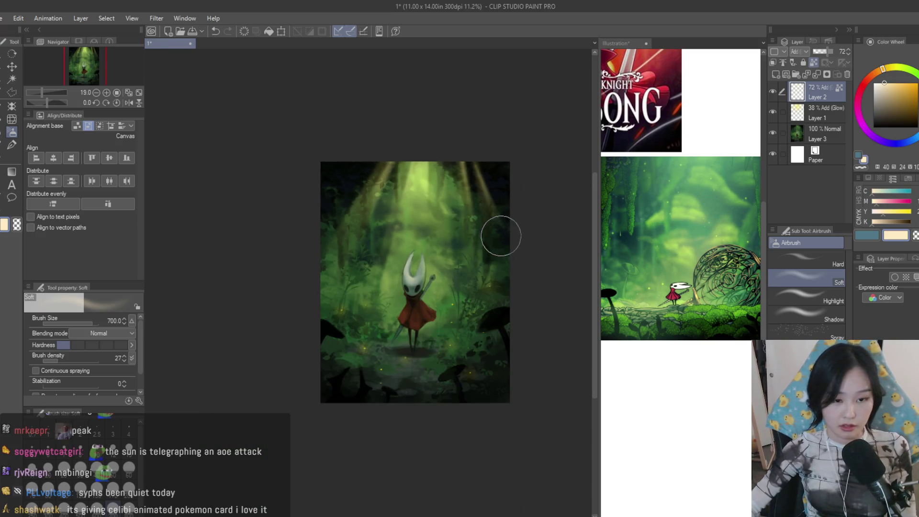
pyautogui.scroll(-2, 512, 263)
pyautogui.scroll(4, 468, 248)
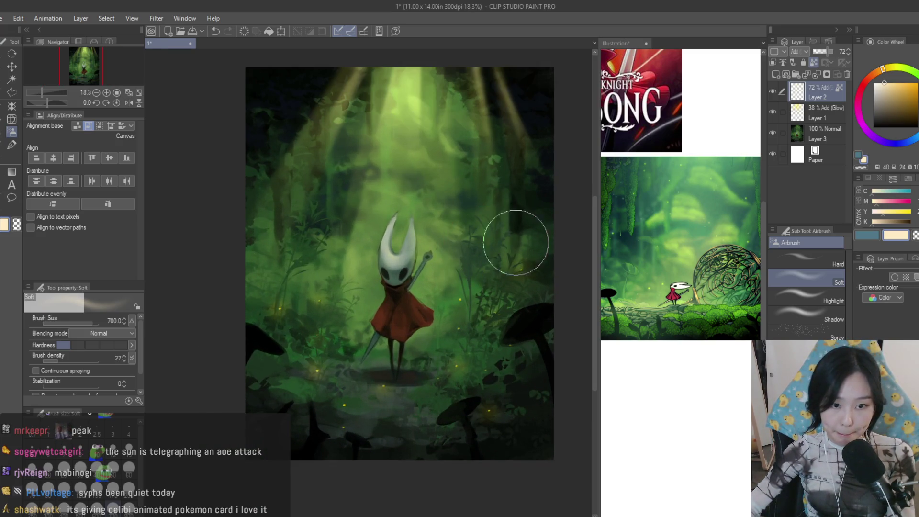
pyautogui.scroll(-2, 536, 247)
pyautogui.scroll(-2, 538, 247)
pyautogui.scroll(-1, 559, 251)
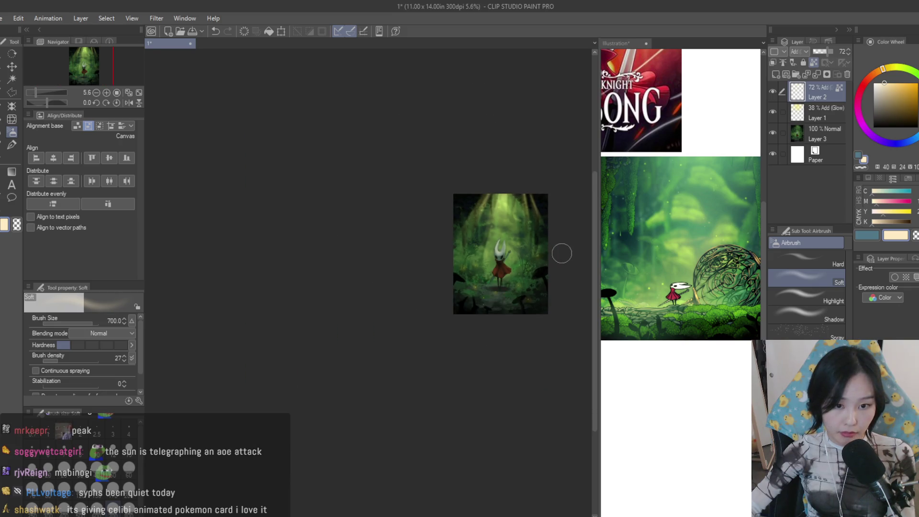
pyautogui.scroll(-2, 515, 243)
pyautogui.scroll(-2, 542, 248)
pyautogui.scroll(2, 550, 251)
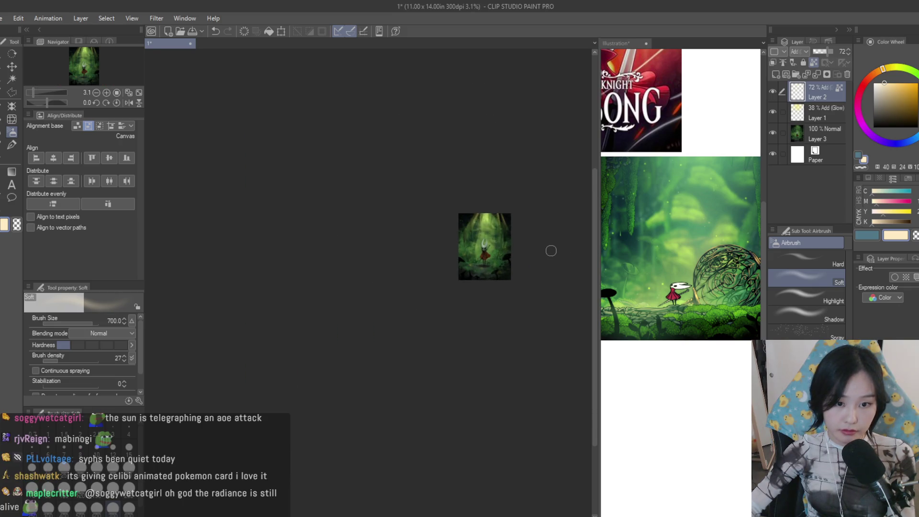
pyautogui.scroll(1, 551, 250)
pyautogui.scroll(2, 515, 242)
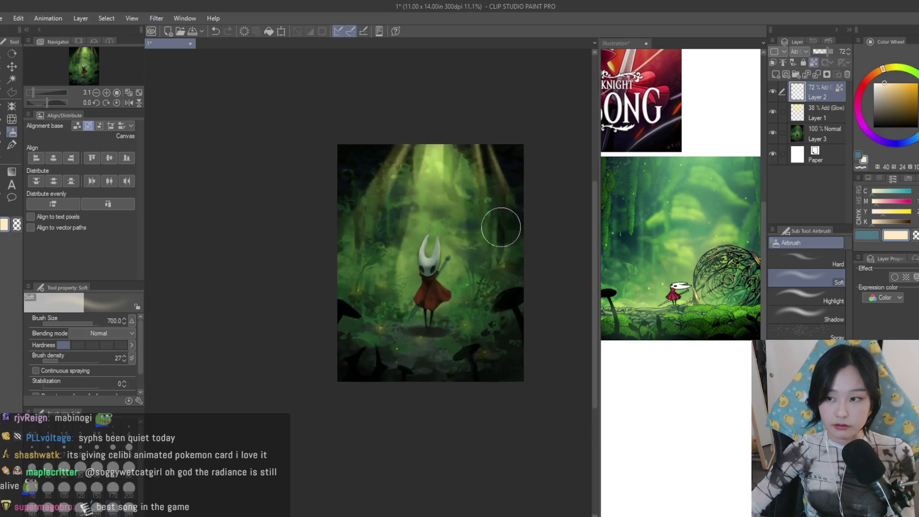
pyautogui.scroll(2, 500, 225)
pyautogui.doubleClick(772, 111)
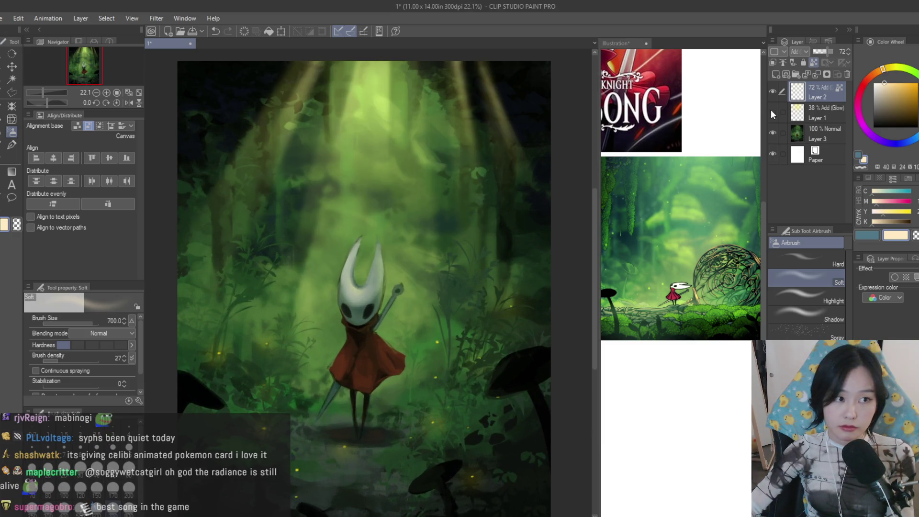
pyautogui.keyDown('shift'); pyautogui.click(823, 127); pyautogui.keyUp('shift')
# Merge the selected layers, then paint dark leaf and grass shapes with the Triangle Sharp brush
pyautogui.hotkey('shift', 'alt', 'e')
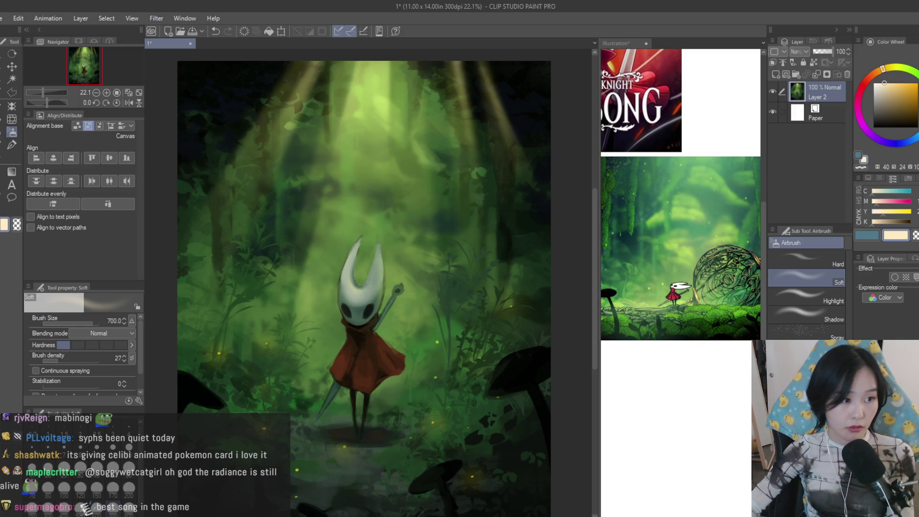
pyautogui.click(11, 145)
pyautogui.scroll(1, 460, 179)
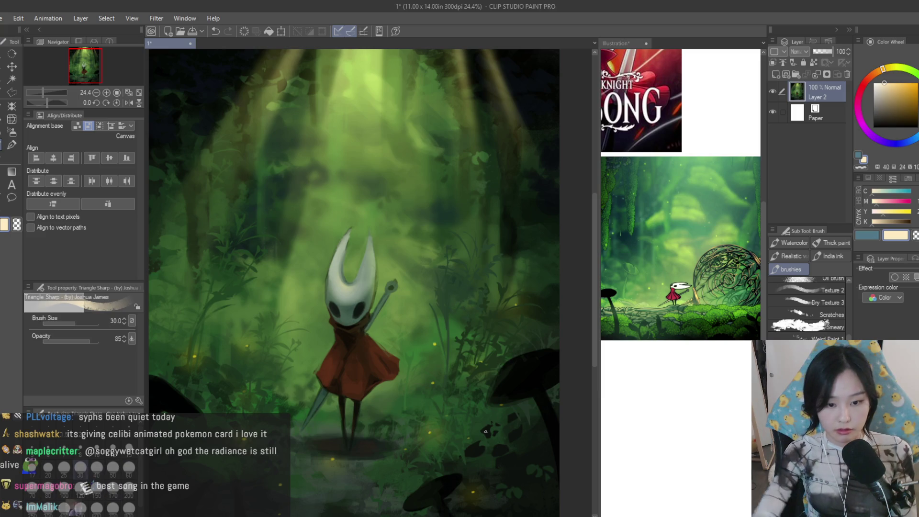
pyautogui.keyDown('alt'); pyautogui.click(479, 347); pyautogui.keyUp('alt')
pyautogui.scroll(7, 451, 187)
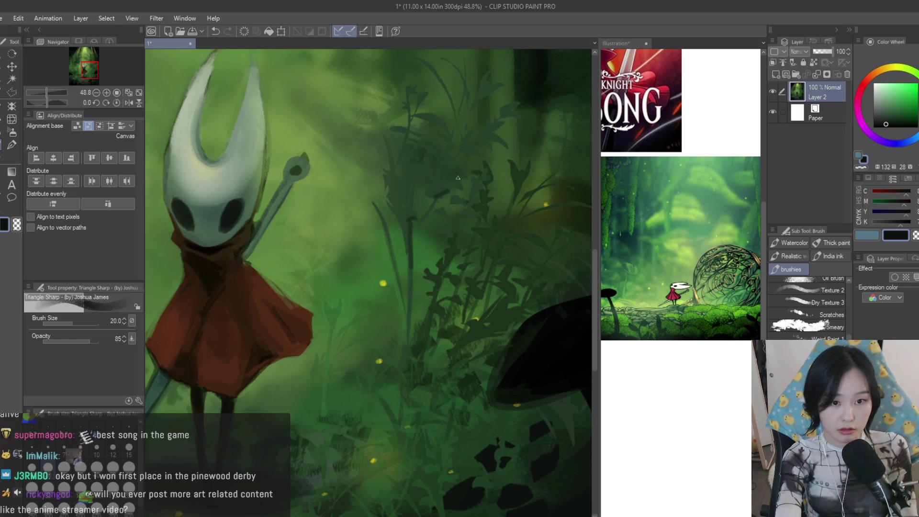
pyautogui.scroll(-3, 505, 147)
pyautogui.scroll(-2, 513, 360)
pyautogui.scroll(1, 513, 360)
pyautogui.scroll(4, 494, 298)
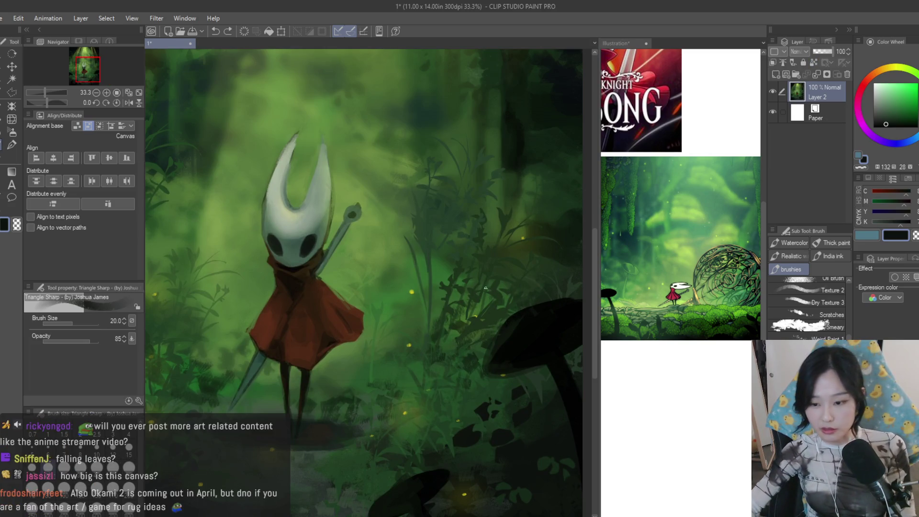
pyautogui.scroll(1, 492, 300)
pyautogui.click(64, 323)
pyautogui.scroll(1, 421, 185)
pyautogui.scroll(1, 421, 185)
pyautogui.scroll(1, 421, 185)
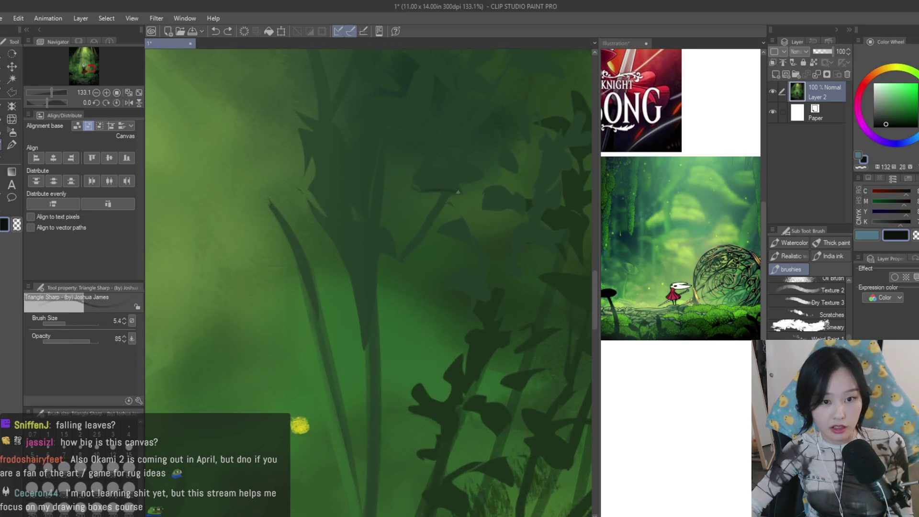
pyautogui.scroll(-2, 499, 308)
pyautogui.scroll(-2, 499, 309)
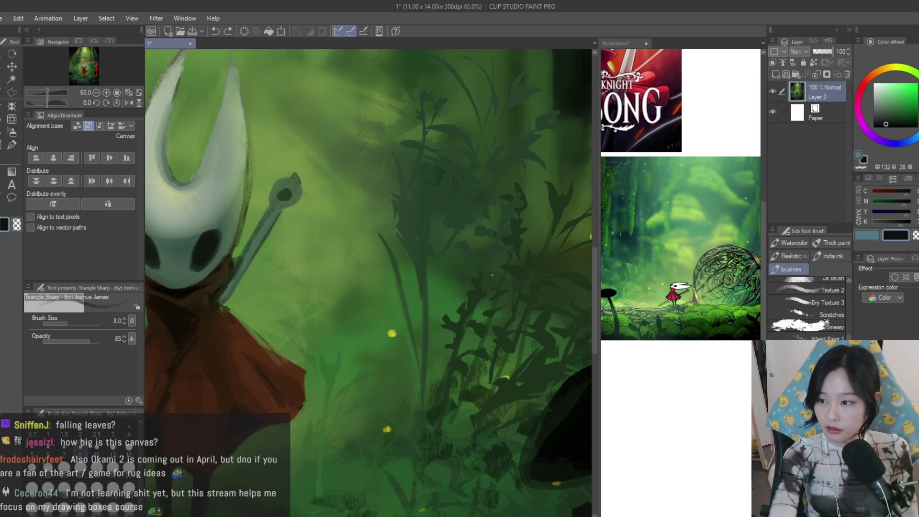
pyautogui.scroll(1, 460, 228)
pyautogui.scroll(1, 460, 229)
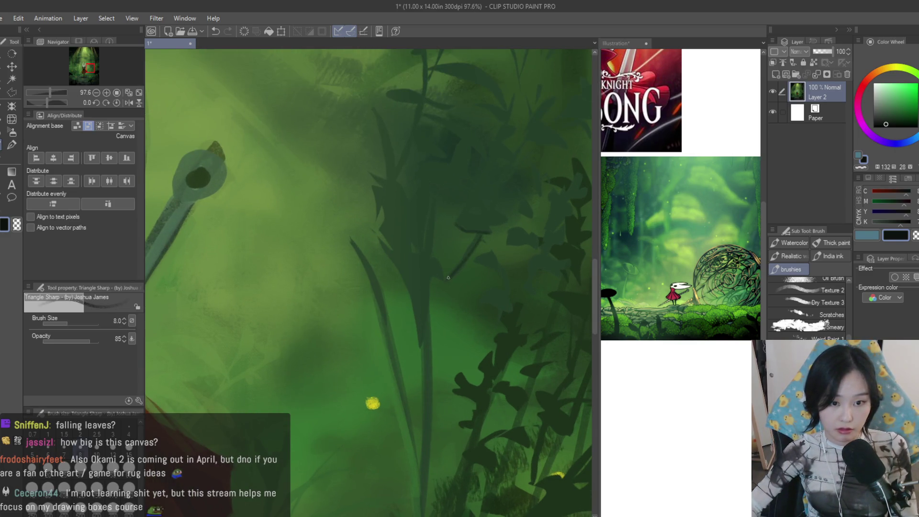
pyautogui.scroll(-2, 426, 280)
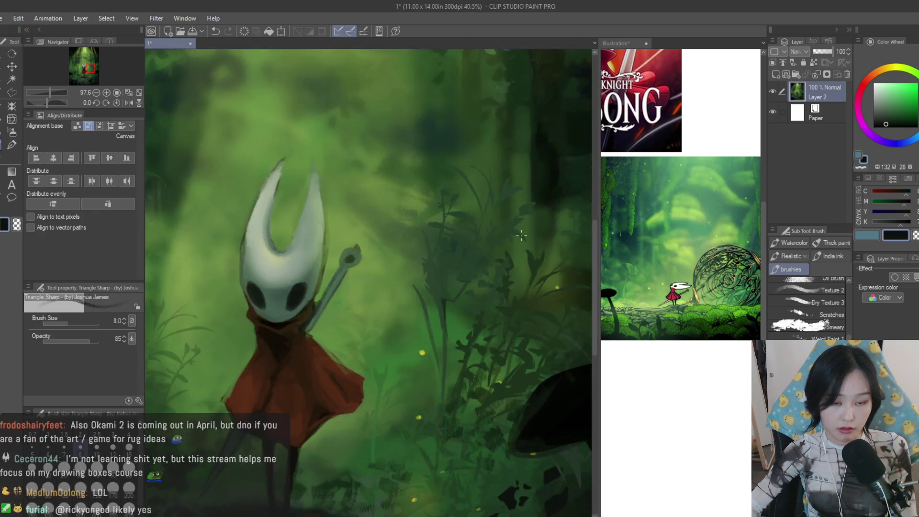
pyautogui.scroll(-1, 426, 280)
pyautogui.scroll(-1, 426, 280)
pyautogui.scroll(1, 540, 353)
pyautogui.scroll(1, 540, 353)
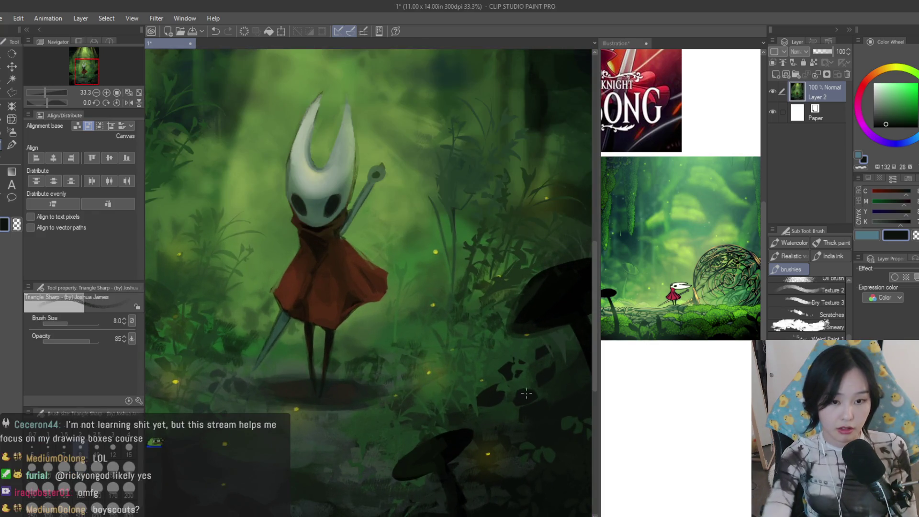
pyautogui.scroll(-1, 452, 361)
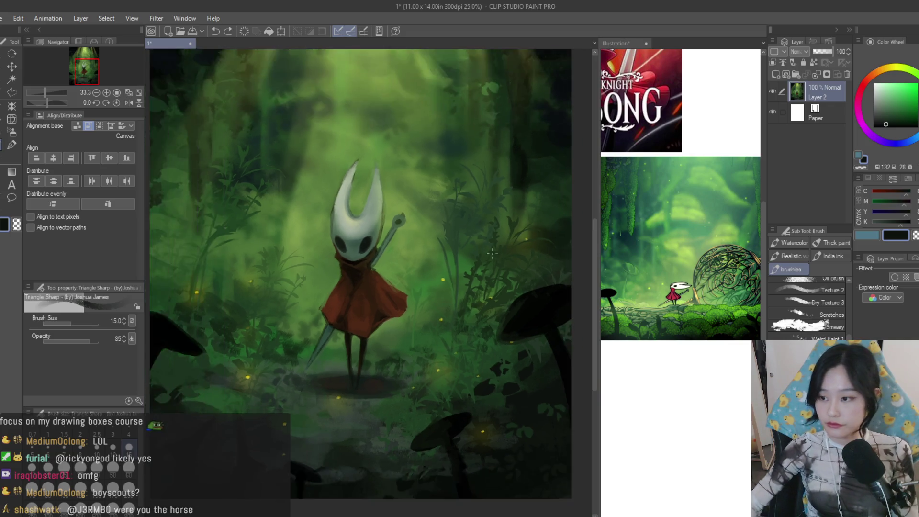
pyautogui.scroll(2, 503, 345)
pyautogui.scroll(-2, 806, 308)
pyautogui.scroll(-2, 806, 309)
pyautogui.scroll(-2, 807, 308)
pyautogui.scroll(-2, 806, 308)
pyautogui.scroll(-2, 806, 308)
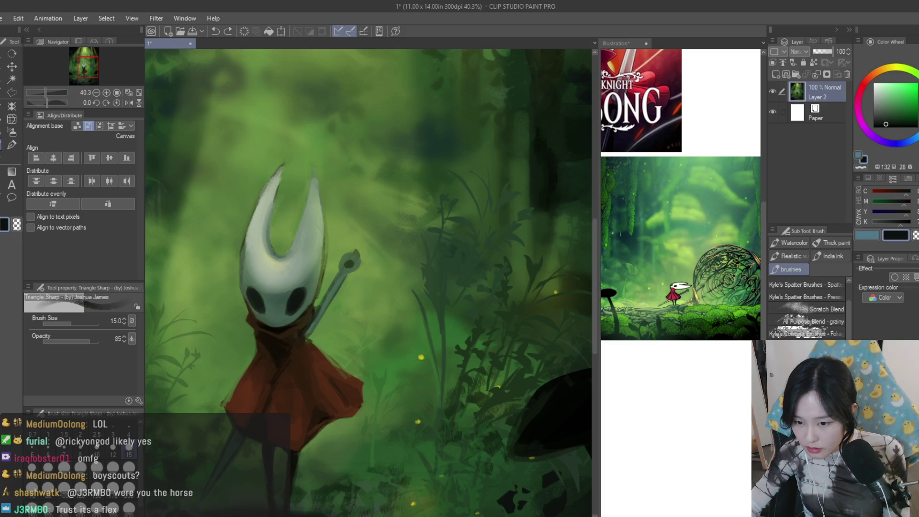
# Switch from the scratch brush to the Weird Paint 1 texture brush and enlarge it
pyautogui.click(806, 310)
pyautogui.scroll(-1, 502, 298)
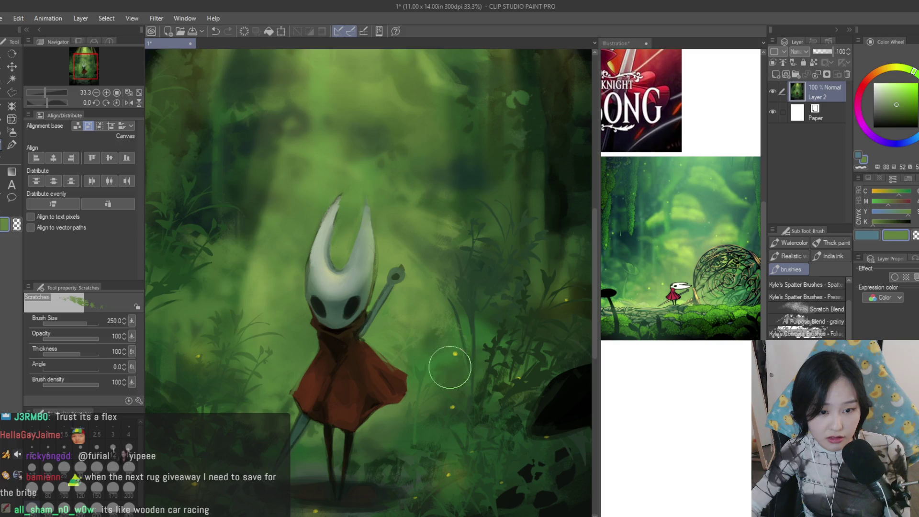
pyautogui.scroll(-1, 456, 289)
pyautogui.scroll(-1, 345, 259)
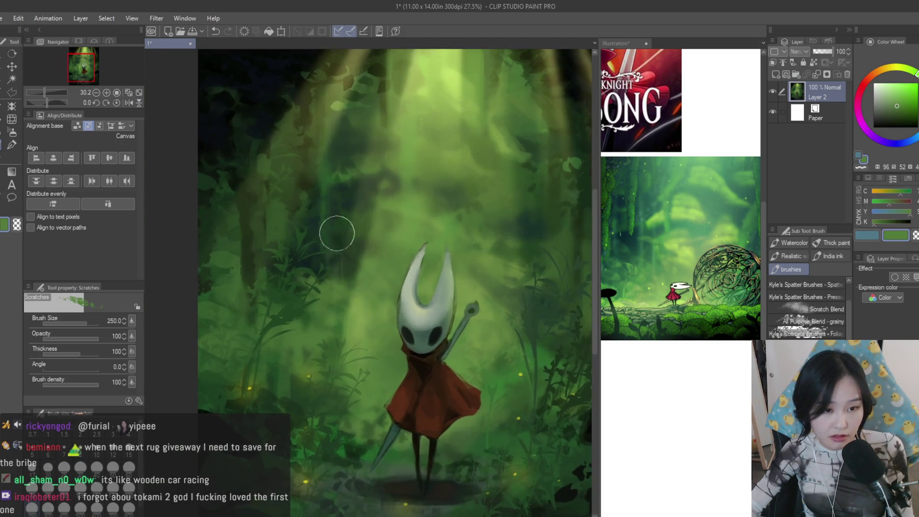
pyautogui.scroll(-1, 416, 284)
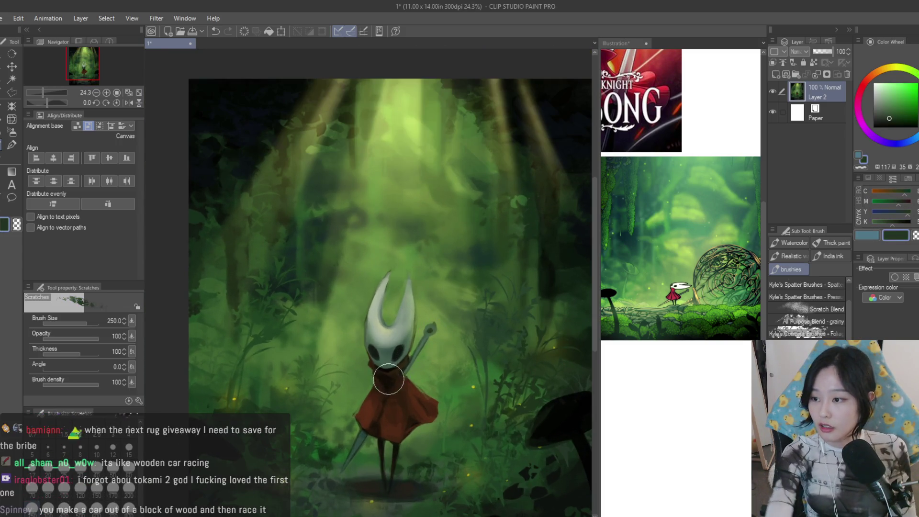
pyautogui.scroll(-1, 399, 379)
pyautogui.scroll(-1, 404, 323)
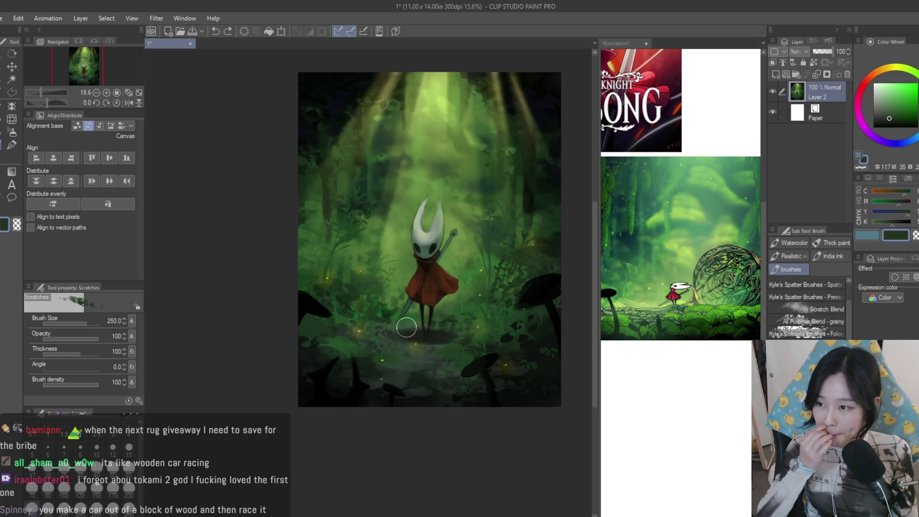
pyautogui.scroll(3, 366, 280)
pyautogui.scroll(2, 348, 269)
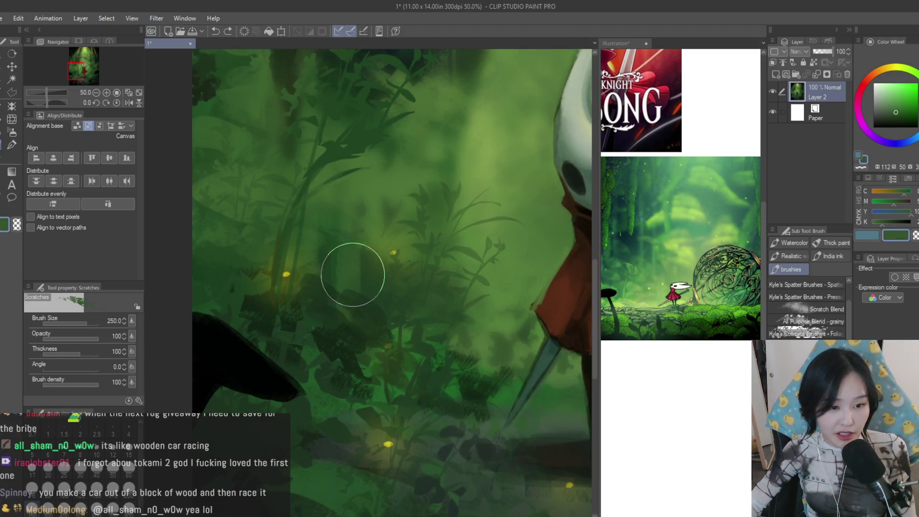
pyautogui.scroll(-3, 253, 349)
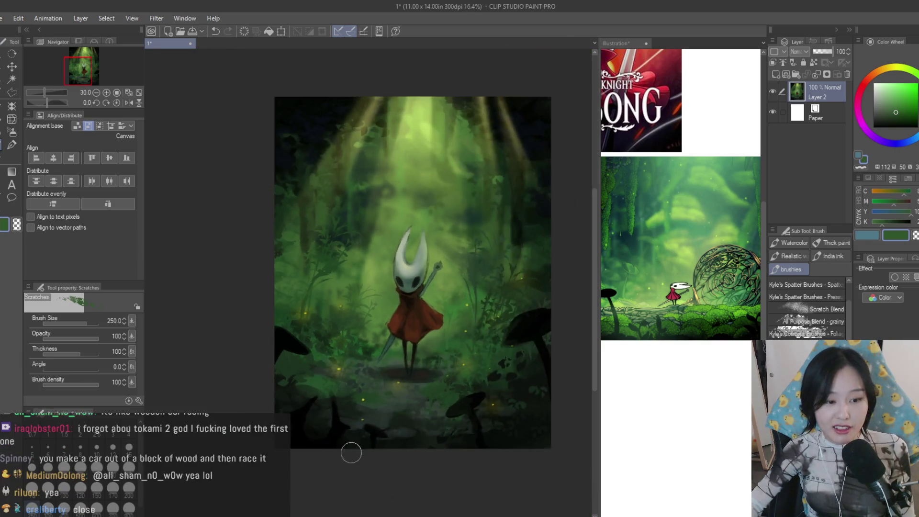
pyautogui.scroll(3, 266, 354)
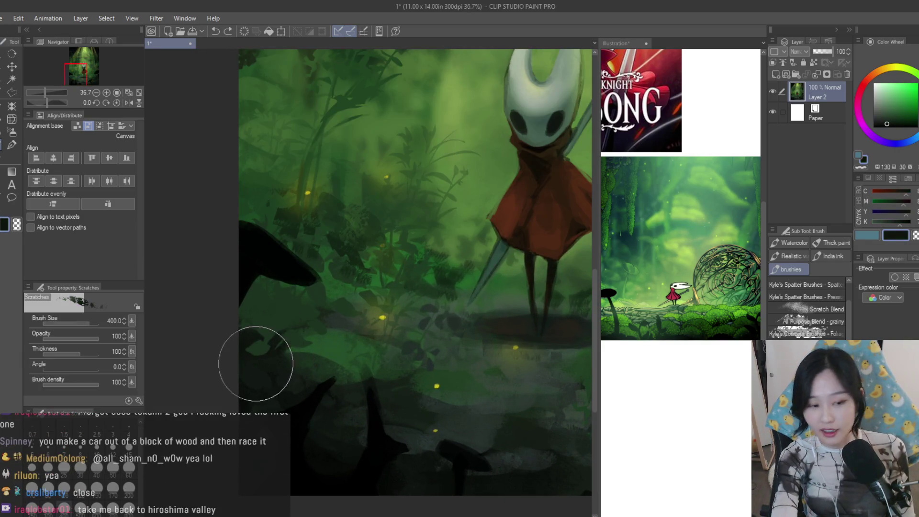
pyautogui.press(']')
pyautogui.press(']')
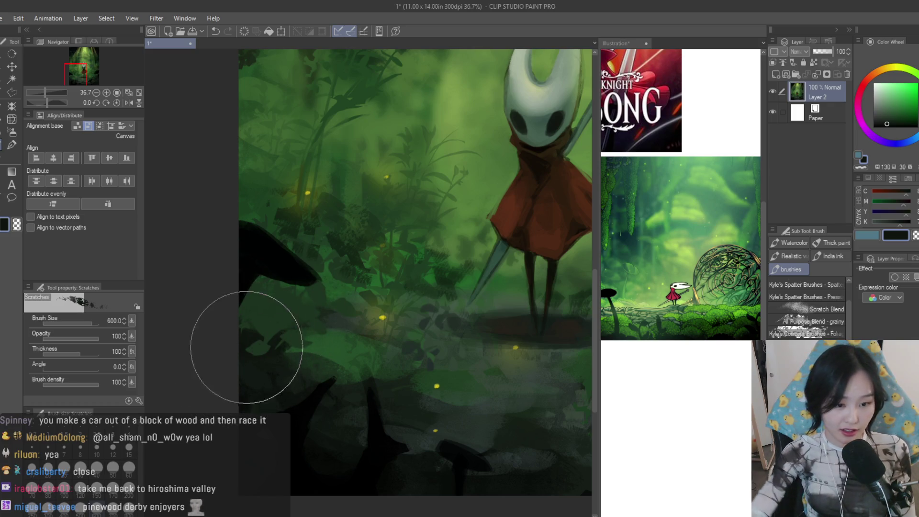
pyautogui.scroll(-3, 390, 325)
pyautogui.scroll(-1, 502, 332)
pyautogui.scroll(2, 467, 323)
pyautogui.scroll(-1, 434, 311)
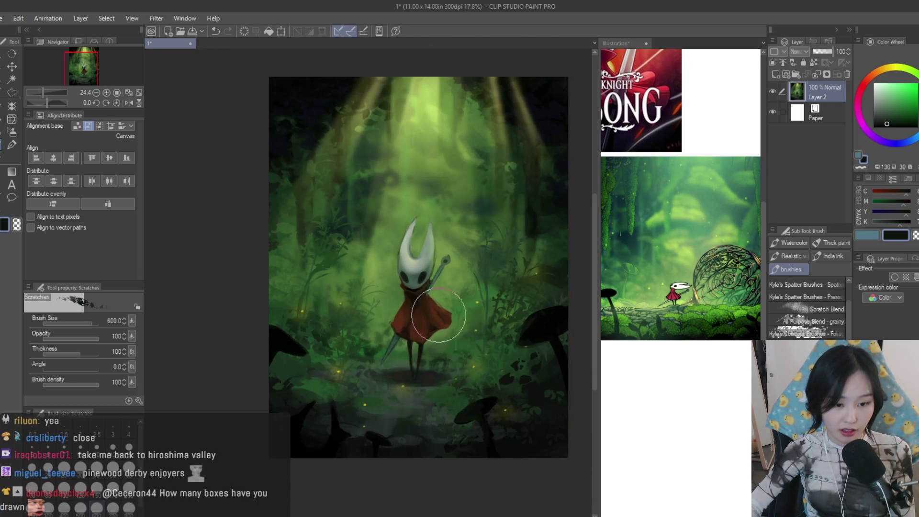
pyautogui.scroll(1, 501, 365)
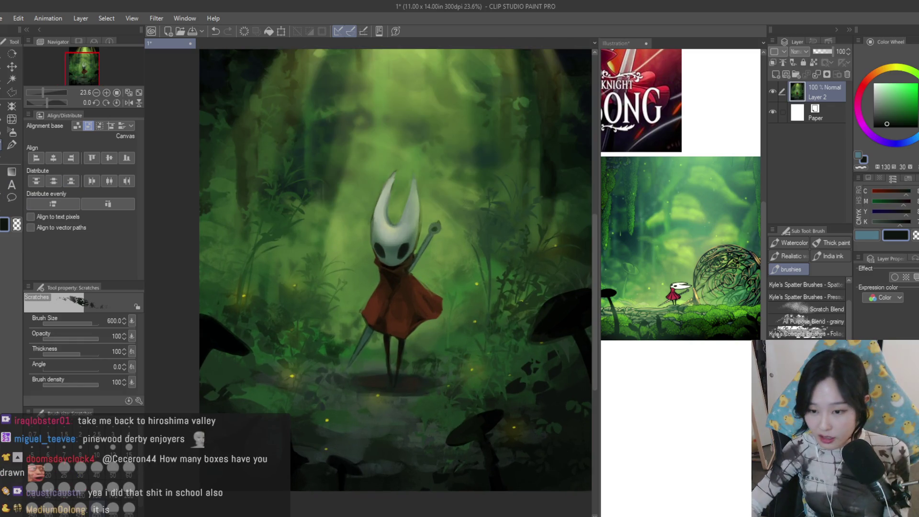
pyautogui.scroll(-2, 804, 309)
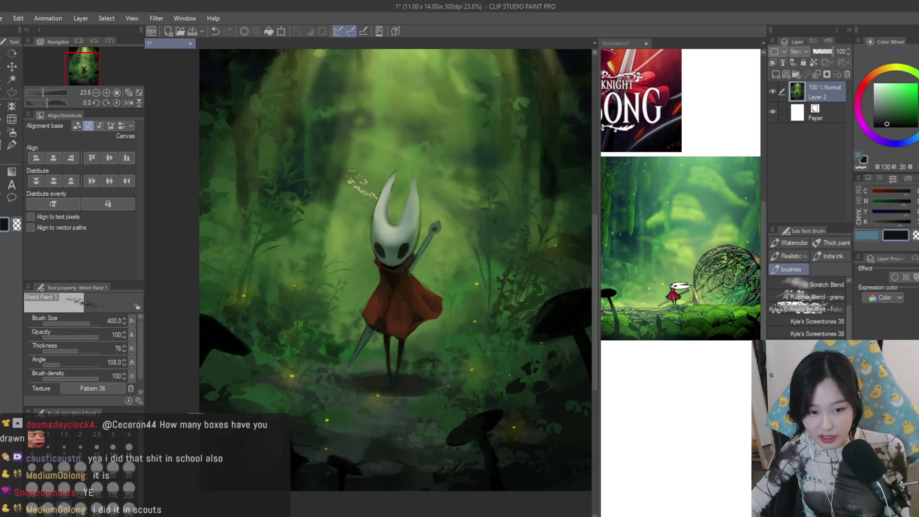
pyautogui.scroll(-2, 395, 287)
pyautogui.scroll(3, 395, 287)
pyautogui.scroll(1, 469, 195)
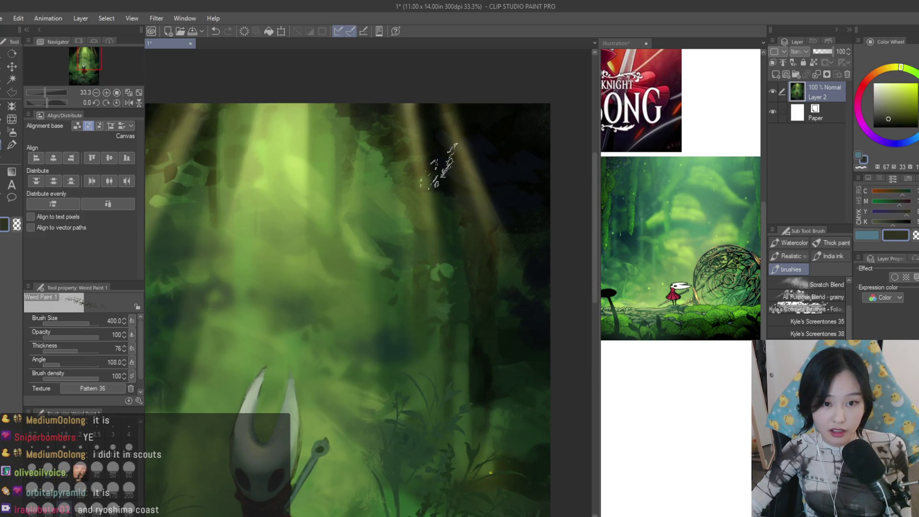
pyautogui.scroll(1, 513, 191)
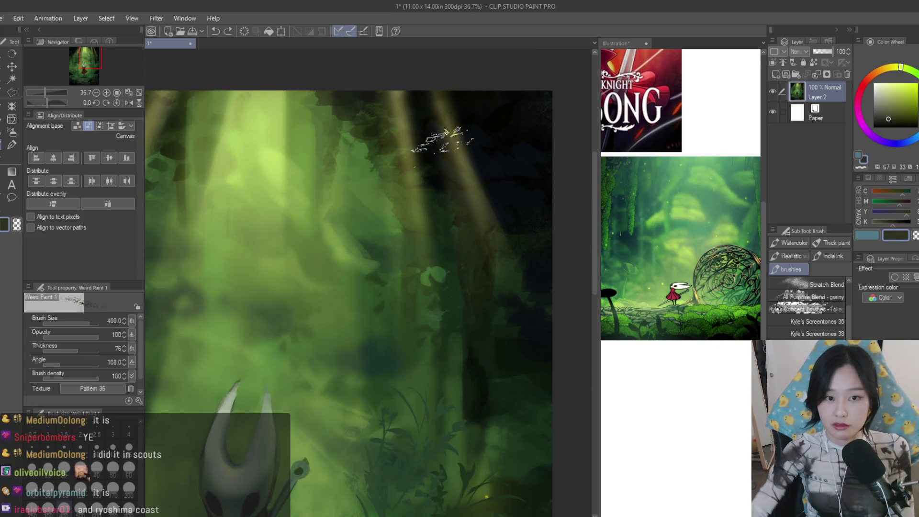
pyautogui.scroll(-3, 546, 230)
pyautogui.scroll(1, 582, 268)
pyautogui.scroll(1, 368, 214)
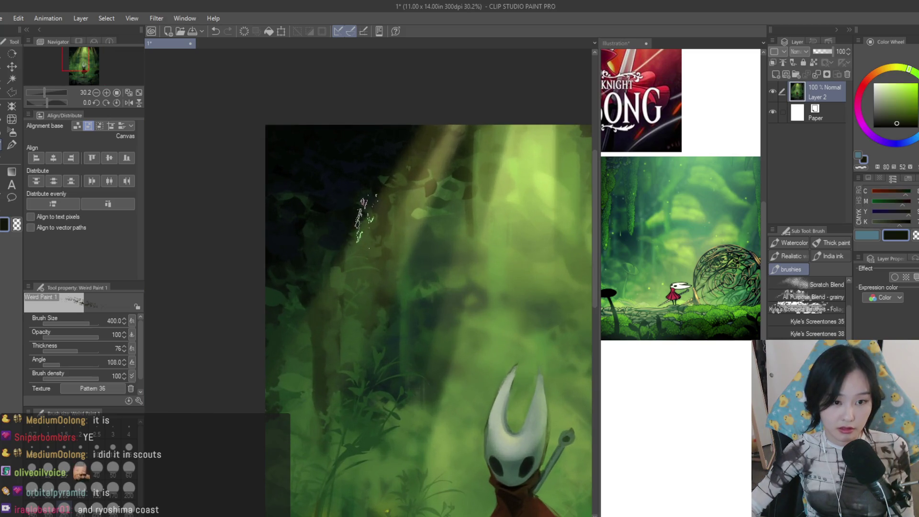
pyautogui.scroll(1, 331, 251)
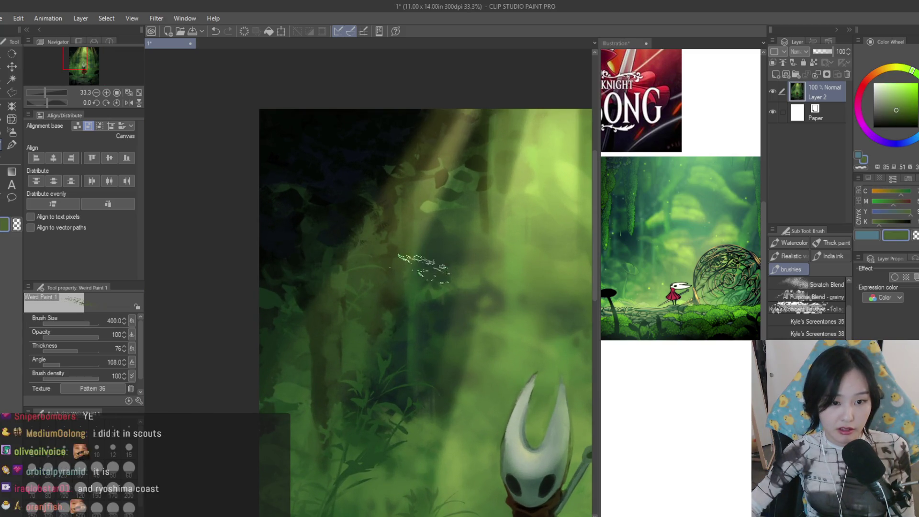
pyautogui.scroll(-3, 293, 142)
pyautogui.scroll(2, 302, 202)
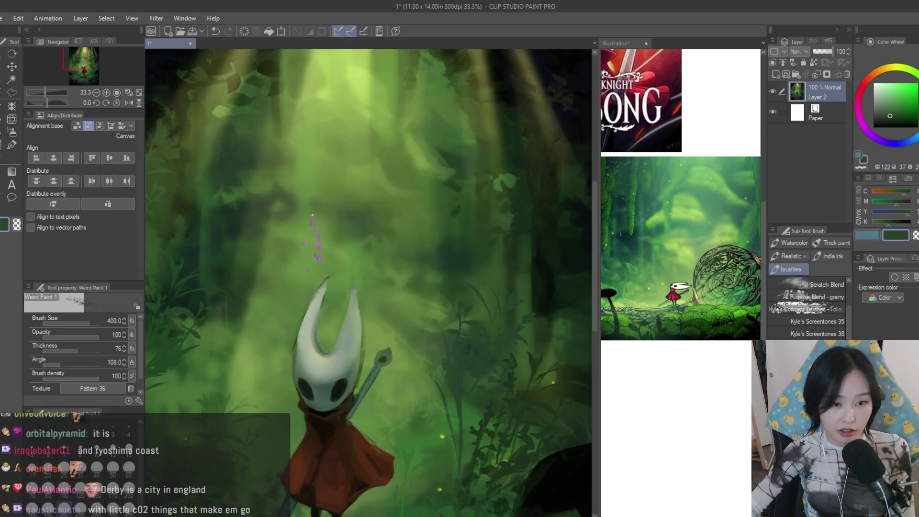
pyautogui.scroll(1, 287, 255)
pyautogui.scroll(-3, 309, 309)
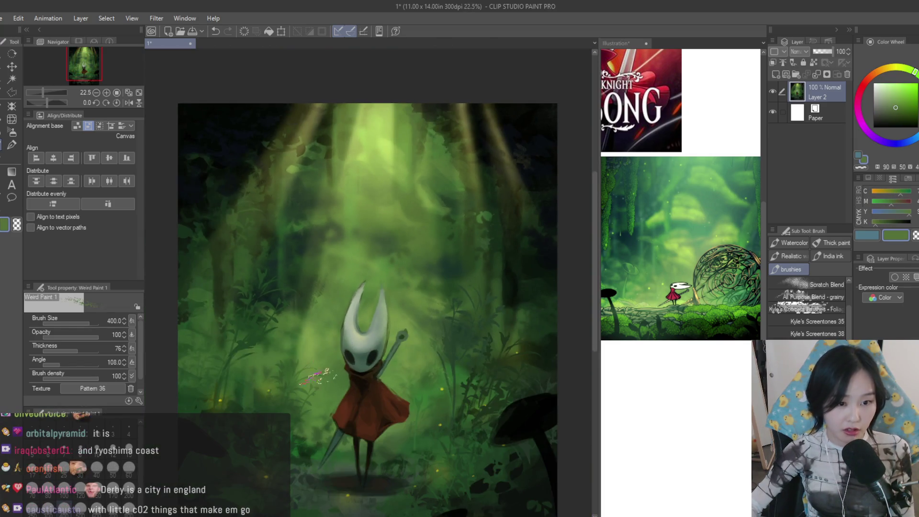
pyautogui.scroll(2, 283, 341)
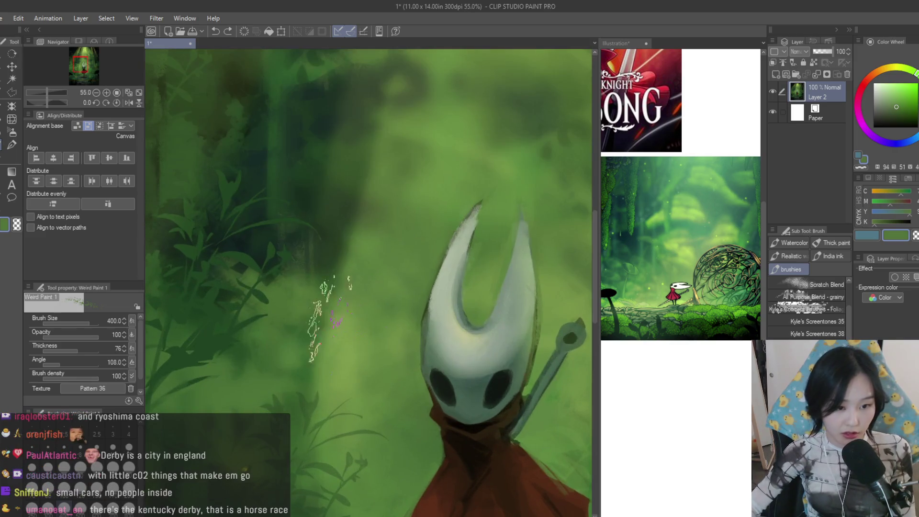
pyautogui.scroll(1, 313, 377)
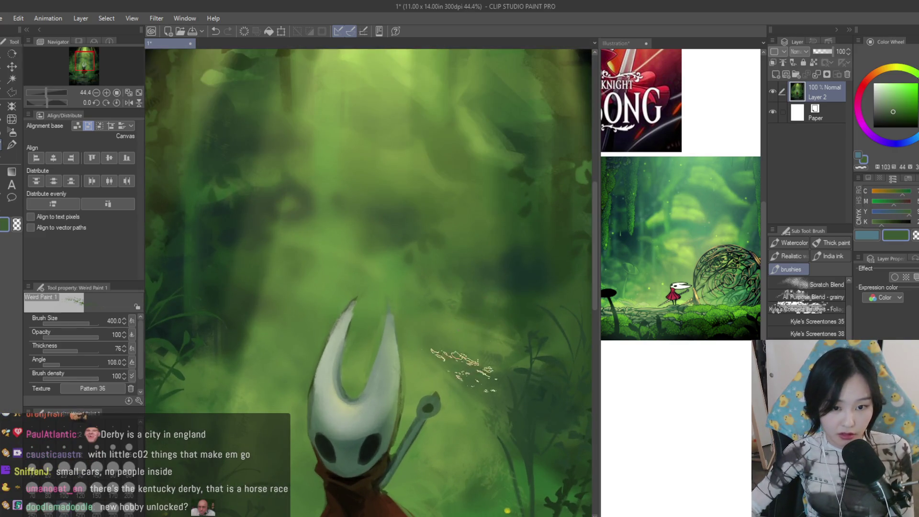
pyautogui.scroll(-1, 468, 379)
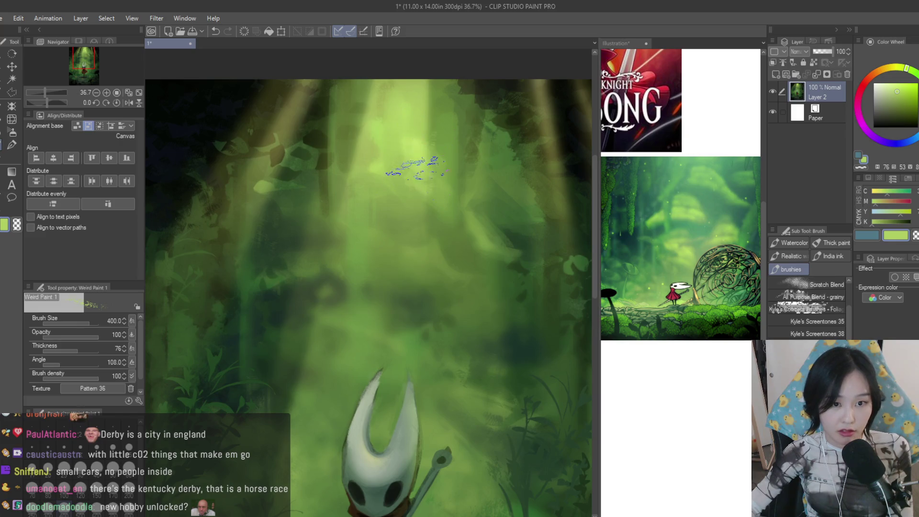
pyautogui.scroll(-1, 416, 166)
pyautogui.scroll(1, 431, 162)
pyautogui.scroll(-2, 471, 154)
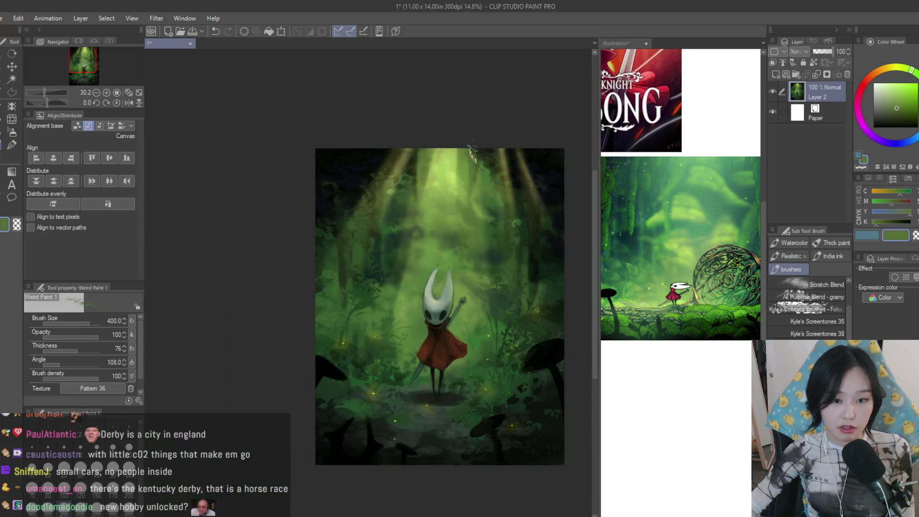
pyautogui.scroll(1, 402, 316)
pyautogui.scroll(1, 403, 316)
pyautogui.scroll(1, 395, 314)
pyautogui.scroll(1, 388, 313)
pyautogui.scroll(-2, 391, 314)
pyautogui.scroll(-1, 237, 287)
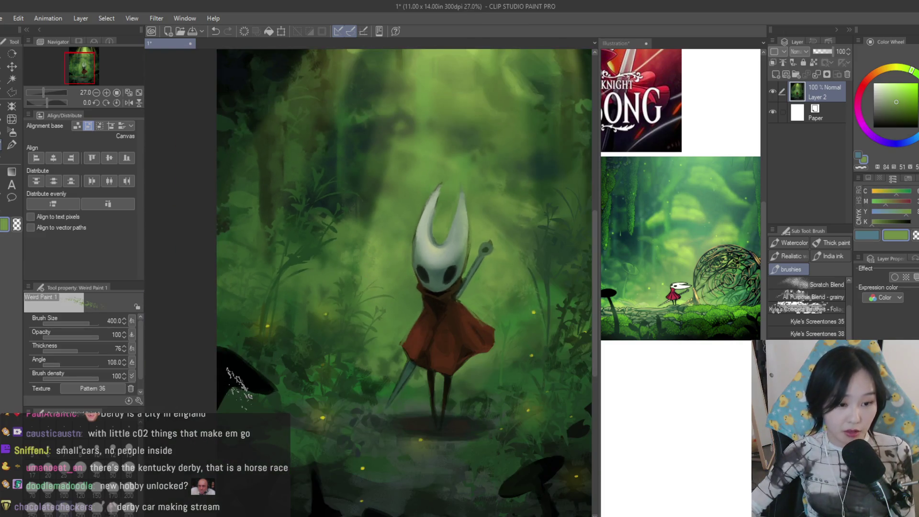
# Take the Dry Texture brush at a smaller size and glance at the Illustration reference document
pyautogui.press('b')
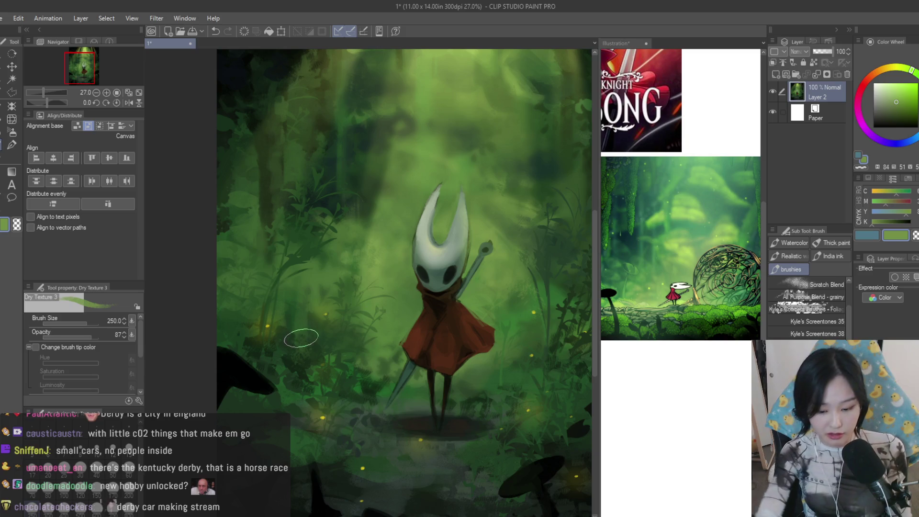
pyautogui.press('[')
pyautogui.press('[')
pyautogui.press('[')
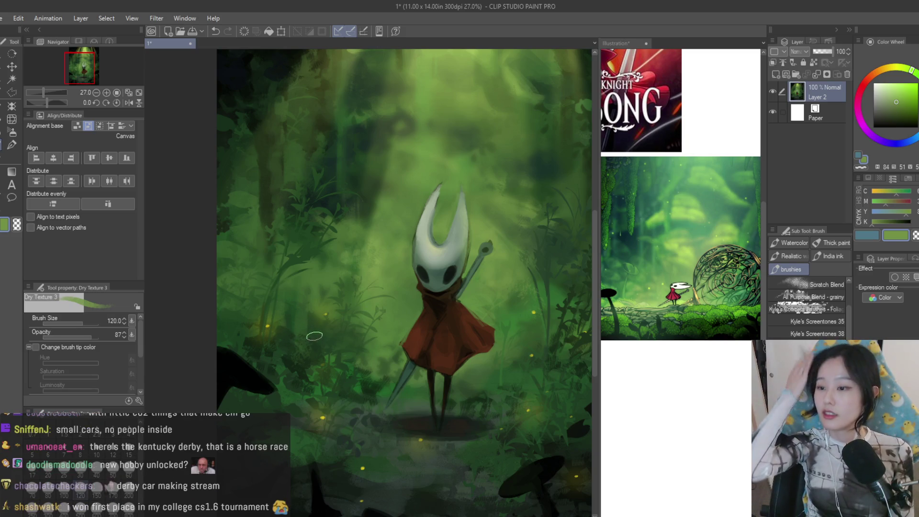
pyautogui.scroll(1, 295, 329)
pyautogui.scroll(1, 295, 330)
pyautogui.press('[')
pyautogui.press('[')
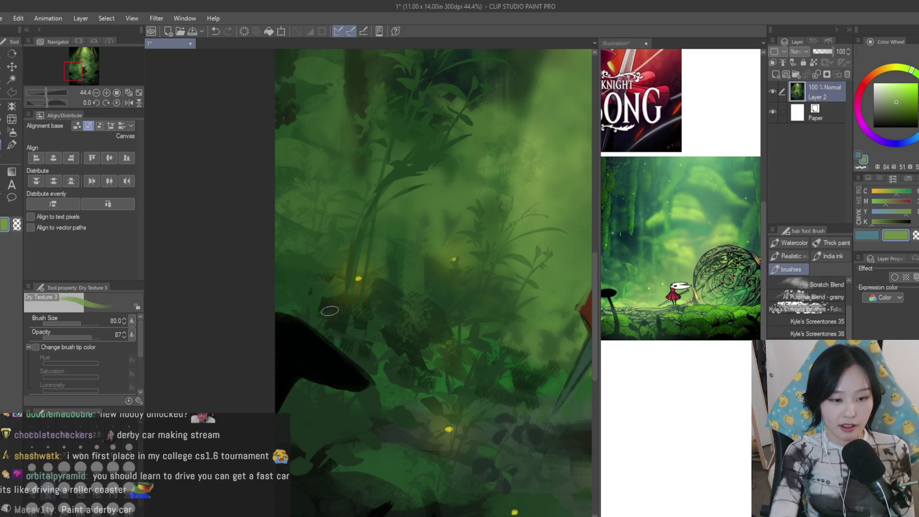
pyautogui.scroll(1, 323, 316)
pyautogui.scroll(-1, 320, 183)
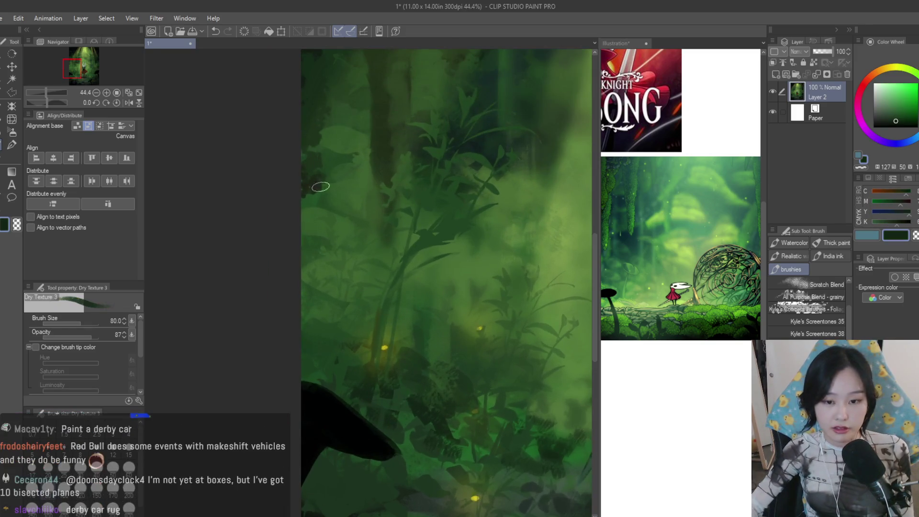
pyautogui.click(632, 297)
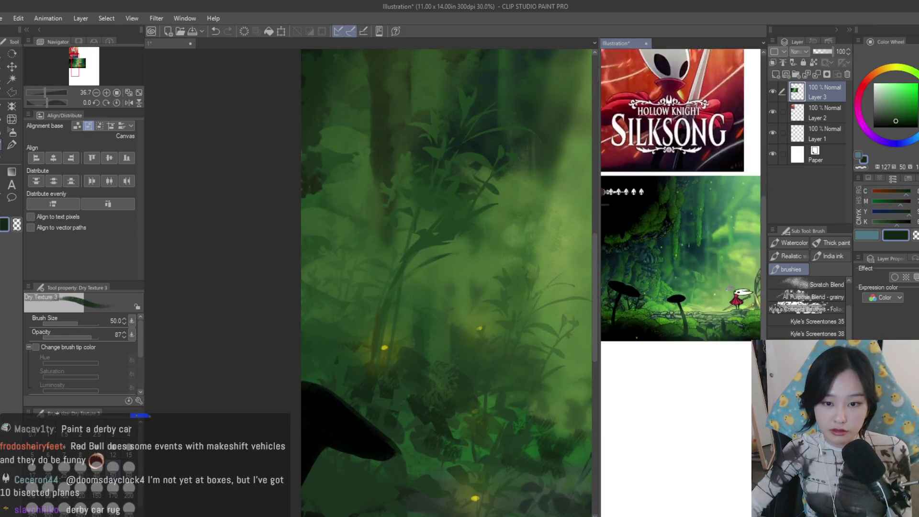
pyautogui.click(302, 237)
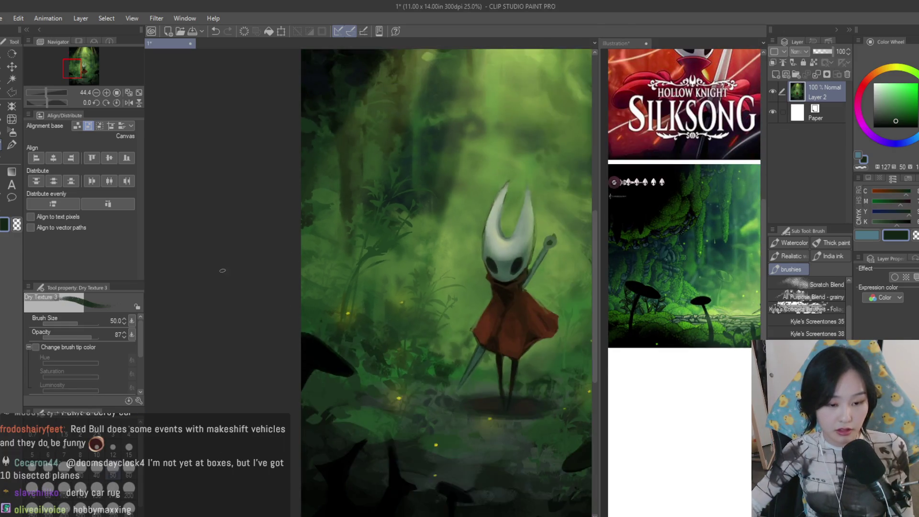
pyautogui.scroll(1, 296, 375)
# Sample dark greens and black from the canvas and deepen the shadows around Hornet's cloak
pyautogui.keyDown('alt'); pyautogui.click(318, 325); pyautogui.keyUp('alt')
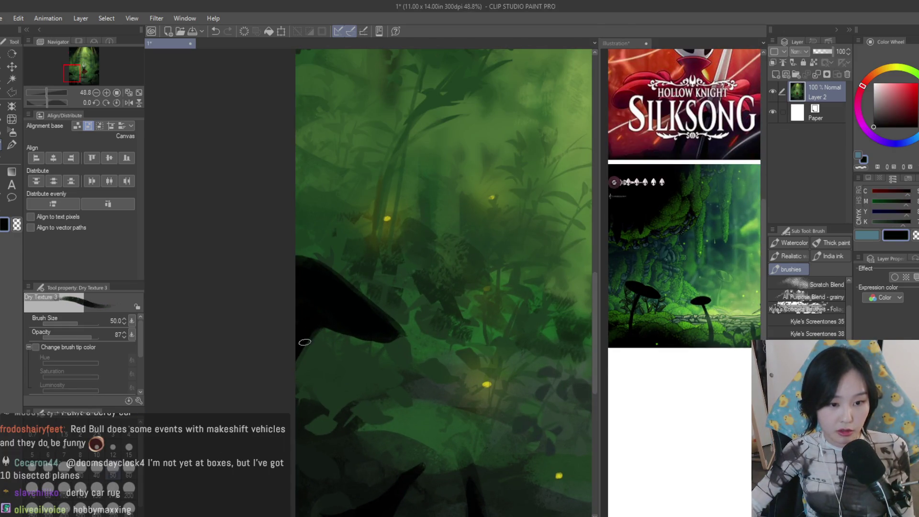
pyautogui.scroll(3, 368, 229)
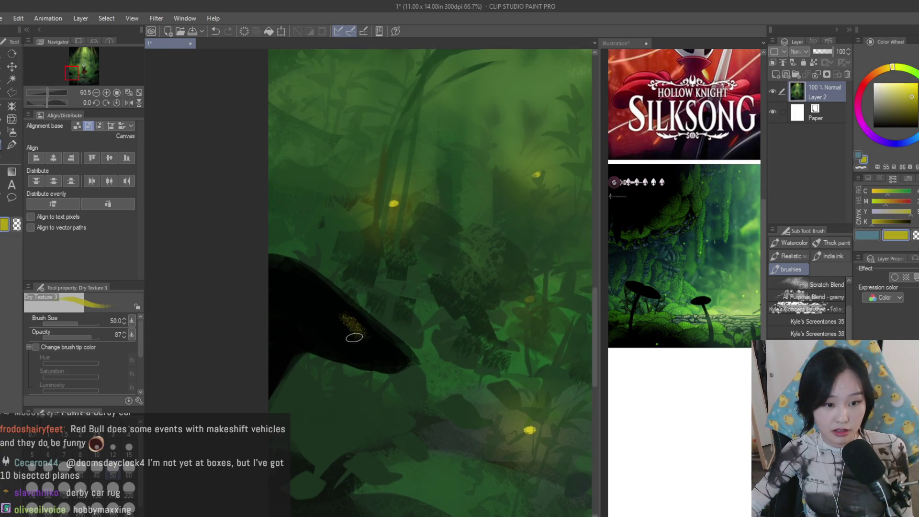
pyautogui.keyDown('alt'); pyautogui.click(350, 323); pyautogui.keyUp('alt')
pyautogui.keyDown('alt'); pyautogui.click(401, 357); pyautogui.keyUp('alt')
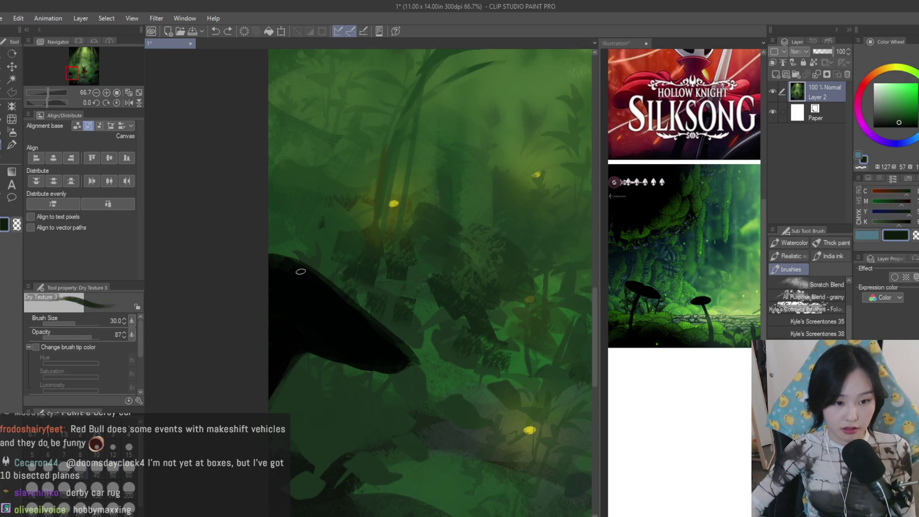
pyautogui.scroll(-2, 407, 366)
pyautogui.scroll(-2, 267, 307)
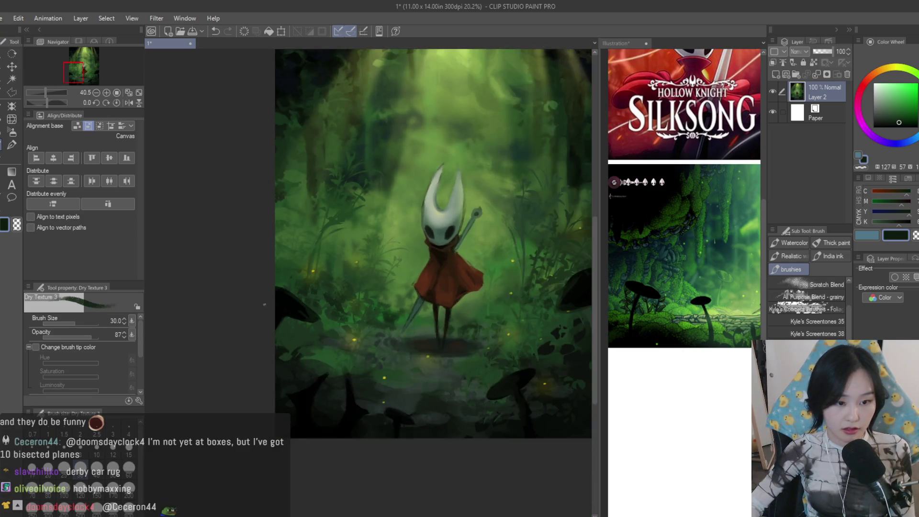
pyautogui.scroll(-2, 267, 306)
pyautogui.scroll(1, 267, 306)
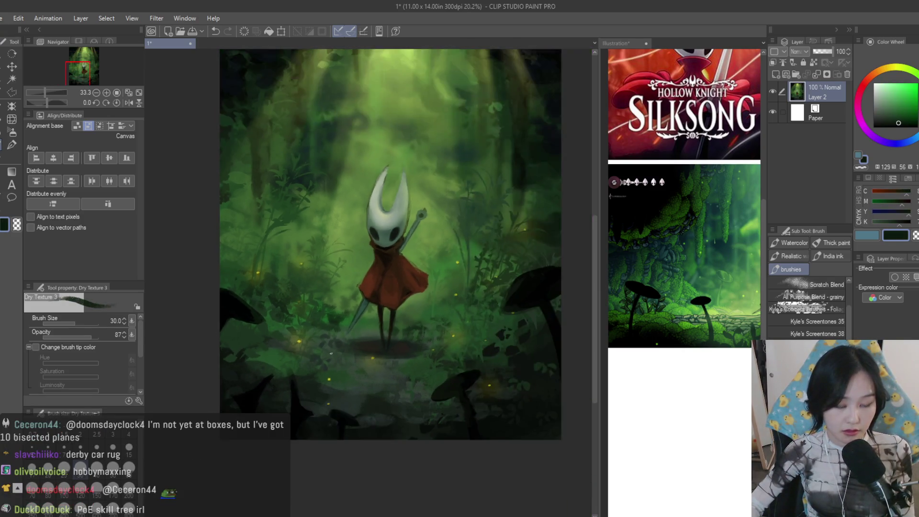
pyautogui.scroll(-1, 267, 307)
pyautogui.scroll(2, 455, 393)
pyautogui.keyDown('alt'); pyautogui.click(455, 393); pyautogui.keyUp('alt')
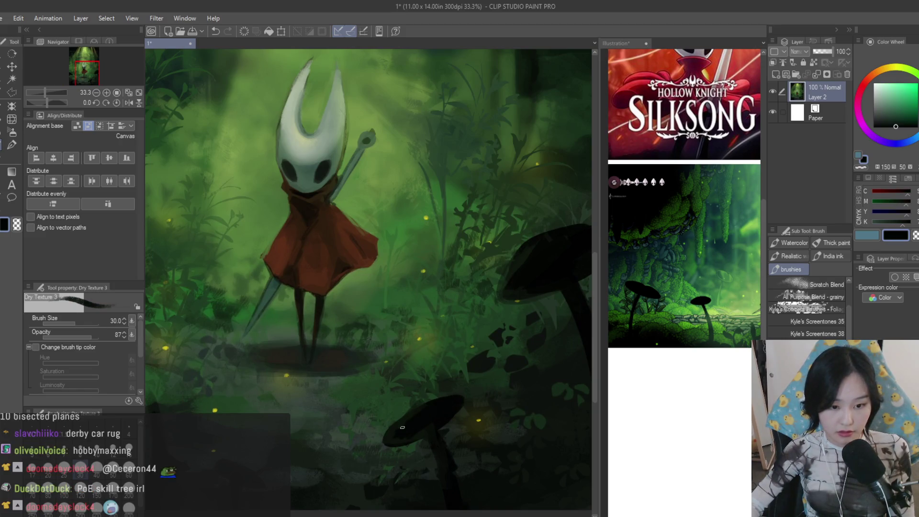
pyautogui.moveTo(404, 433); pyautogui.dragTo(381, 461)
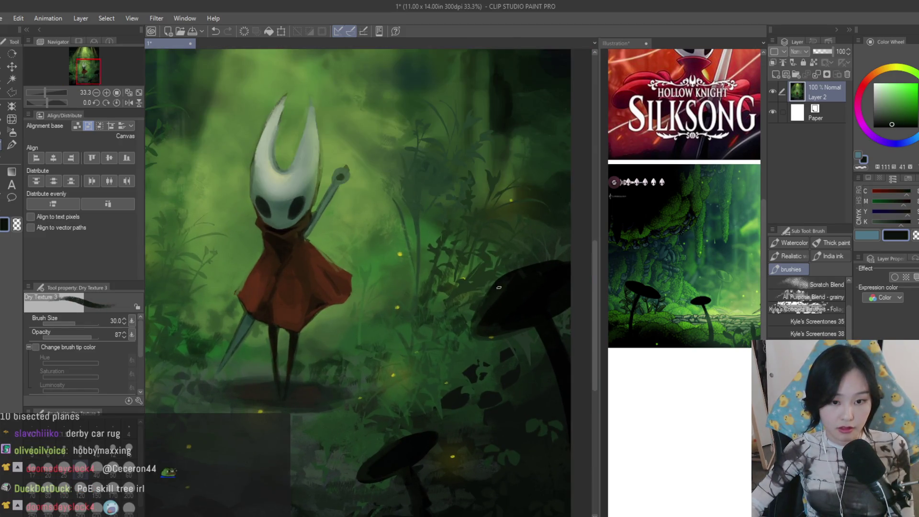
pyautogui.press(']')
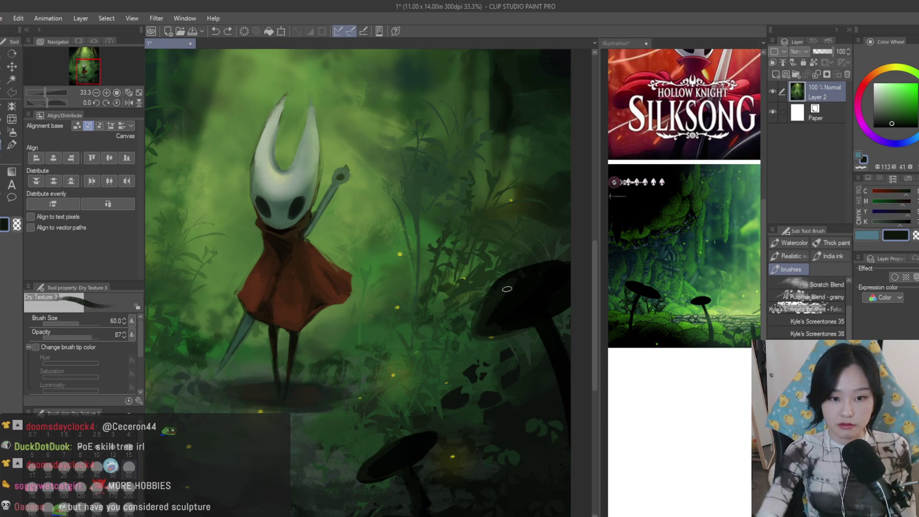
pyautogui.scroll(-1, 530, 285)
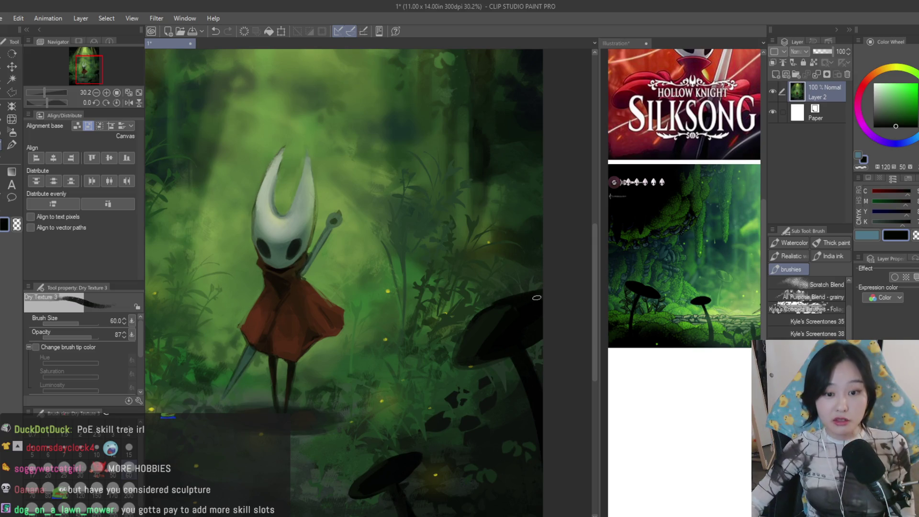
pyautogui.scroll(-3, 534, 298)
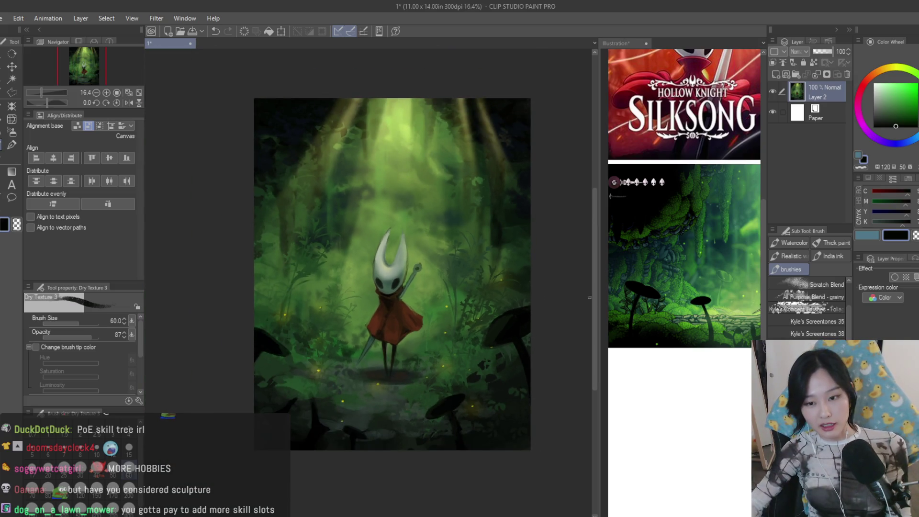
pyautogui.scroll(-2, 683, 252)
pyautogui.scroll(3, 381, 395)
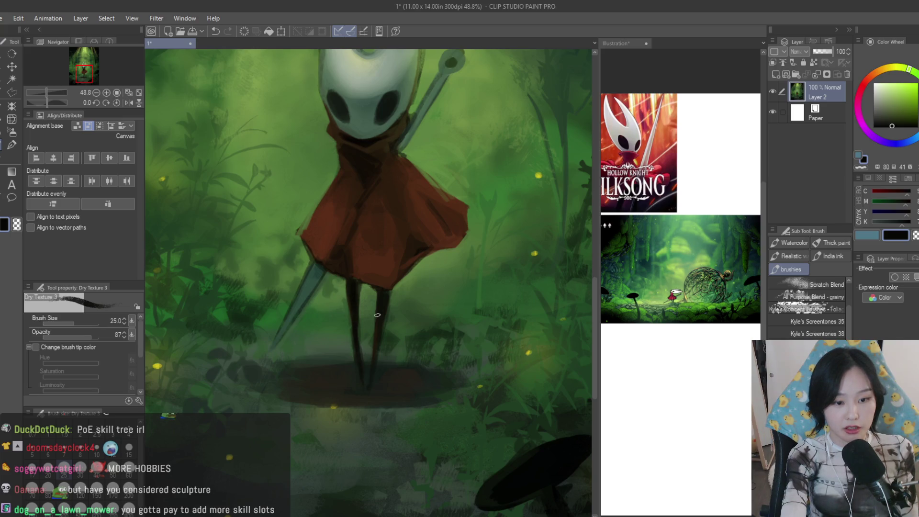
pyautogui.scroll(-2, 376, 319)
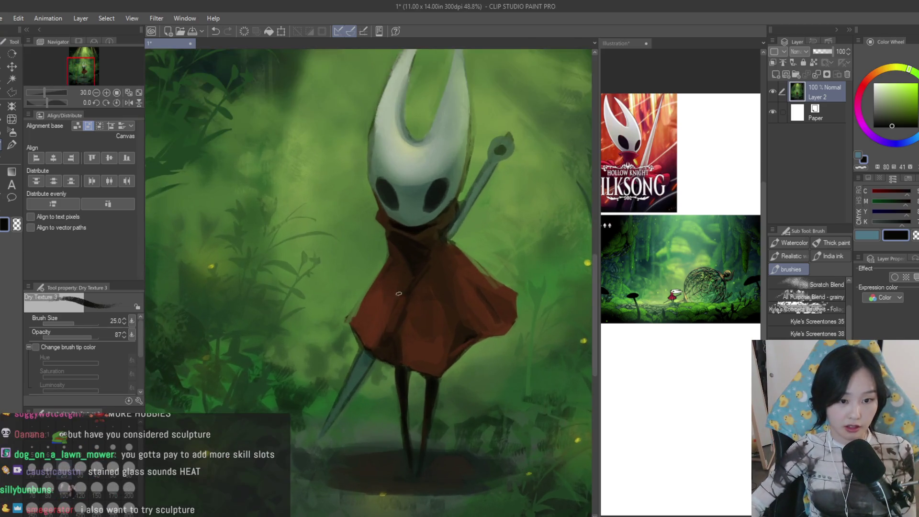
pyautogui.scroll(-1, 404, 288)
# Eyedrop a green from the canvas and settle on a pale green for Hornet's mask lighting
pyautogui.keyDown('alt'); pyautogui.click(369, 284); pyautogui.keyUp('alt')
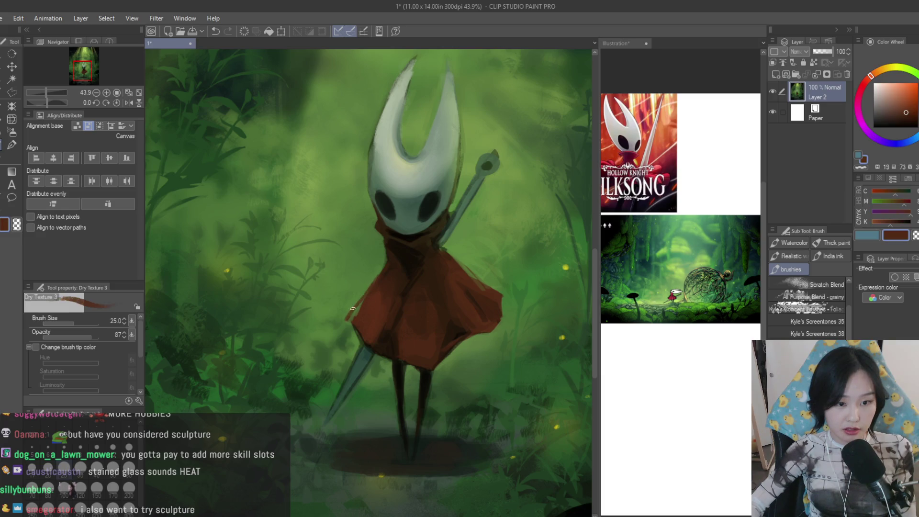
pyautogui.scroll(-3, 375, 289)
pyautogui.scroll(2, 474, 226)
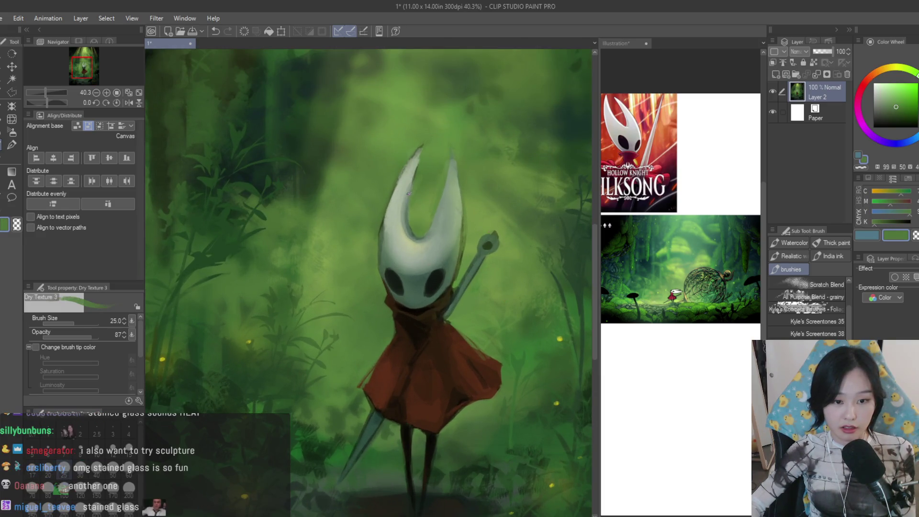
pyautogui.scroll(3, 474, 226)
pyautogui.keyDown('alt'); pyautogui.click(527, 236); pyautogui.keyUp('alt')
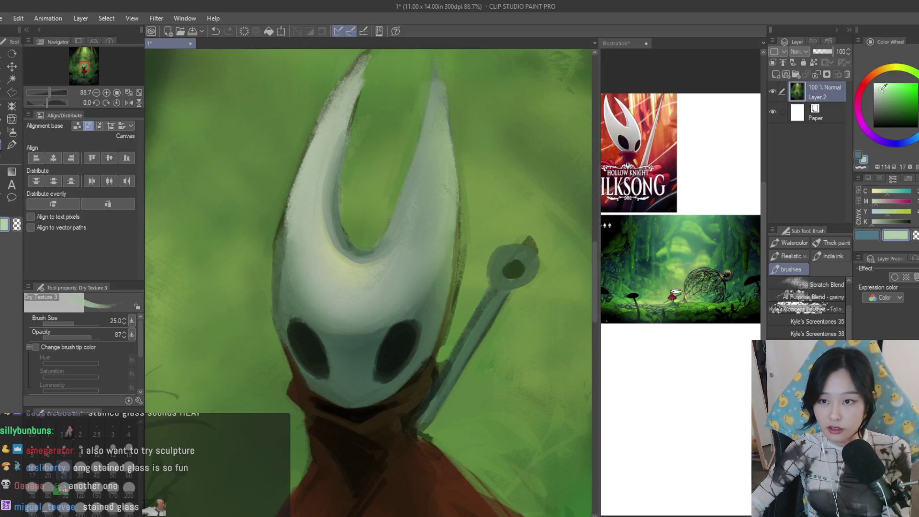
pyautogui.scroll(-3, 507, 255)
pyautogui.scroll(-2, 507, 255)
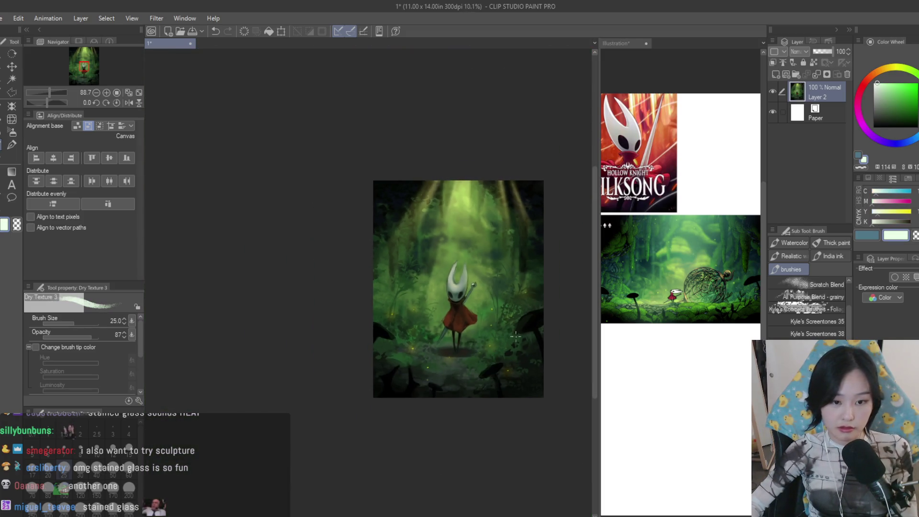
pyautogui.scroll(1, 487, 273)
pyautogui.scroll(2, 487, 273)
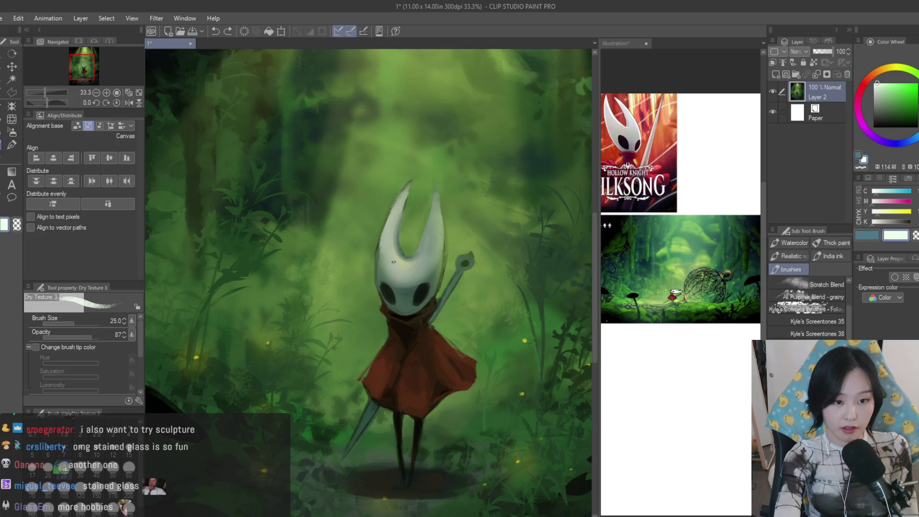
pyautogui.scroll(-2, 398, 261)
pyautogui.scroll(-2, 397, 261)
pyautogui.scroll(1, 427, 281)
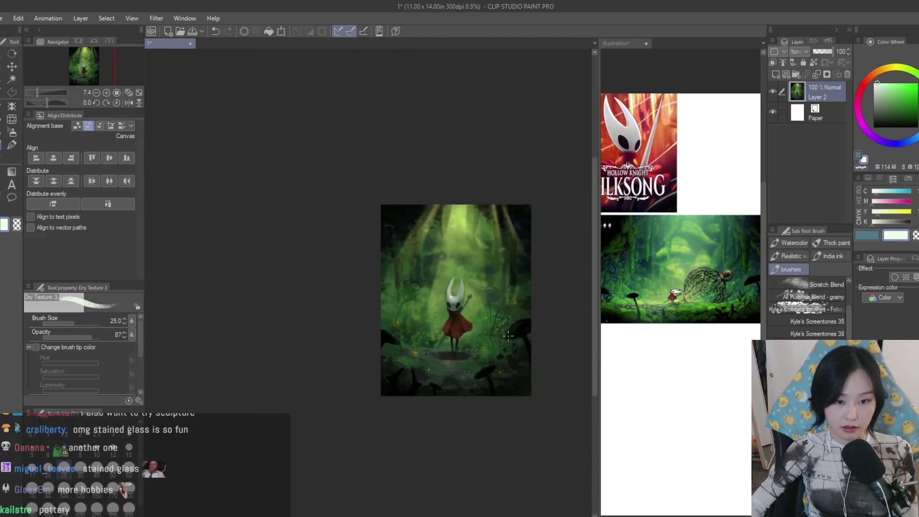
pyautogui.scroll(3, 427, 281)
pyautogui.scroll(3, 423, 280)
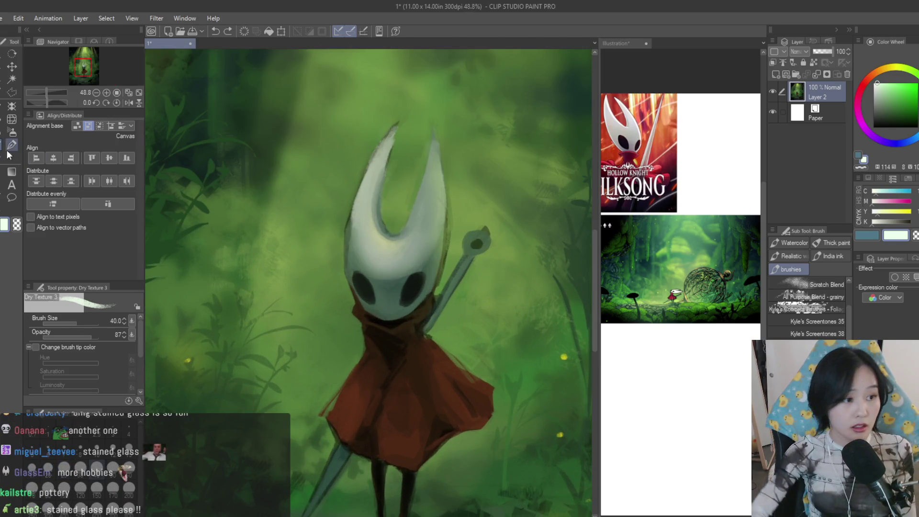
pyautogui.press('b')
pyautogui.scroll(1, 388, 216)
# Return from the Soft Airbrush to Dry Texture 3 at a fine size and dab a bright glint on the mask
pyautogui.press('[')
pyautogui.press('[')
pyautogui.press('[')
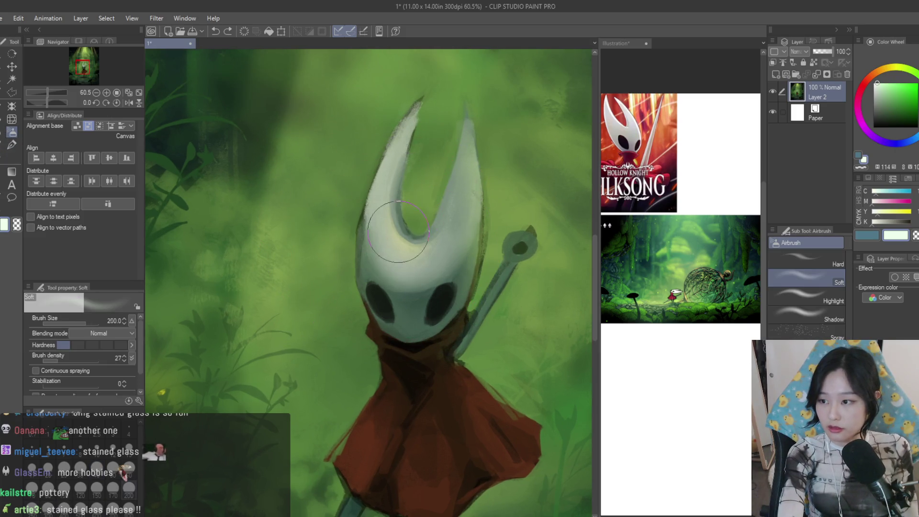
pyautogui.press('[')
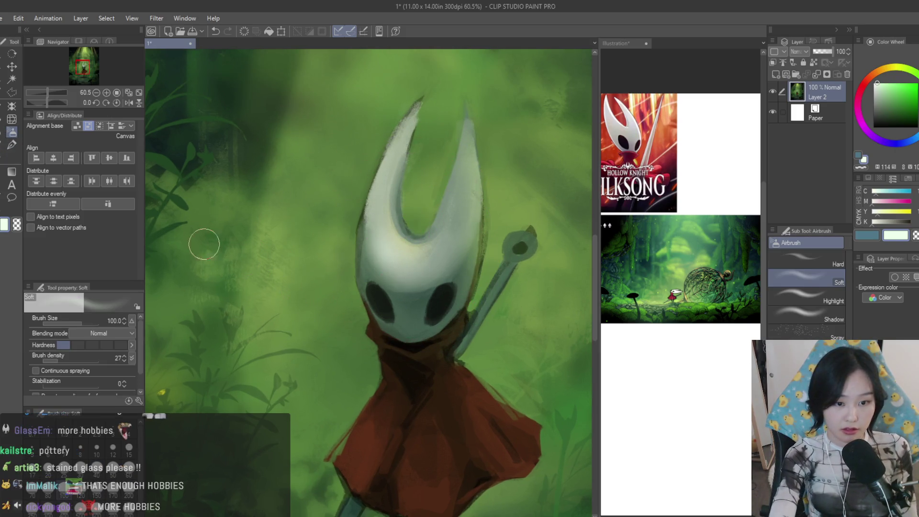
pyautogui.click(10, 144)
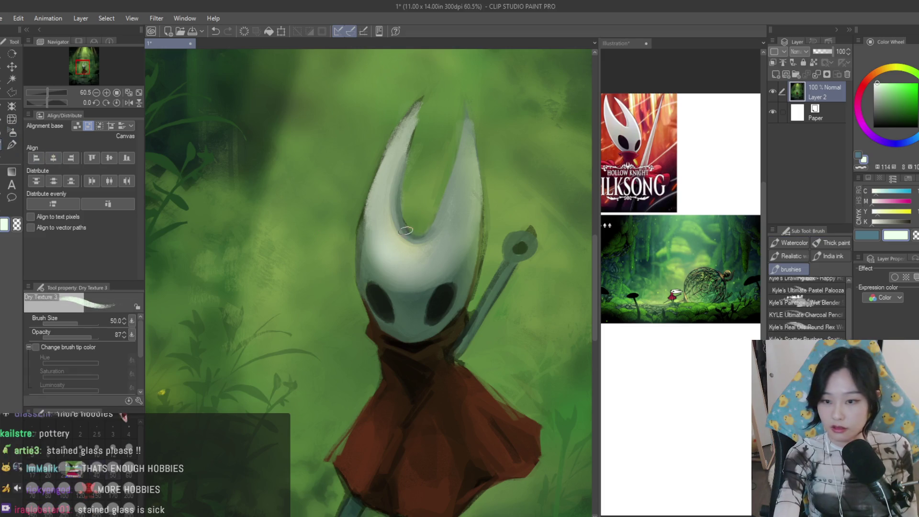
pyautogui.press(']')
pyautogui.press(']')
pyautogui.press(']')
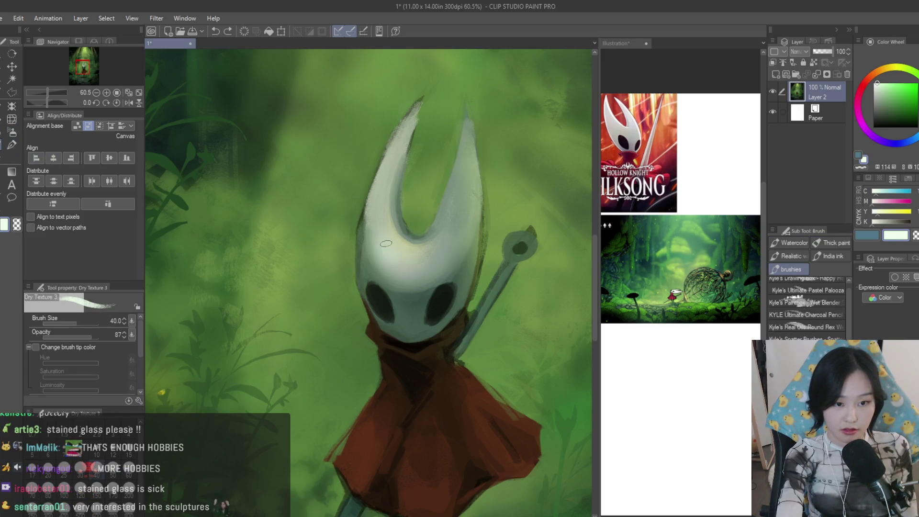
pyautogui.press('[')
pyautogui.press('[')
pyautogui.scroll(2, 512, 264)
pyautogui.scroll(3, 512, 264)
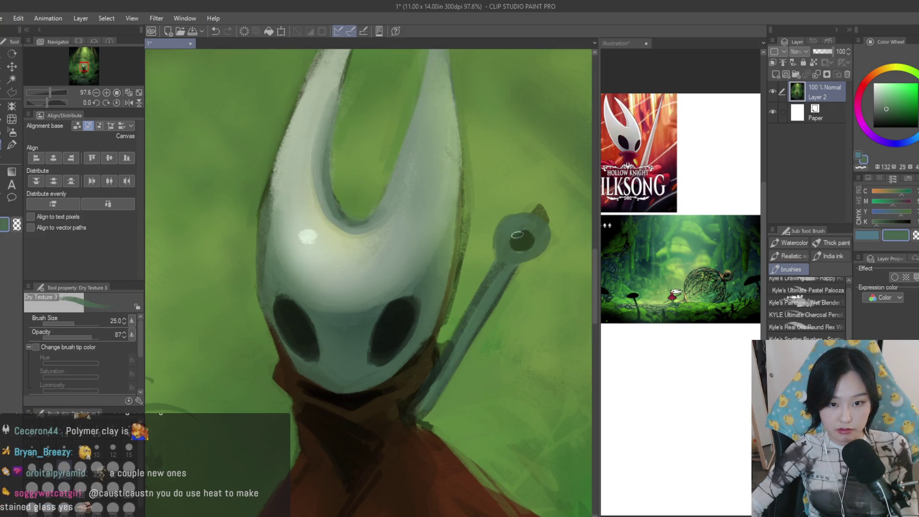
pyautogui.scroll(-3, 519, 229)
pyautogui.scroll(-3, 521, 229)
pyautogui.scroll(-2, 521, 230)
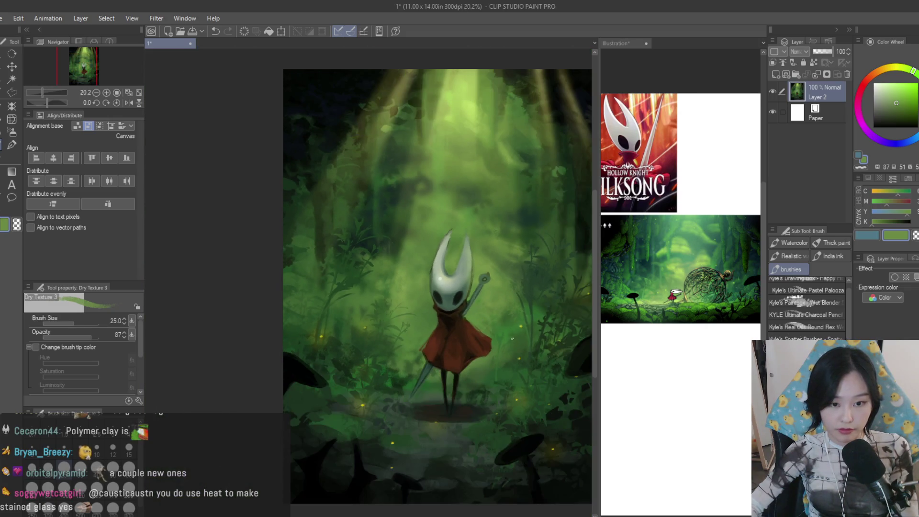
pyautogui.scroll(3, 513, 270)
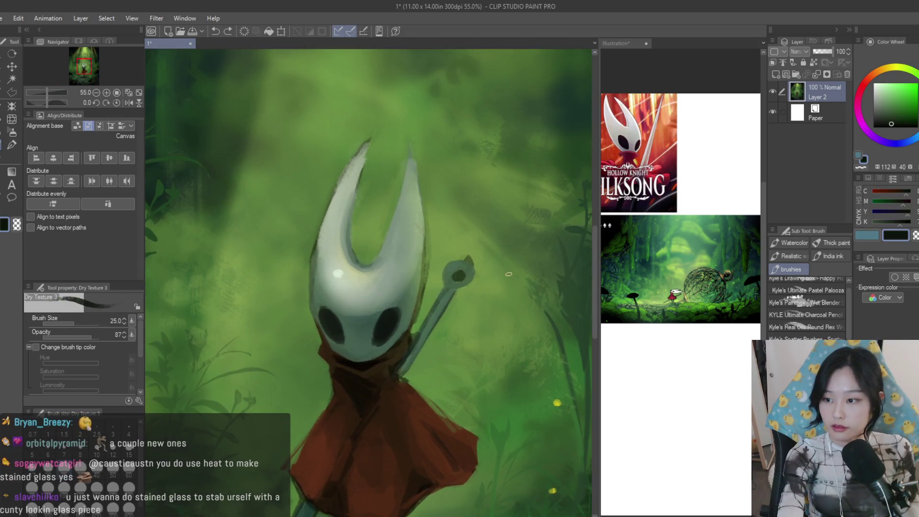
pyautogui.scroll(3, 463, 275)
pyautogui.scroll(-2, 460, 271)
pyautogui.scroll(-2, 463, 288)
pyautogui.scroll(1, 467, 317)
pyautogui.scroll(2, 472, 339)
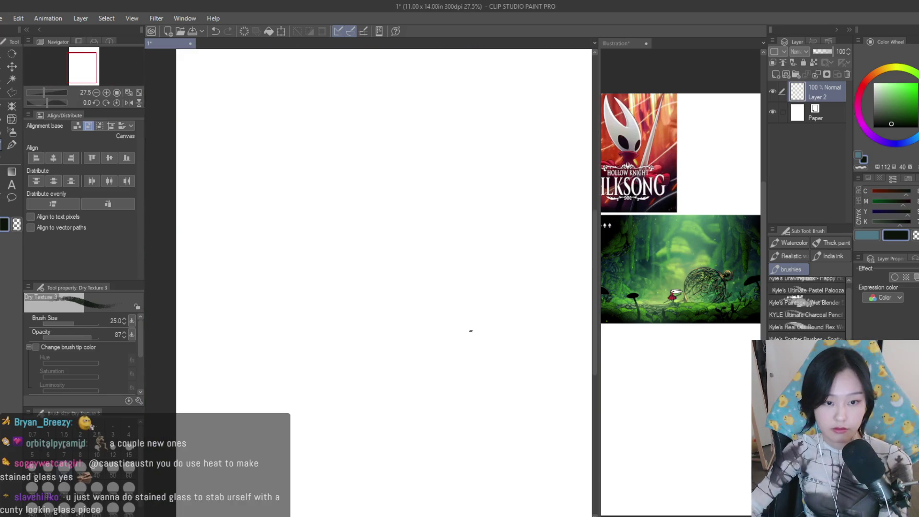
pyautogui.scroll(1, 467, 337)
pyautogui.scroll(2, 355, 371)
pyautogui.scroll(1, 355, 371)
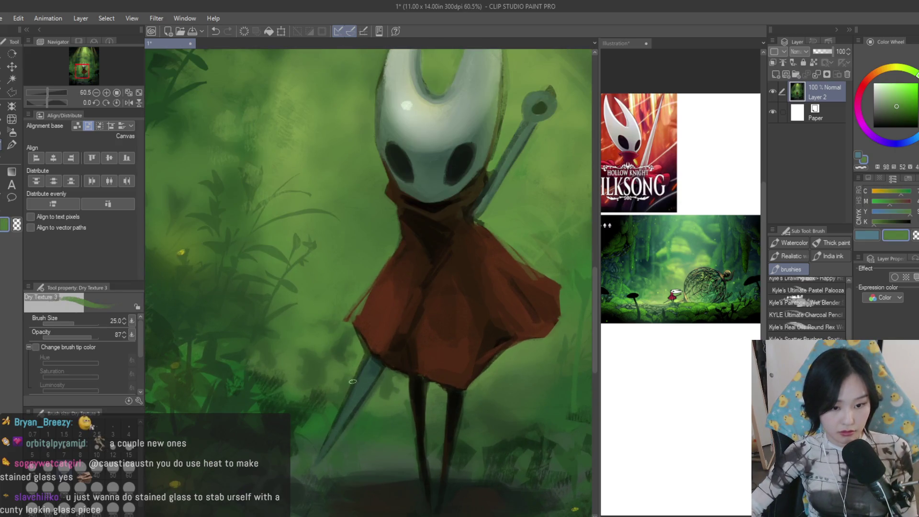
pyautogui.scroll(-3, 354, 371)
pyautogui.scroll(2, 355, 370)
# Brighten the red cloak's folds with lighter red and orange highlight strokes
pyautogui.keyDown('alt'); pyautogui.click(438, 345); pyautogui.keyUp('alt')
pyautogui.click(907, 103)
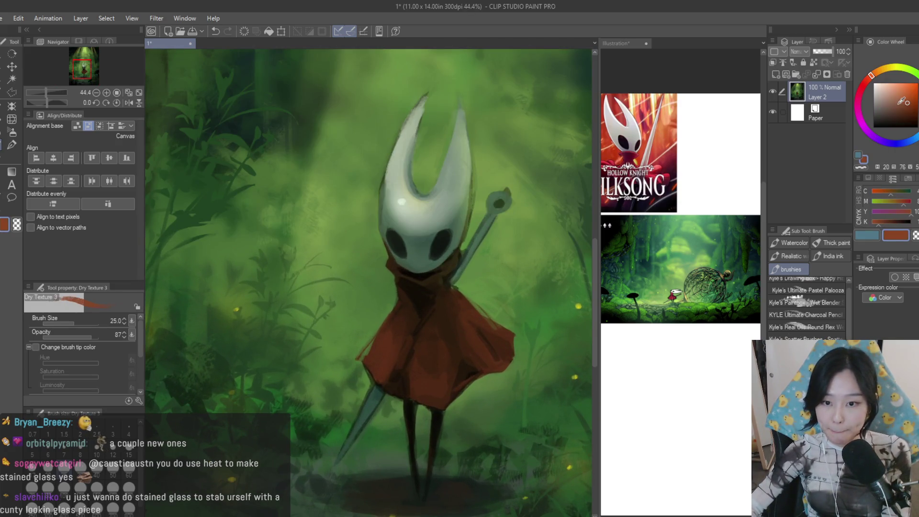
pyautogui.moveTo(426, 359); pyautogui.dragTo(437, 389)
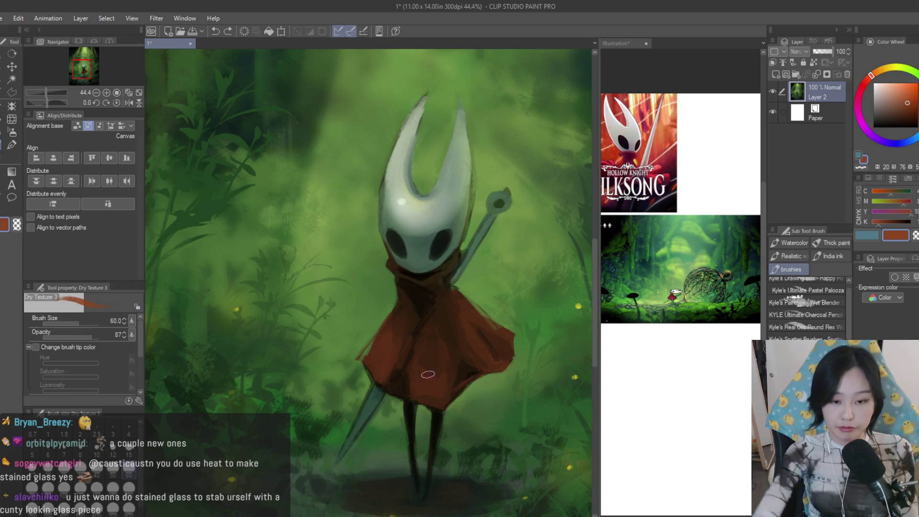
pyautogui.scroll(1, 424, 372)
pyautogui.scroll(-4, 364, 348)
pyautogui.scroll(-2, 364, 348)
pyautogui.scroll(1, 448, 312)
pyautogui.scroll(3, 448, 312)
pyautogui.scroll(2, 448, 311)
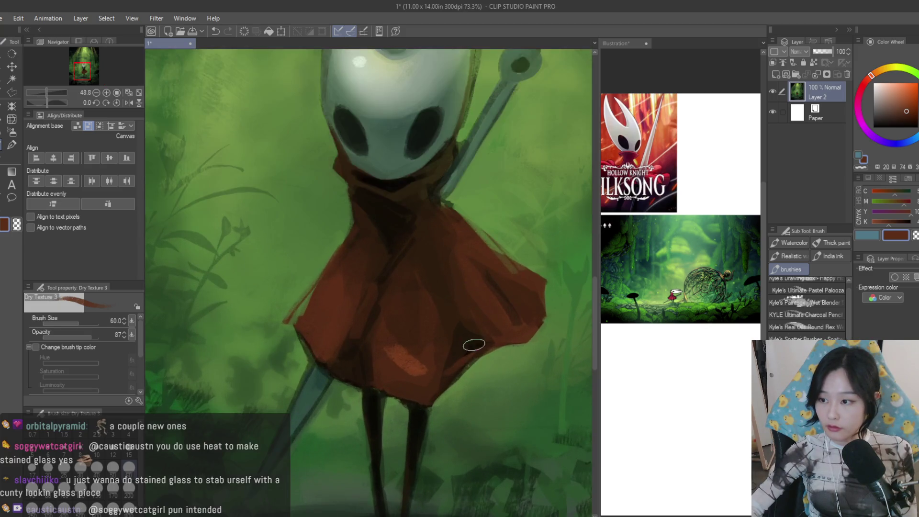
pyautogui.scroll(2, 412, 328)
pyautogui.moveTo(382, 359); pyautogui.dragTo(382, 355)
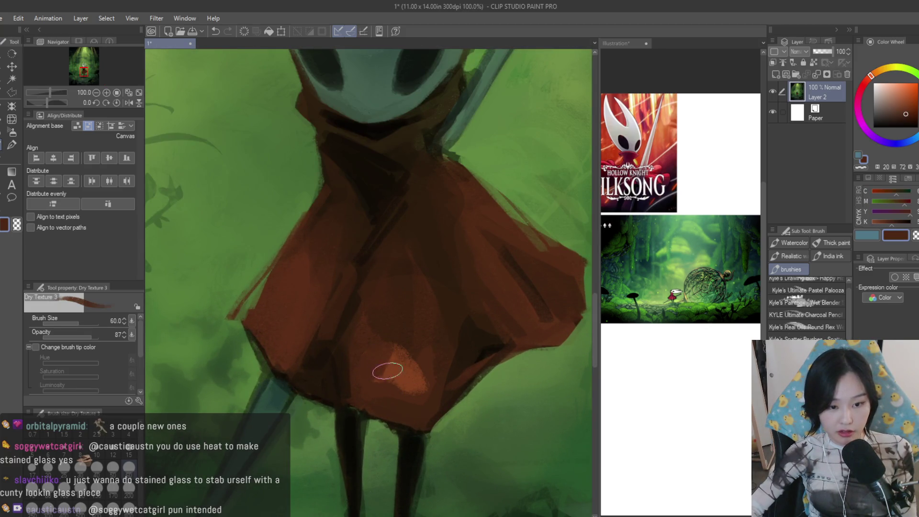
pyautogui.moveTo(274, 313); pyautogui.dragTo(289, 337)
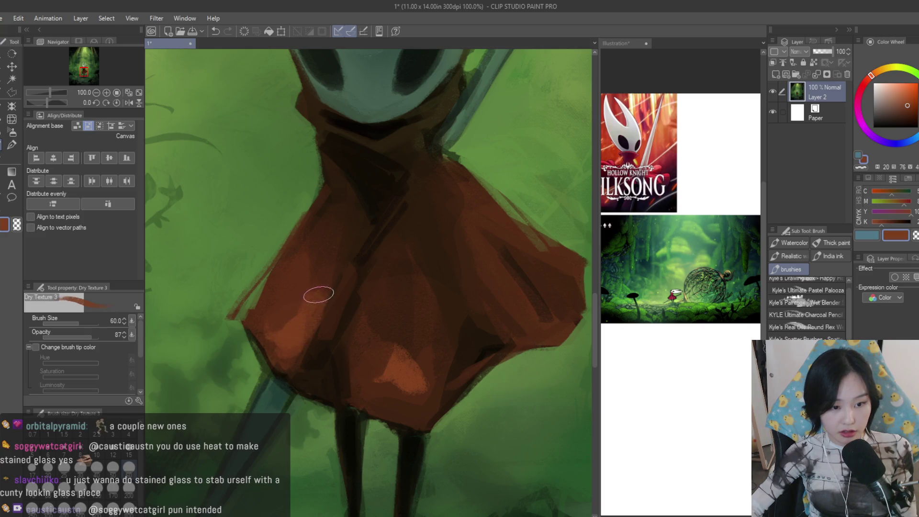
pyautogui.moveTo(532, 299); pyautogui.dragTo(496, 266)
pyautogui.scroll(-2, 402, 325)
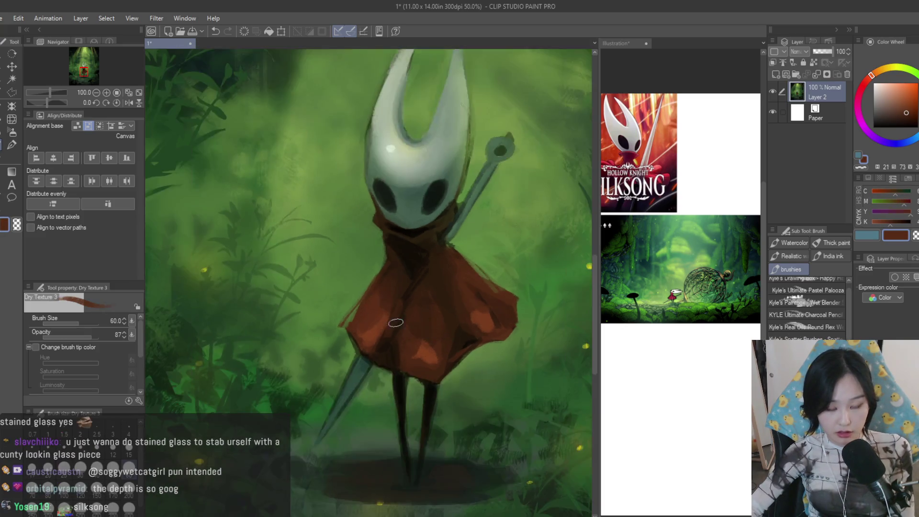
pyautogui.scroll(-2, 402, 325)
pyautogui.scroll(-1, 401, 325)
pyautogui.scroll(3, 501, 338)
pyautogui.scroll(1, 500, 338)
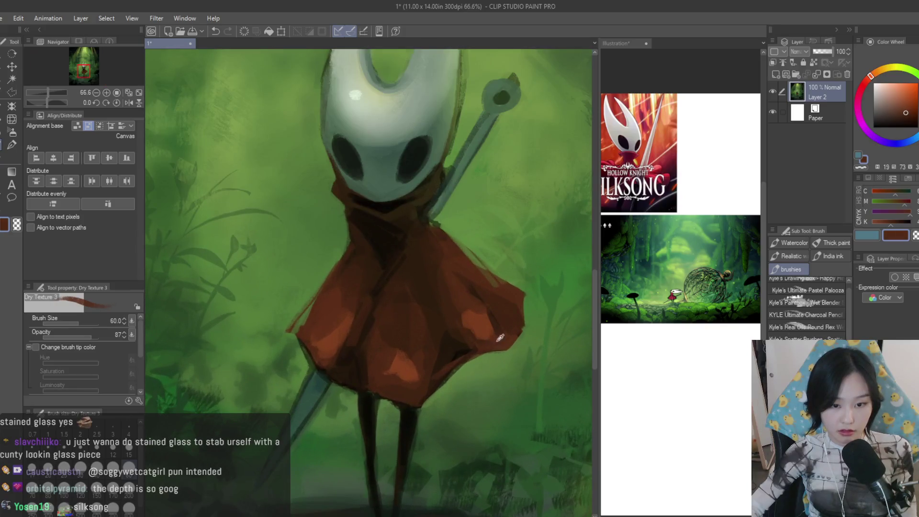
# Undo a pale edge stroke, add a new raster layer and brush along the cloak's right edge
pyautogui.keyDown('alt'); pyautogui.click(476, 338); pyautogui.keyUp('alt')
pyautogui.press('[')
pyautogui.press('[')
pyautogui.press('[')
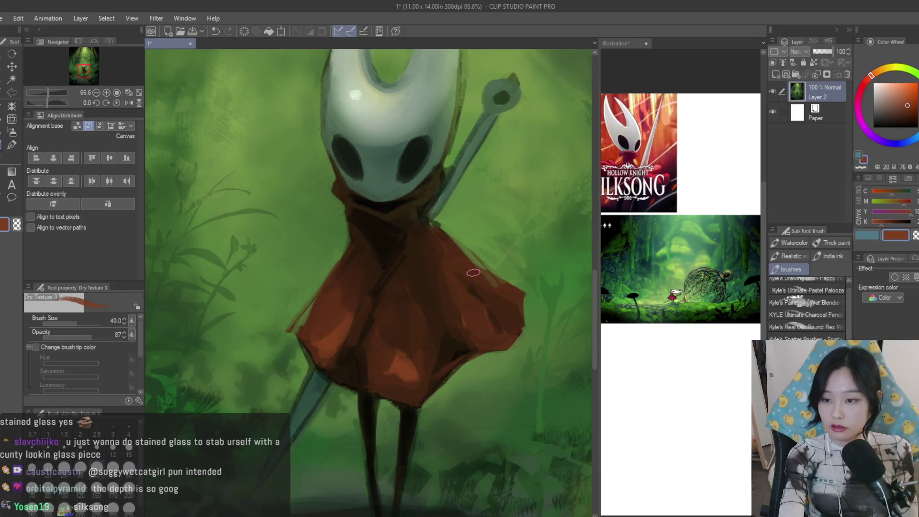
pyautogui.scroll(2, 496, 291)
pyautogui.moveTo(512, 306); pyautogui.dragTo(452, 267)
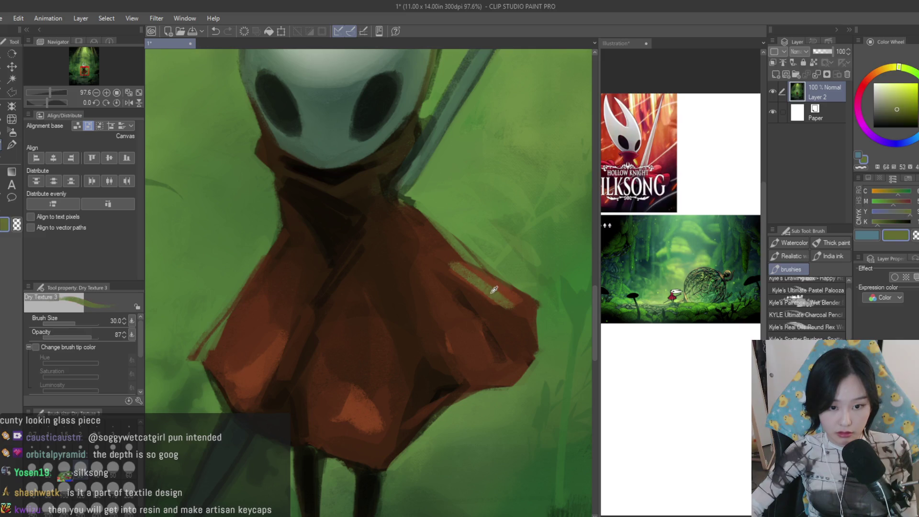
pyautogui.hotkey('ctrl', 'z')
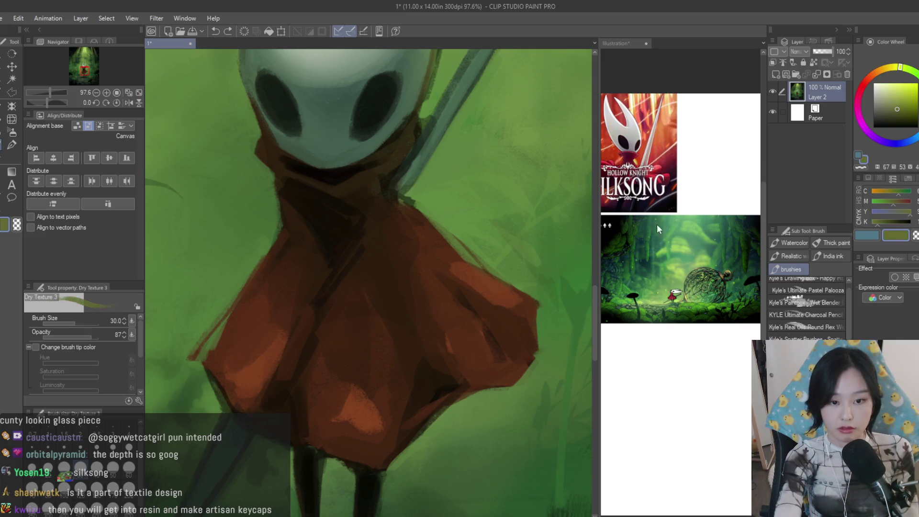
pyautogui.hotkey('ctrl', 'shift', 'n')
pyautogui.moveTo(433, 211); pyautogui.dragTo(538, 325)
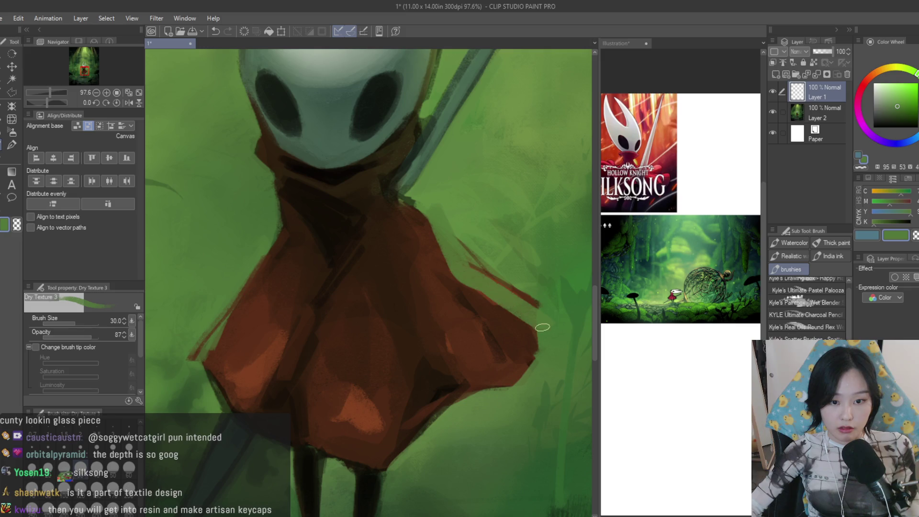
# Fade Layer 1 to 41% opacity, discard it, then eyedrop a green near the cloak hem
pyautogui.click(821, 52)
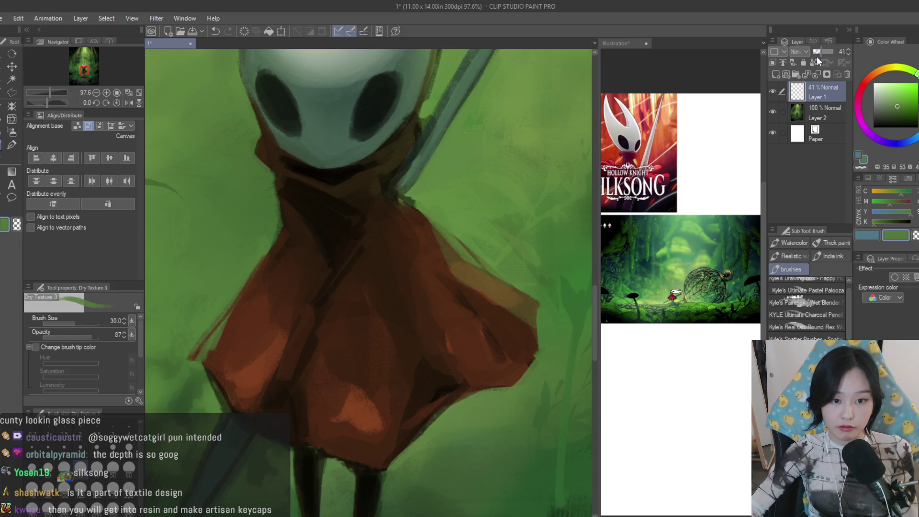
pyautogui.scroll(-5, 472, 302)
pyautogui.scroll(2, 397, 250)
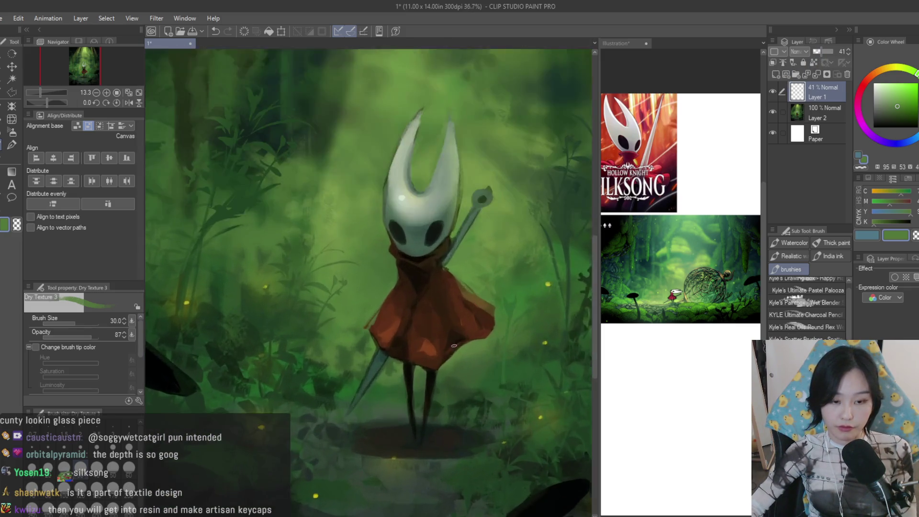
pyautogui.scroll(2, 396, 250)
pyautogui.scroll(1, 397, 250)
pyautogui.scroll(-1, 401, 256)
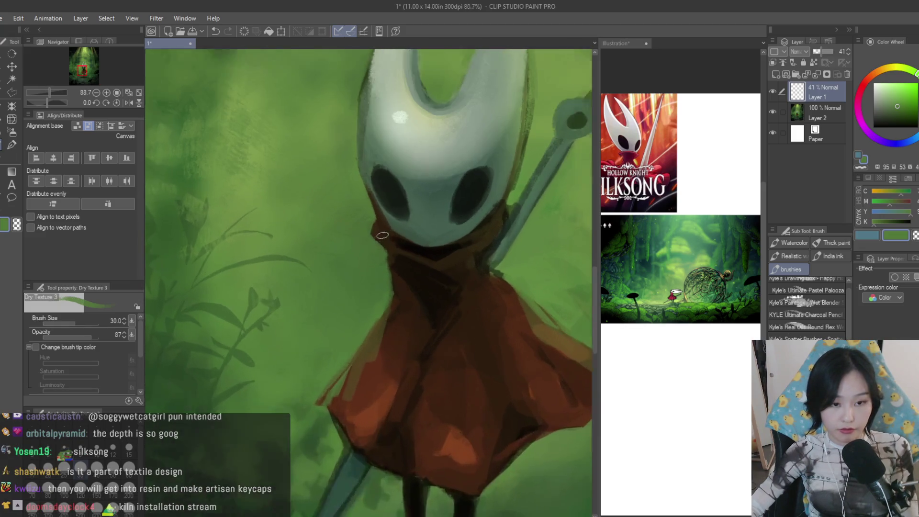
pyautogui.scroll(1, 380, 237)
pyautogui.scroll(-1, 395, 302)
pyautogui.scroll(2, 474, 266)
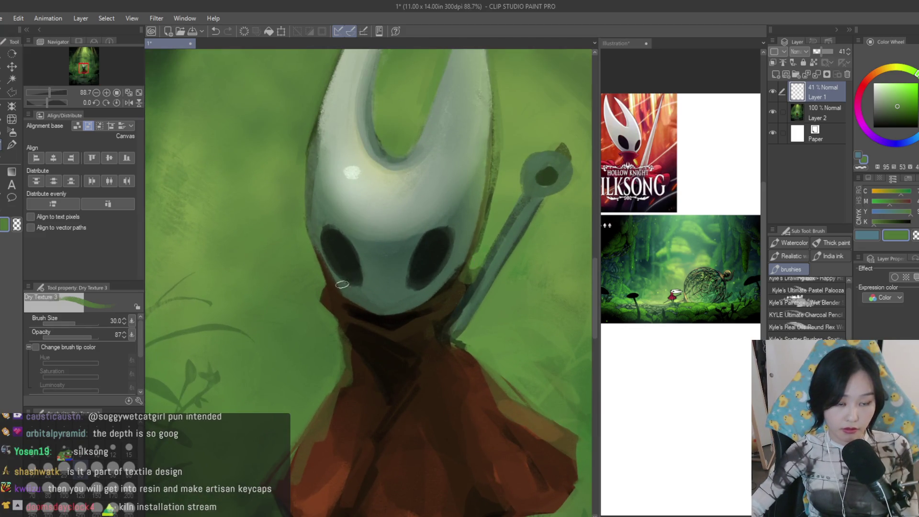
pyautogui.scroll(-1, 319, 280)
pyautogui.scroll(-1, 374, 309)
pyautogui.scroll(1, 432, 337)
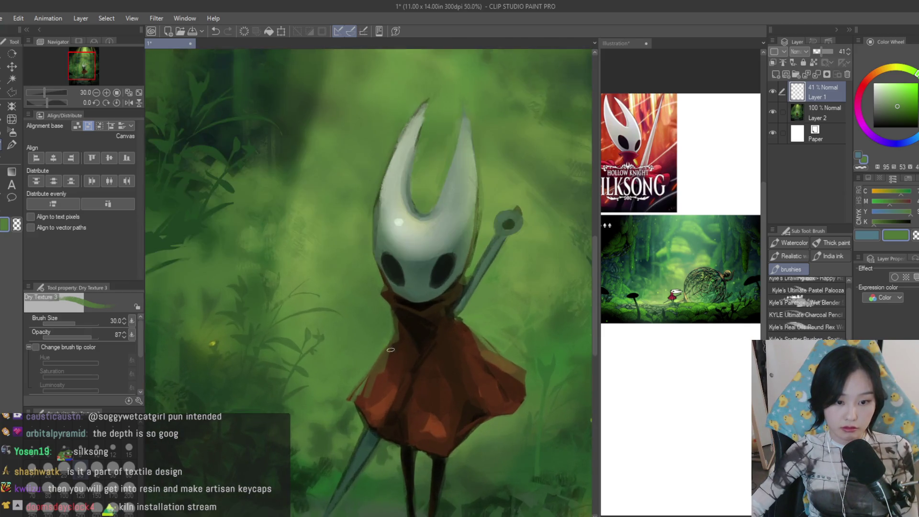
pyautogui.scroll(1, 456, 353)
pyautogui.scroll(1, 418, 359)
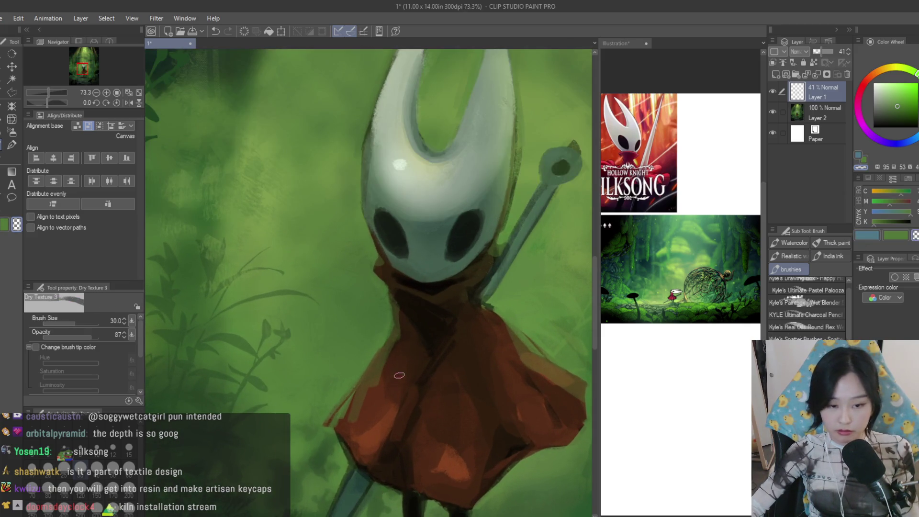
pyautogui.scroll(-2, 425, 334)
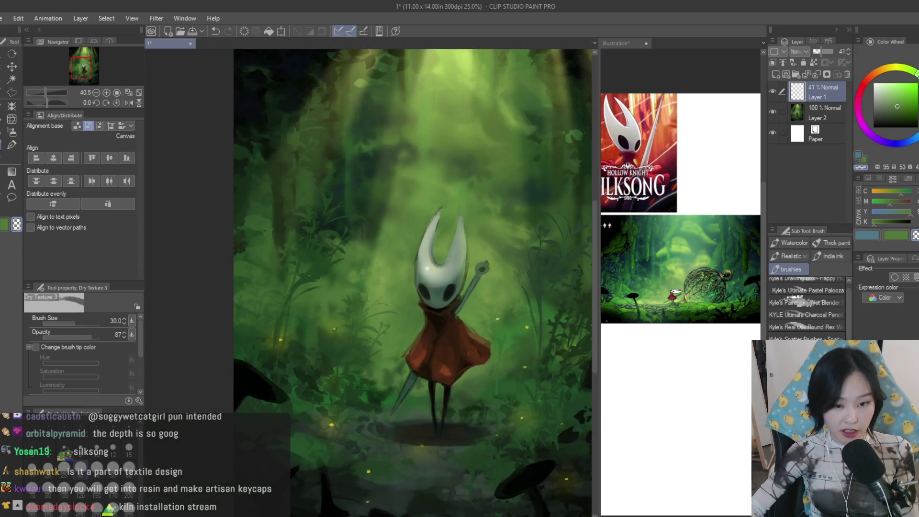
pyautogui.scroll(-2, 424, 334)
pyautogui.scroll(1, 425, 333)
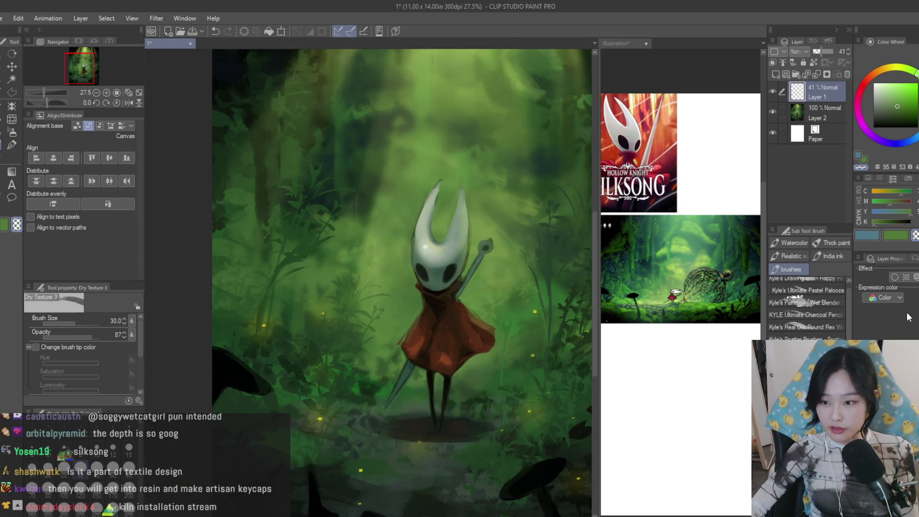
pyautogui.hotkey('ctrl', 'z')
pyautogui.scroll(2, 459, 316)
pyautogui.scroll(2, 487, 323)
pyautogui.keyDown('alt'); pyautogui.click(476, 324); pyautogui.keyUp('alt')
pyautogui.keyDown('alt'); pyautogui.click(468, 355); pyautogui.keyUp('alt')
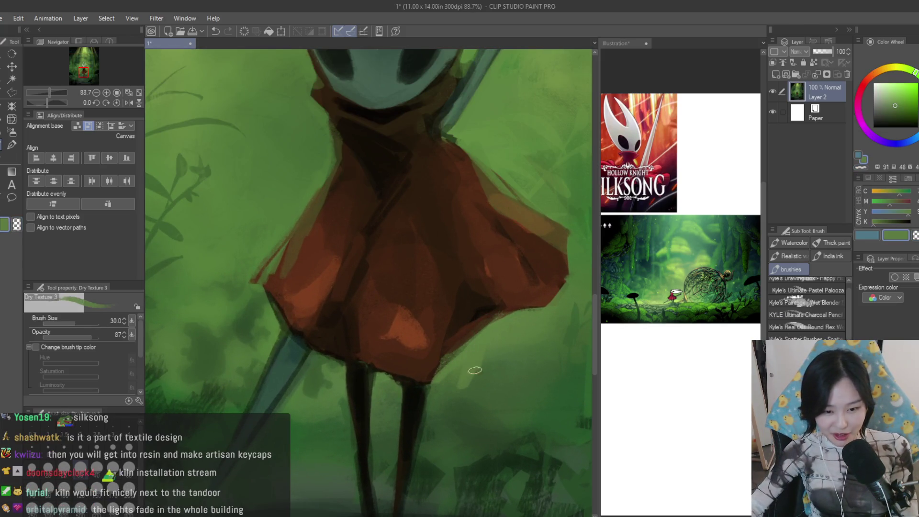
# Sample foreground greens and paint faint grass blades near Hornet's feet with a size-15 brush
pyautogui.press(']')
pyautogui.press(']')
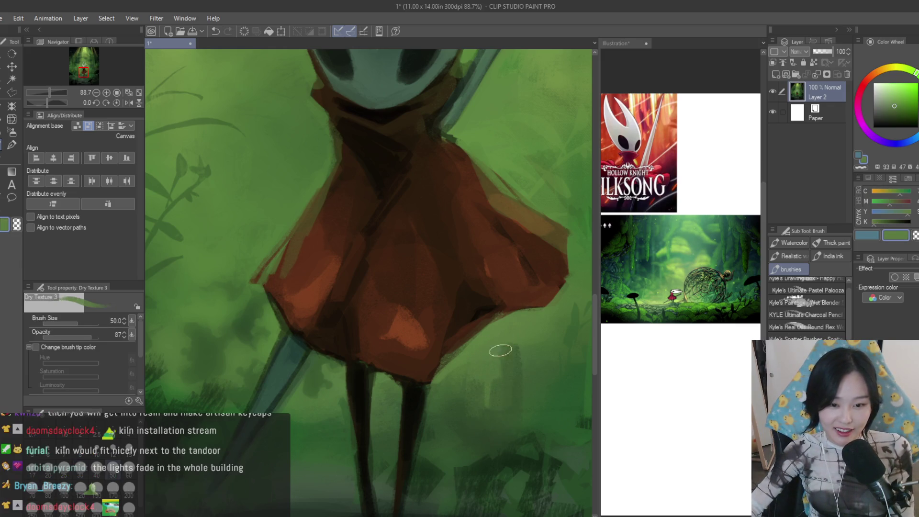
pyautogui.scroll(-2, 474, 415)
pyautogui.keyDown('alt'); pyautogui.click(474, 415); pyautogui.keyUp('alt')
pyautogui.scroll(2, 514, 418)
pyautogui.press('[')
pyautogui.press('[')
pyautogui.press('[')
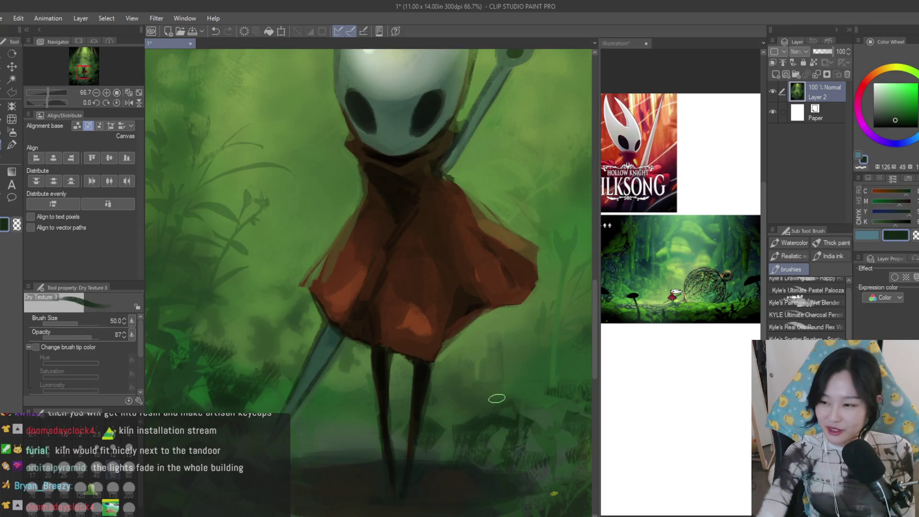
pyautogui.press('[')
pyautogui.press('[')
pyautogui.press('[')
pyautogui.scroll(-2, 532, 311)
pyautogui.scroll(3, 417, 305)
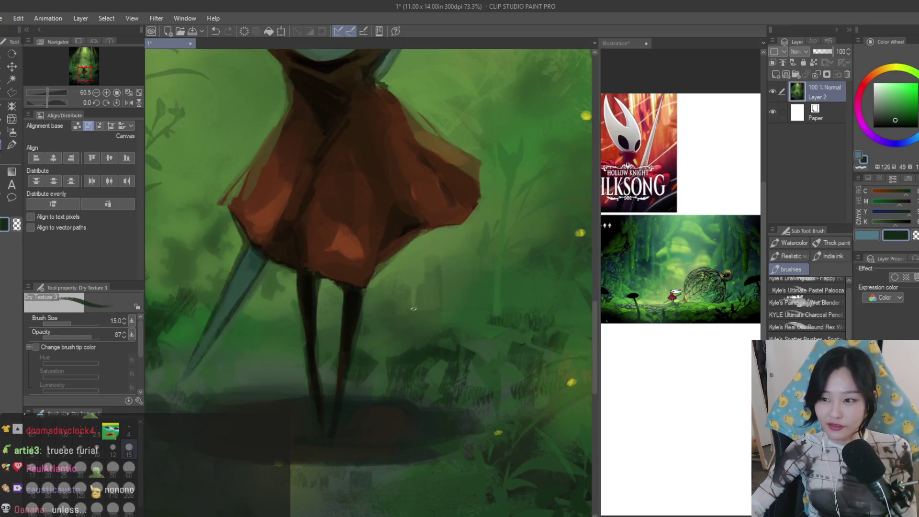
pyautogui.scroll(1, 400, 385)
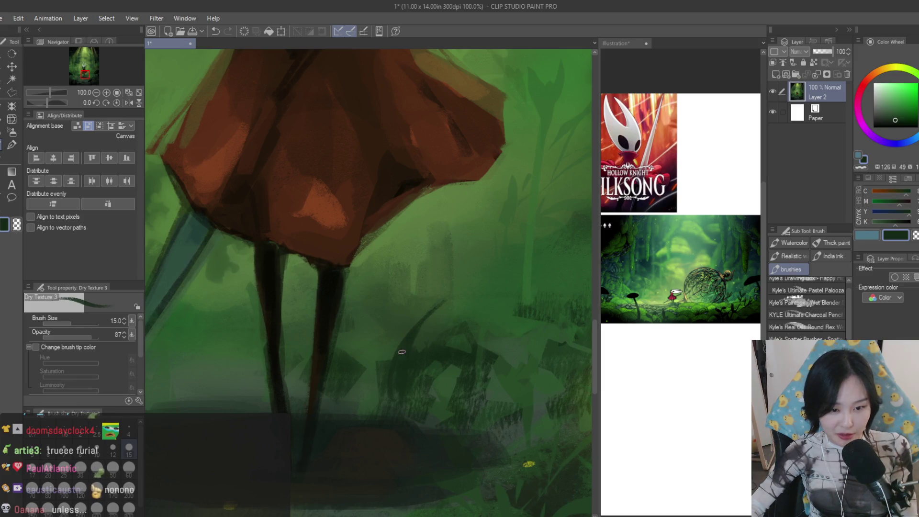
pyautogui.scroll(-2, 345, 359)
pyautogui.scroll(1, 313, 397)
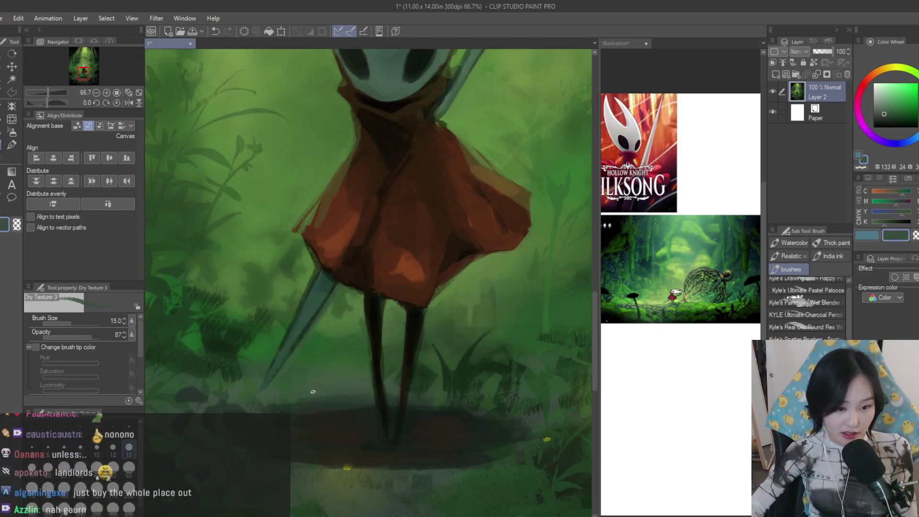
pyautogui.moveTo(323, 386); pyautogui.dragTo(325, 351)
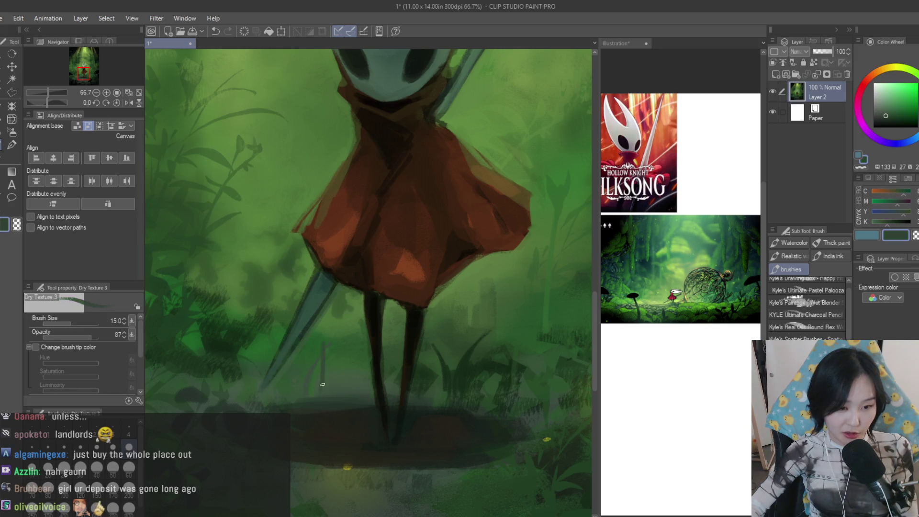
pyautogui.scroll(-2, 336, 382)
pyautogui.scroll(2, 317, 359)
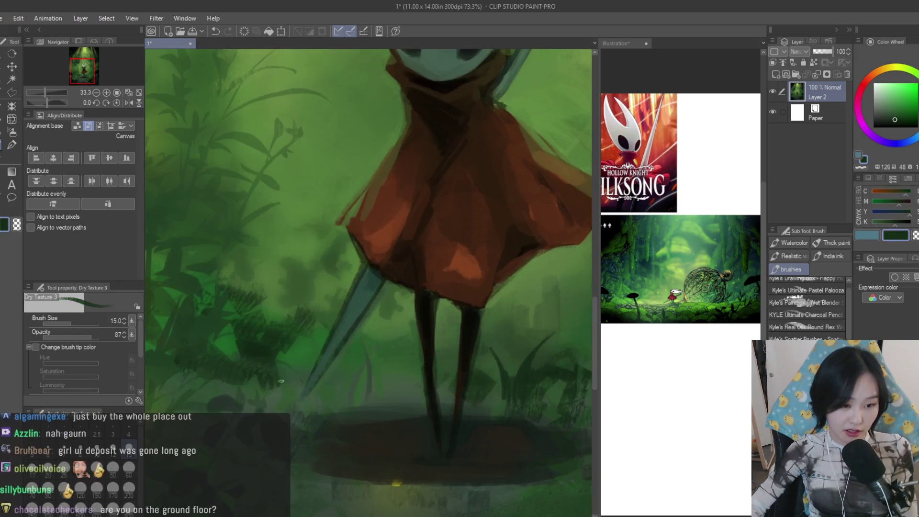
pyautogui.scroll(1, 287, 316)
pyautogui.keyDown('alt'); pyautogui.click(254, 319); pyautogui.keyUp('alt')
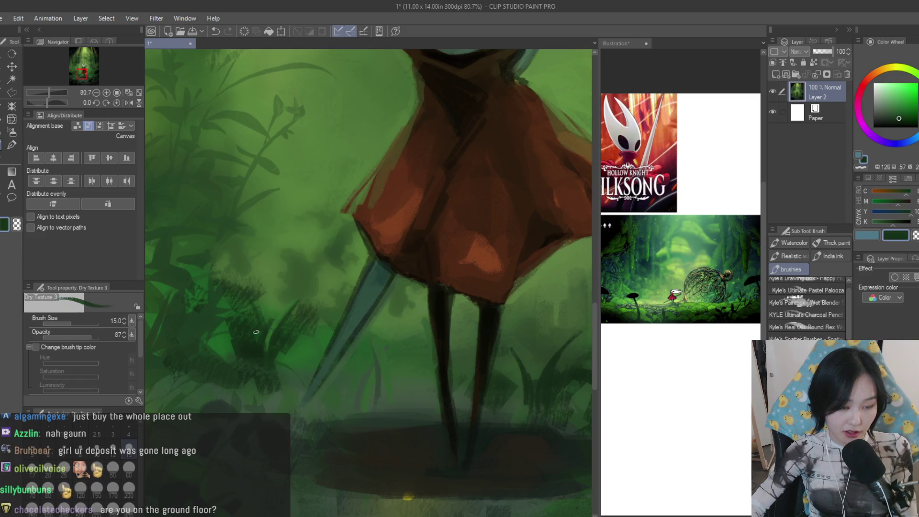
pyautogui.keyDown('alt'); pyautogui.click(253, 294); pyautogui.keyUp('alt')
pyautogui.scroll(-2, 266, 317)
pyautogui.scroll(1, 287, 319)
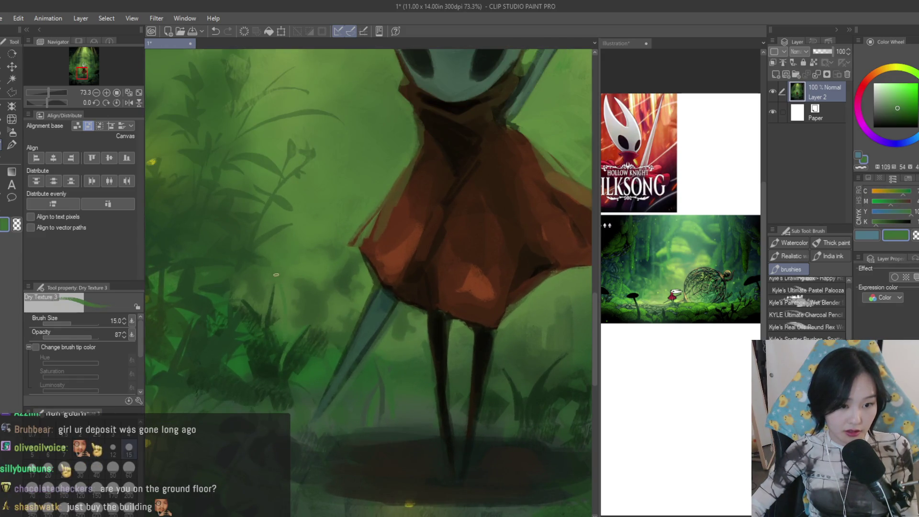
pyautogui.keyDown('alt'); pyautogui.click(290, 318); pyautogui.keyUp('alt')
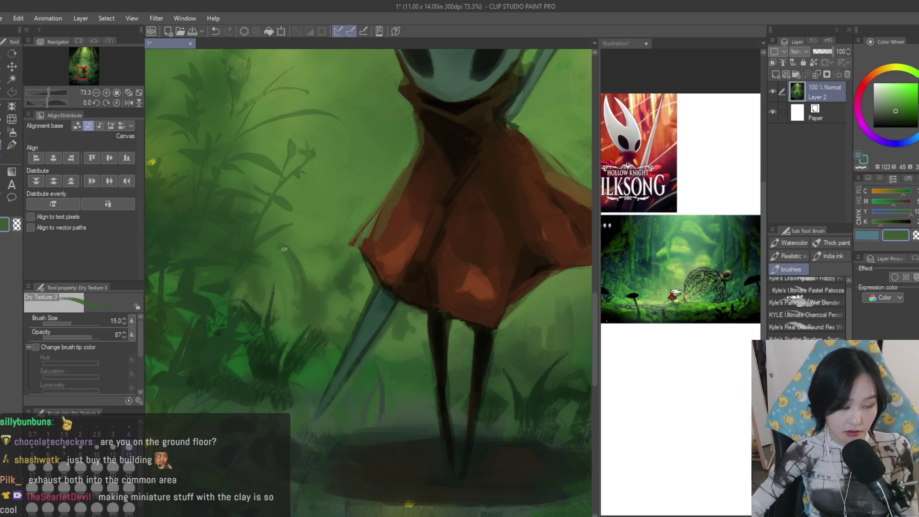
pyautogui.keyDown('alt'); pyautogui.click(312, 273); pyautogui.keyUp('alt')
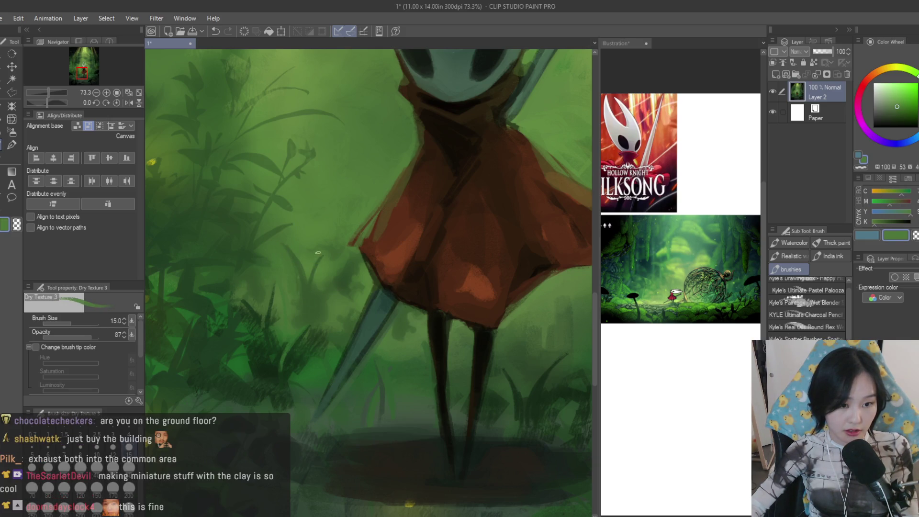
pyautogui.scroll(-3, 409, 371)
pyautogui.scroll(2, 481, 294)
# Add darker grass strokes, undo a curved one, then sample the needle grey and the mask's pale cream
pyautogui.keyDown('alt'); pyautogui.click(475, 301); pyautogui.keyUp('alt')
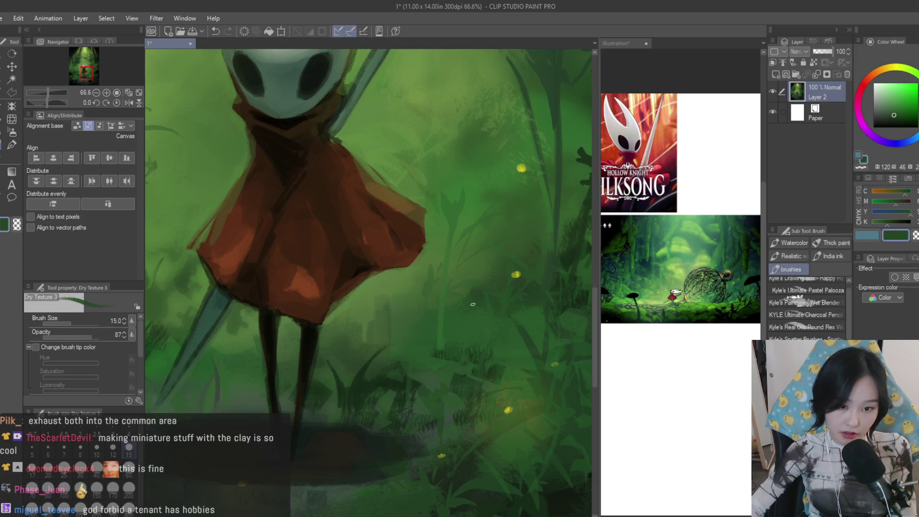
pyautogui.keyDown('alt'); pyautogui.click(474, 298); pyautogui.keyUp('alt')
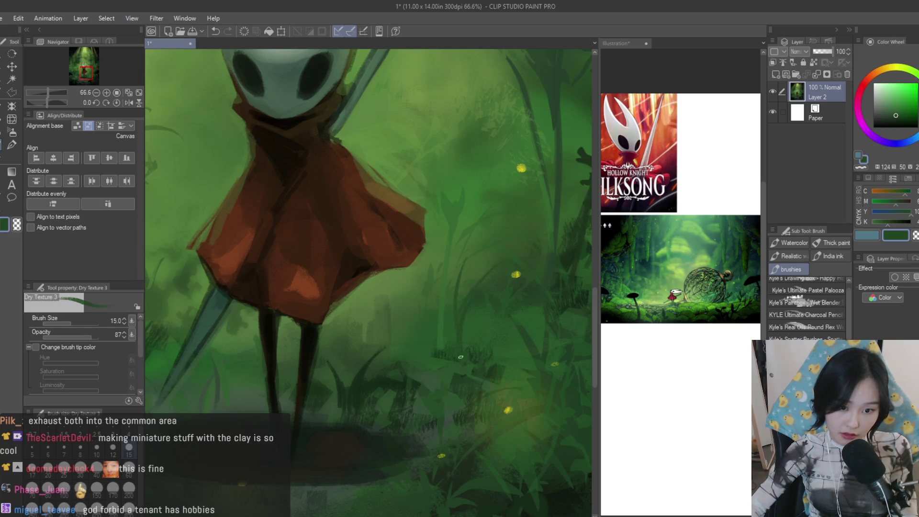
pyautogui.keyDown('alt'); pyautogui.click(539, 371); pyautogui.keyUp('alt')
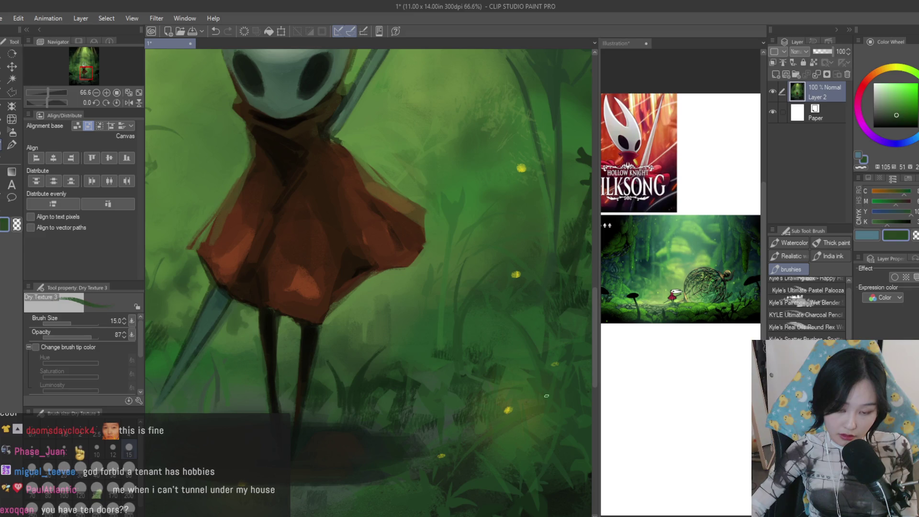
pyautogui.keyDown('alt'); pyautogui.click(446, 384); pyautogui.keyUp('alt')
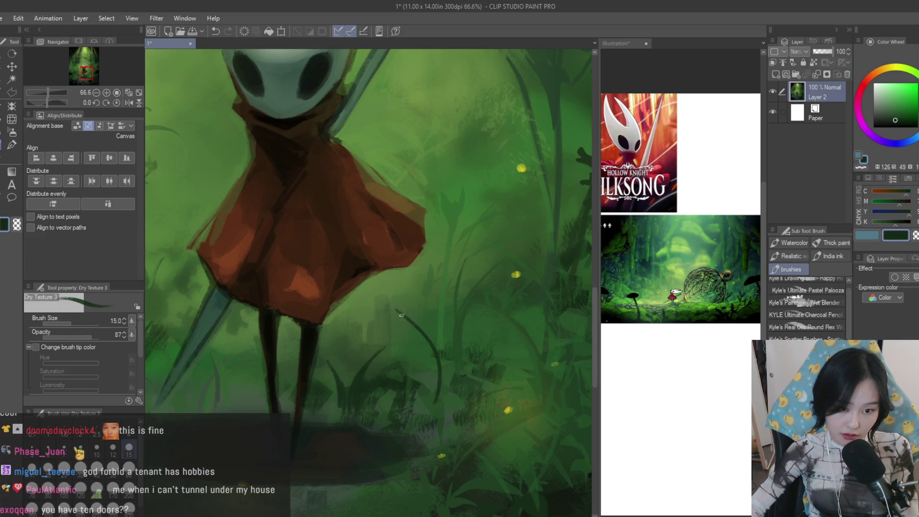
pyautogui.scroll(-4, 403, 317)
pyautogui.scroll(5, 452, 314)
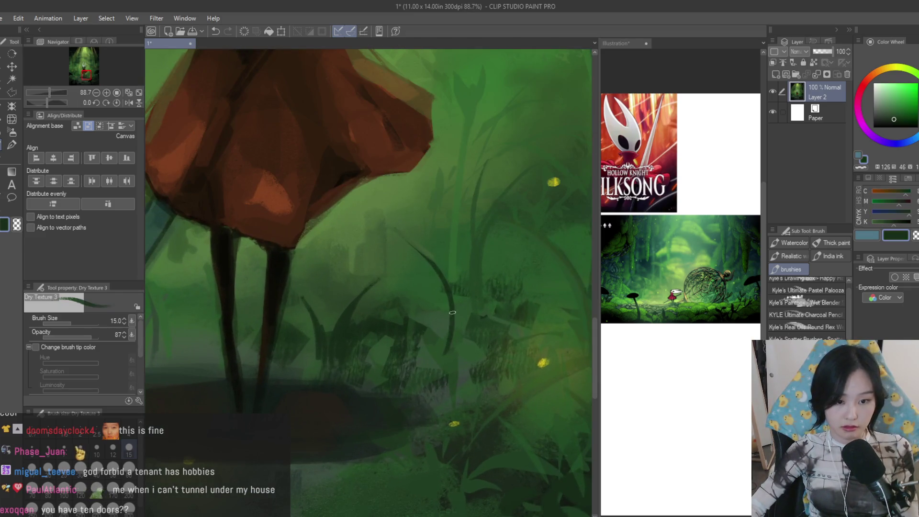
pyautogui.hotkey('ctrl', 'z')
pyautogui.hotkey('ctrl', 'y')
pyautogui.hotkey('ctrl', 'z')
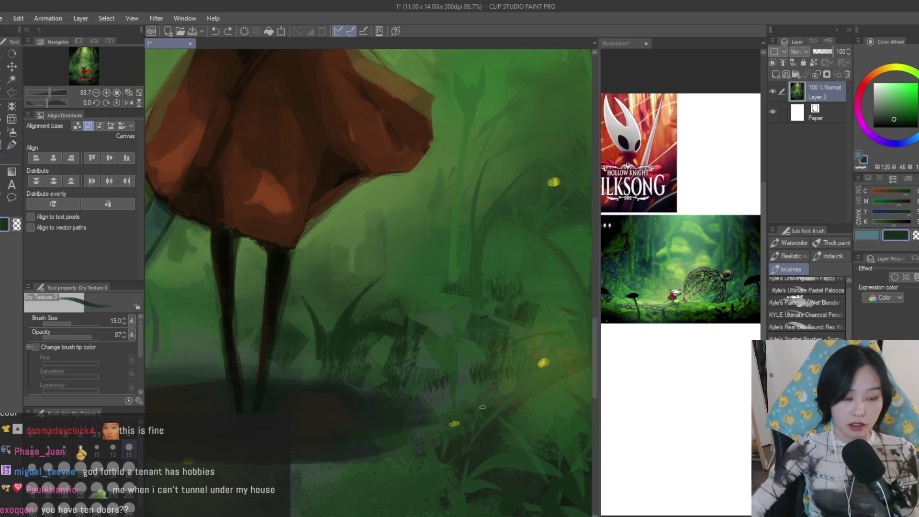
pyautogui.scroll(-4, 480, 404)
pyautogui.scroll(1, 431, 359)
pyautogui.scroll(2, 380, 338)
pyautogui.keyDown('alt'); pyautogui.click(380, 338); pyautogui.keyUp('alt')
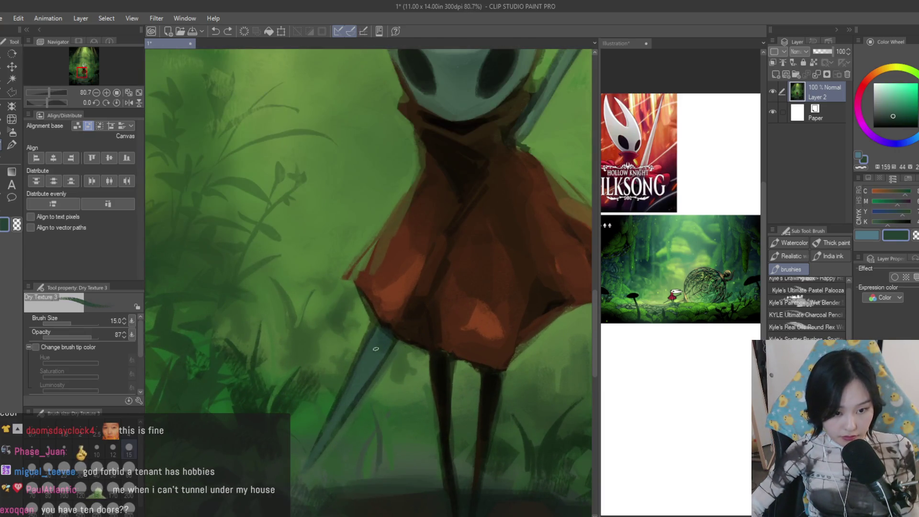
pyautogui.scroll(-4, 381, 338)
pyautogui.scroll(1, 429, 332)
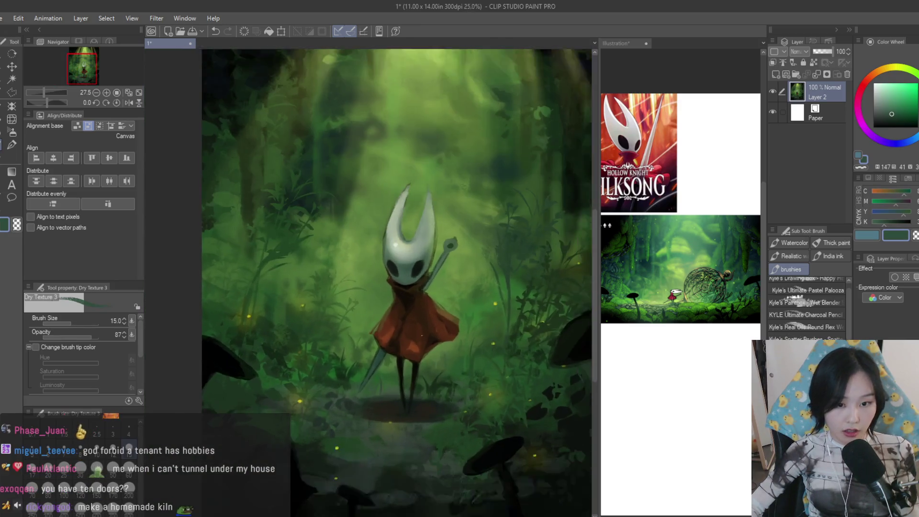
pyautogui.scroll(2, 431, 324)
pyautogui.scroll(3, 666, 271)
pyautogui.scroll(-3, 431, 324)
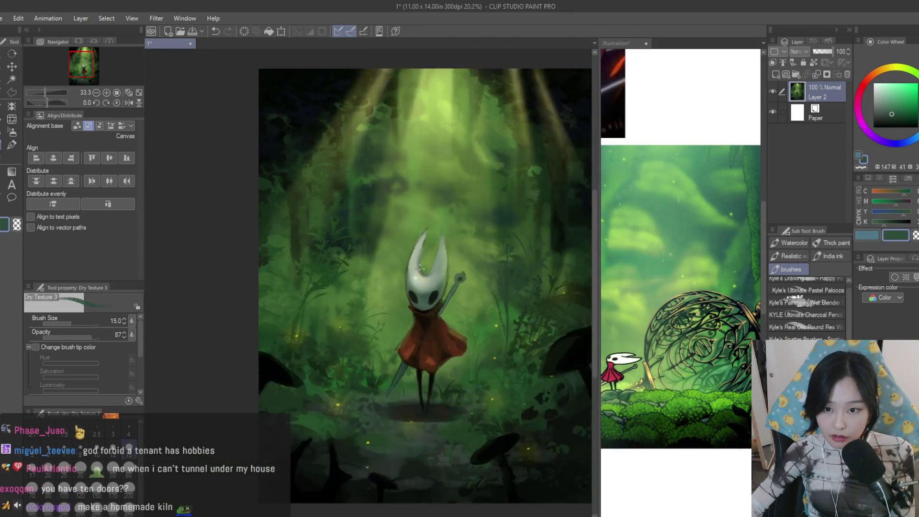
pyautogui.scroll(2, 353, 243)
pyautogui.keyDown('alt'); pyautogui.click(470, 287); pyautogui.keyUp('alt')
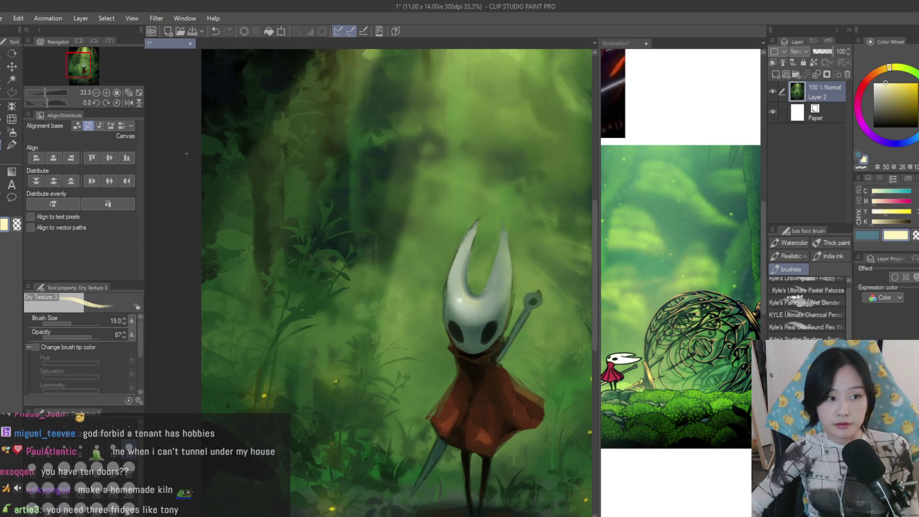
# Tap small yellow firefly dots across the forest with the Turnip pen, then ready the soft airbrush
pyautogui.press('p')
pyautogui.scroll(3, 360, 228)
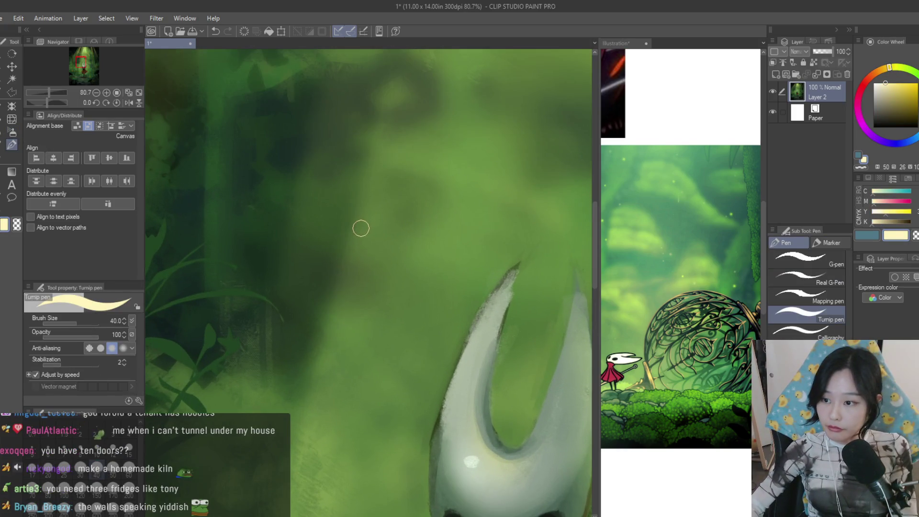
pyautogui.scroll(-2, 362, 228)
pyautogui.scroll(-1, 362, 248)
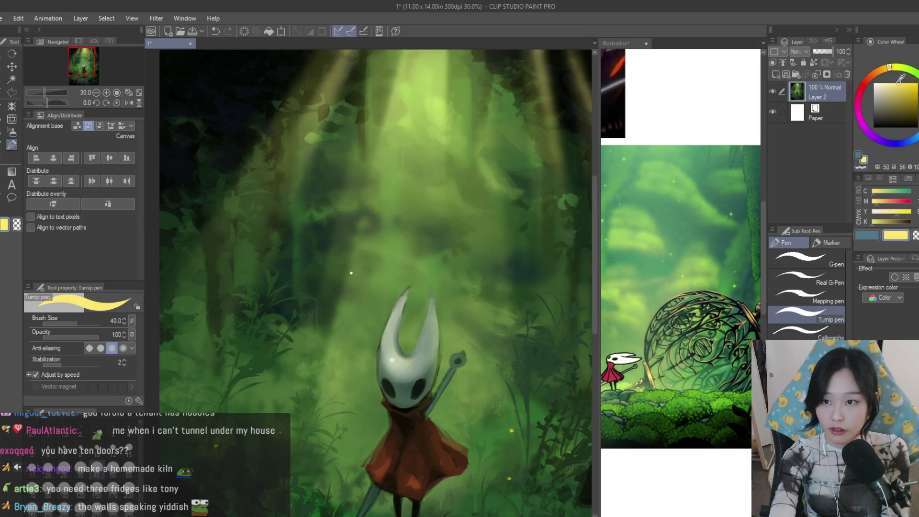
pyautogui.scroll(2, 368, 279)
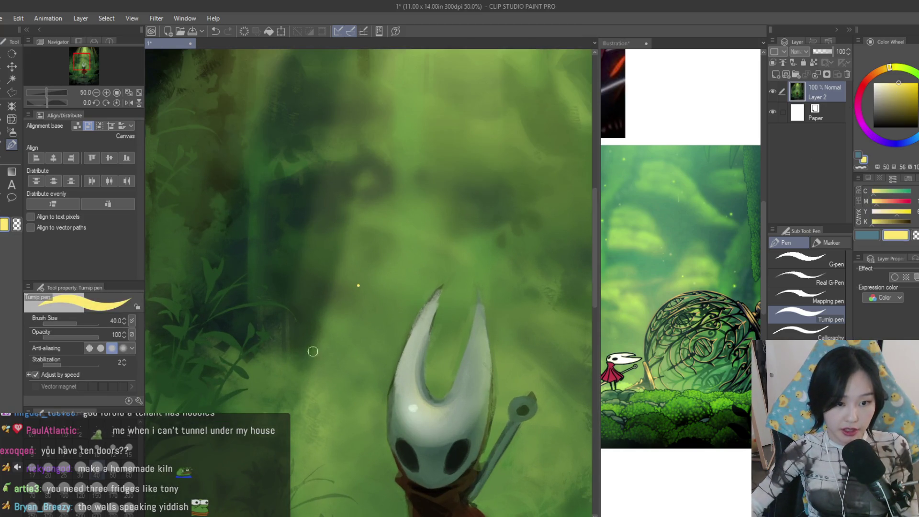
pyautogui.scroll(-2, 323, 373)
pyautogui.scroll(1, 430, 251)
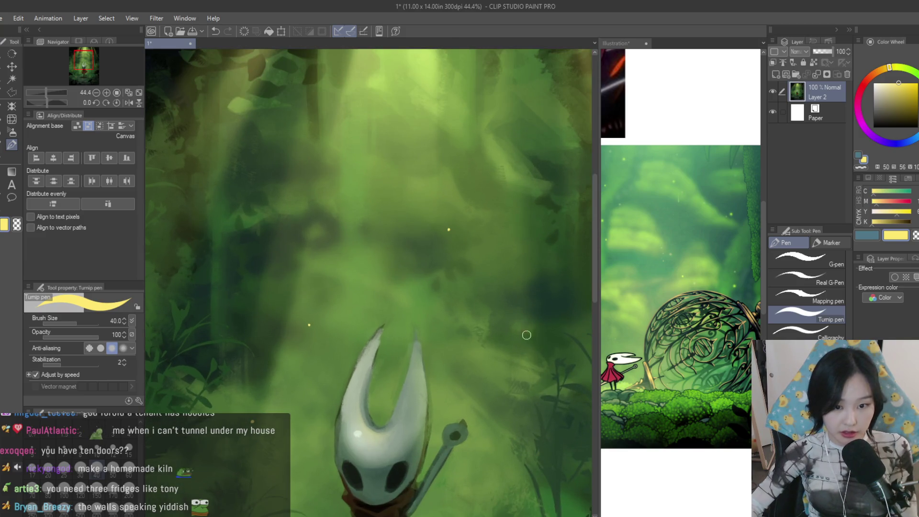
pyautogui.scroll(-2, 424, 166)
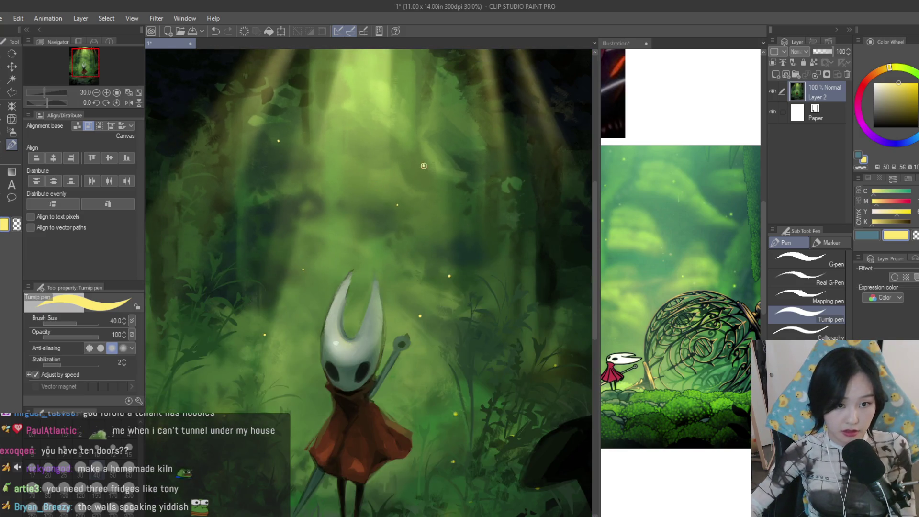
pyautogui.scroll(-1, 369, 94)
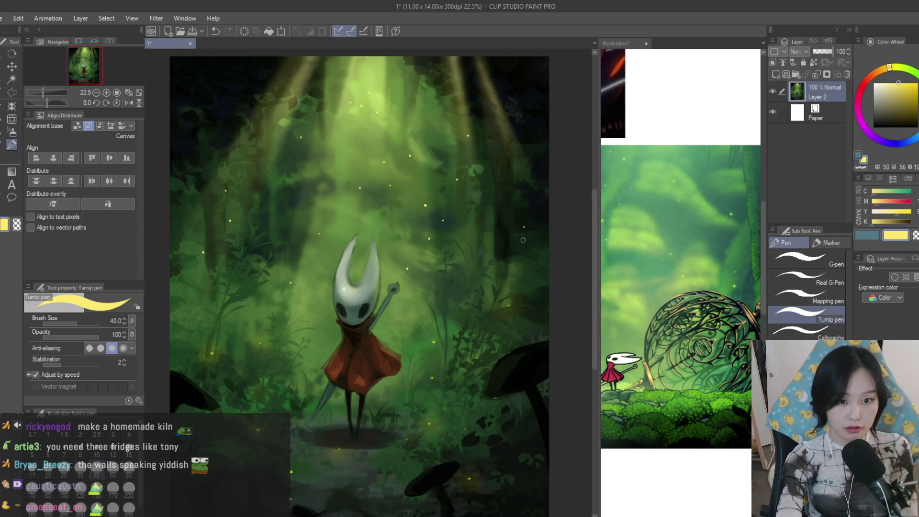
pyautogui.press('b')
pyautogui.scroll(5, 407, 200)
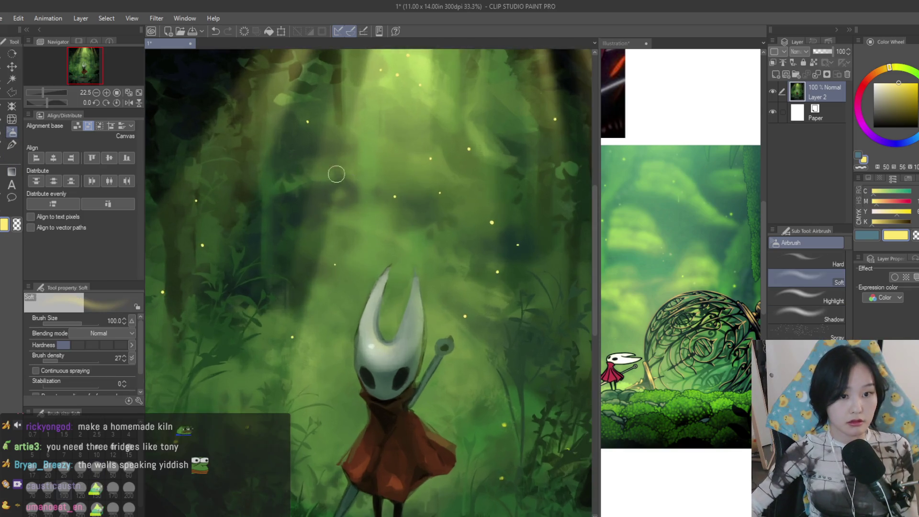
pyautogui.scroll(-5, 406, 200)
pyautogui.scroll(4, 503, 196)
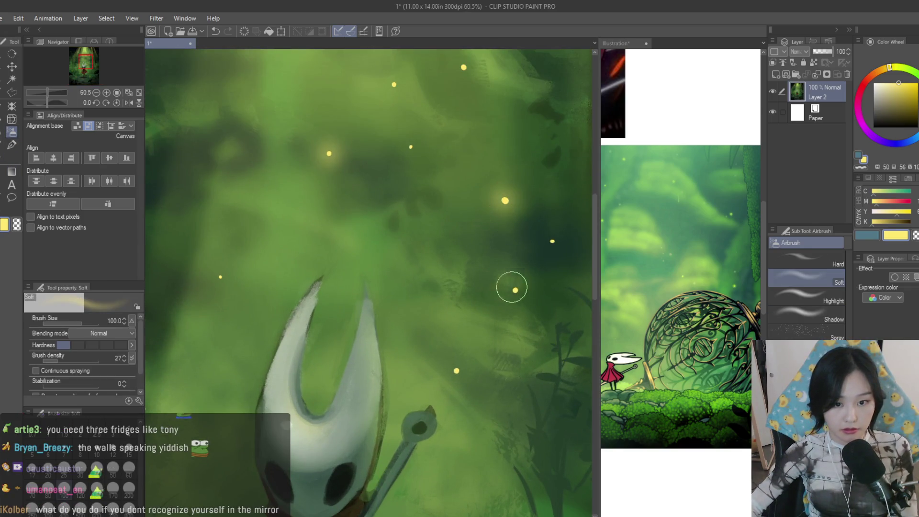
pyautogui.scroll(-2, 513, 283)
pyautogui.scroll(-2, 427, 152)
pyautogui.scroll(1, 330, 143)
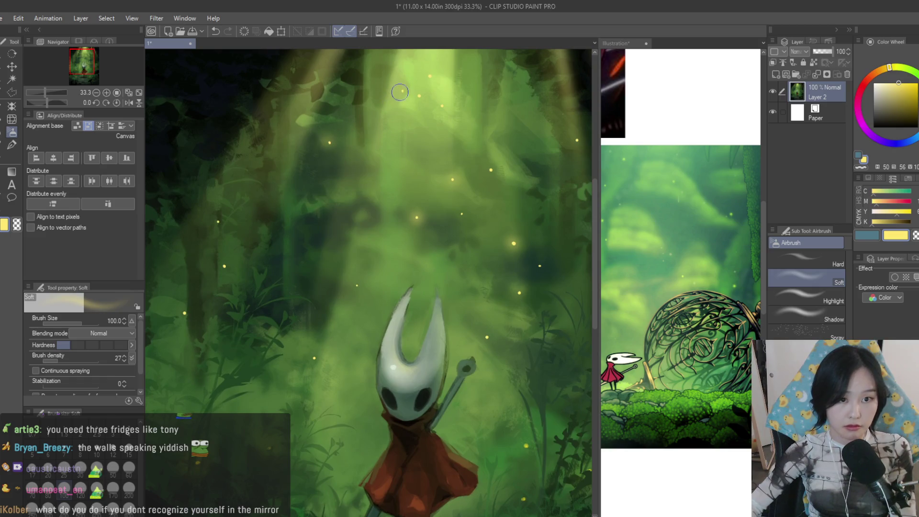
pyautogui.scroll(-2, 401, 89)
pyautogui.scroll(-1, 482, 303)
pyautogui.scroll(3, 362, 202)
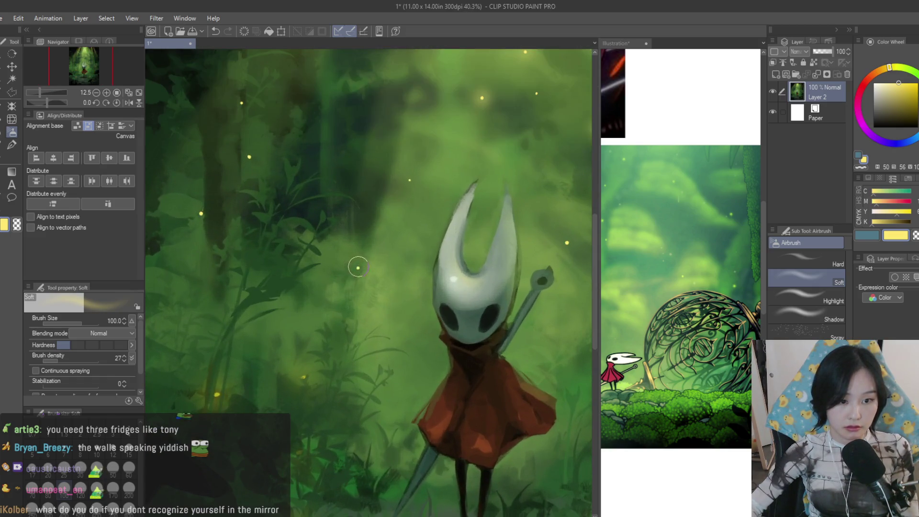
pyautogui.scroll(-2, 237, 112)
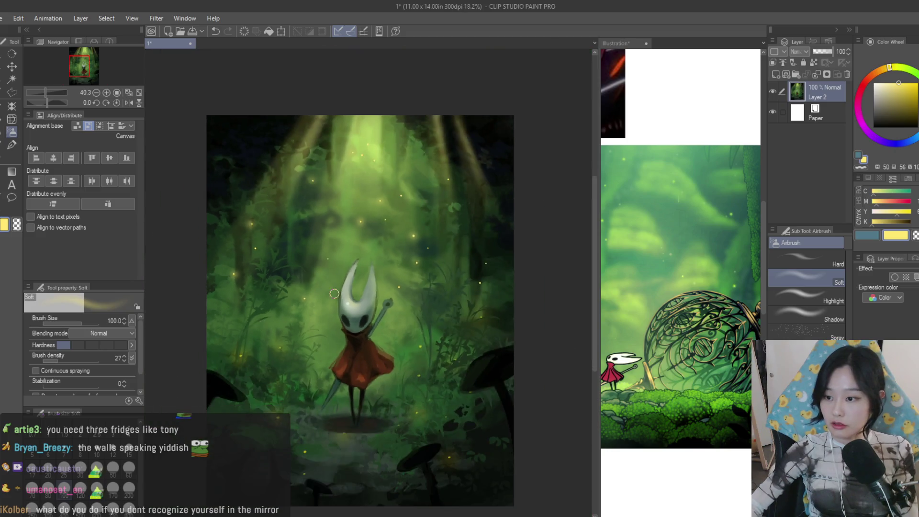
pyautogui.scroll(2, 471, 251)
pyautogui.scroll(1, 564, 334)
pyautogui.scroll(-2, 578, 278)
pyautogui.scroll(1, 478, 255)
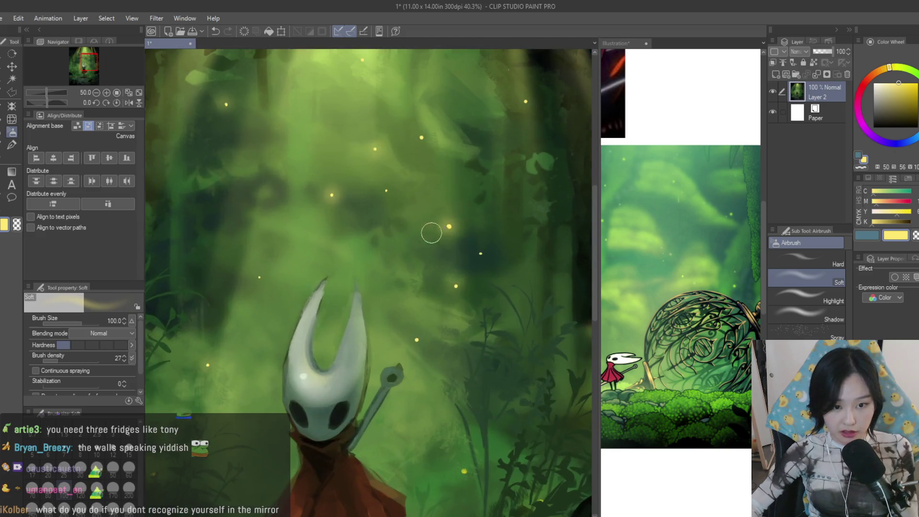
pyautogui.scroll(1, 523, 154)
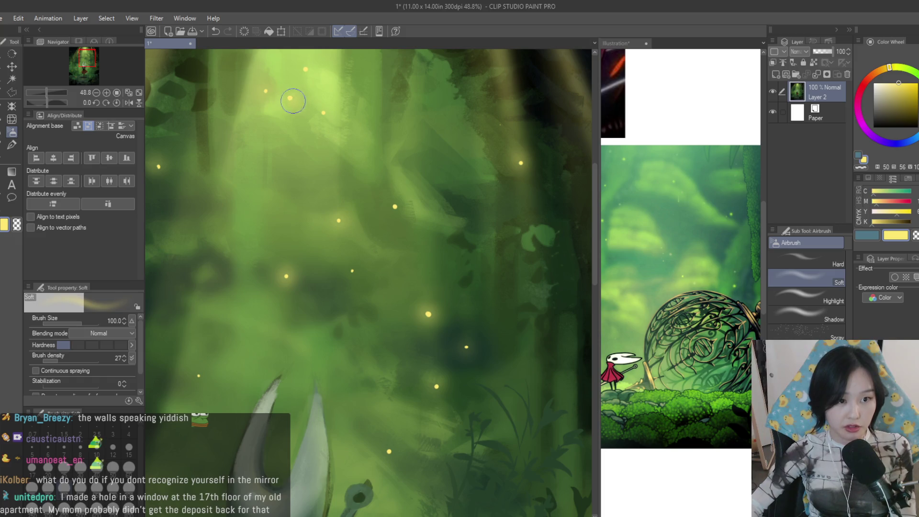
pyautogui.scroll(-2, 376, 269)
pyautogui.scroll(2, 395, 257)
# Airbrush soft glows and misty haze with greens sampled across the forest, ending on Dry Texture 3
pyautogui.keyDown('alt'); pyautogui.click(382, 238); pyautogui.keyUp('alt')
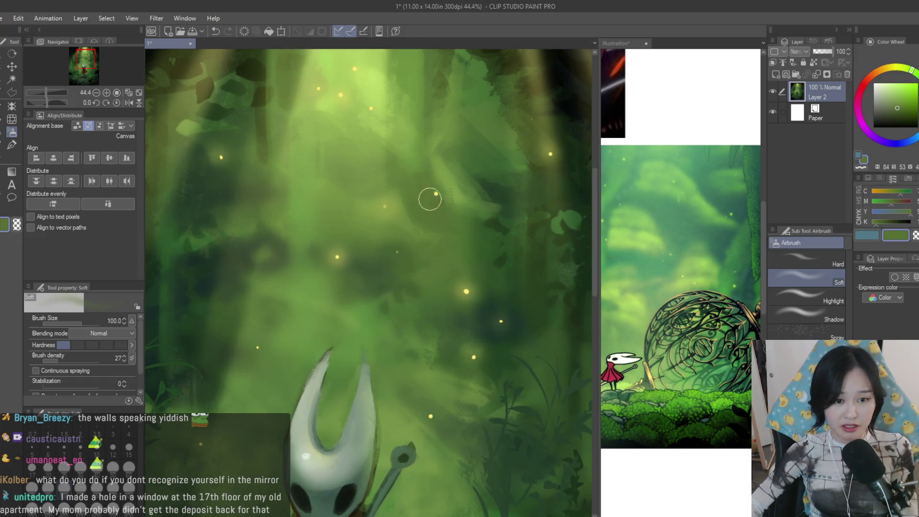
pyautogui.scroll(-3, 431, 204)
pyautogui.scroll(2, 346, 216)
pyautogui.keyDown('alt'); pyautogui.click(346, 216); pyautogui.keyUp('alt')
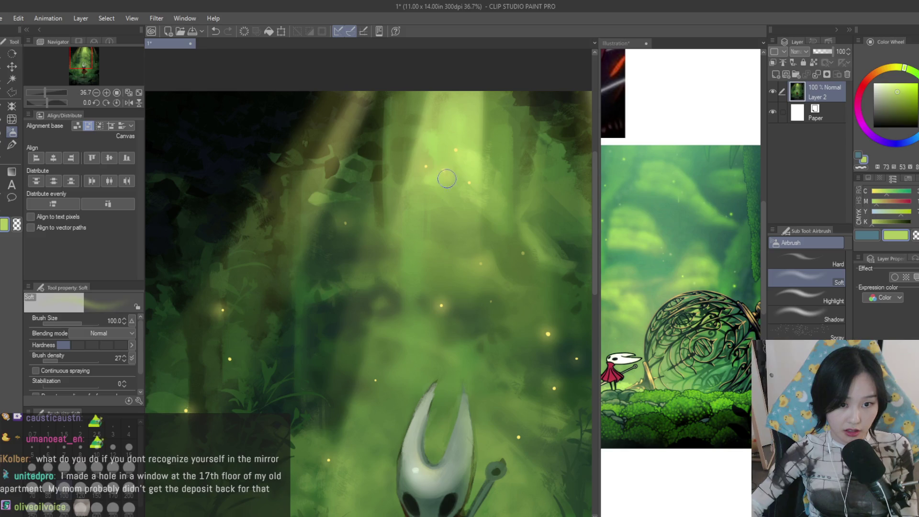
pyautogui.scroll(1, 293, 263)
pyautogui.scroll(1, 269, 275)
pyautogui.keyDown('alt'); pyautogui.click(284, 324); pyautogui.keyUp('alt')
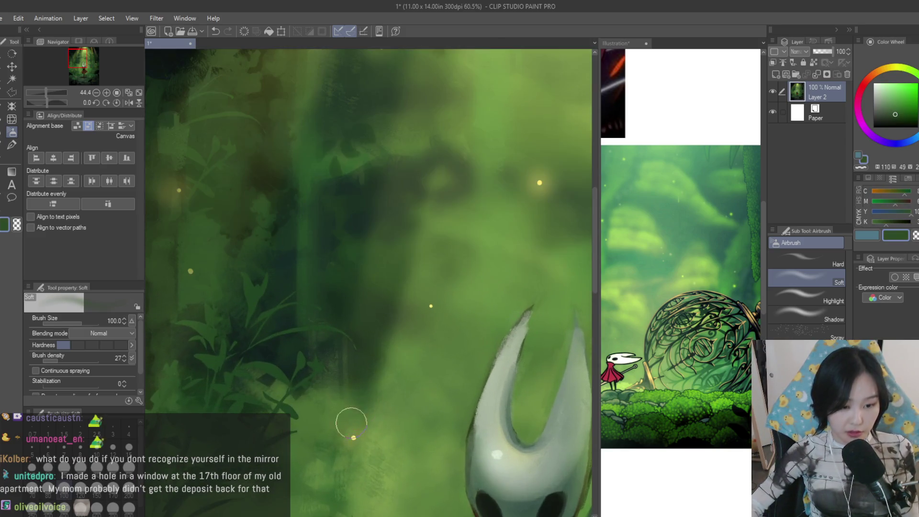
pyautogui.keyDown('alt'); pyautogui.click(349, 423); pyautogui.keyUp('alt')
pyautogui.scroll(-3, 349, 423)
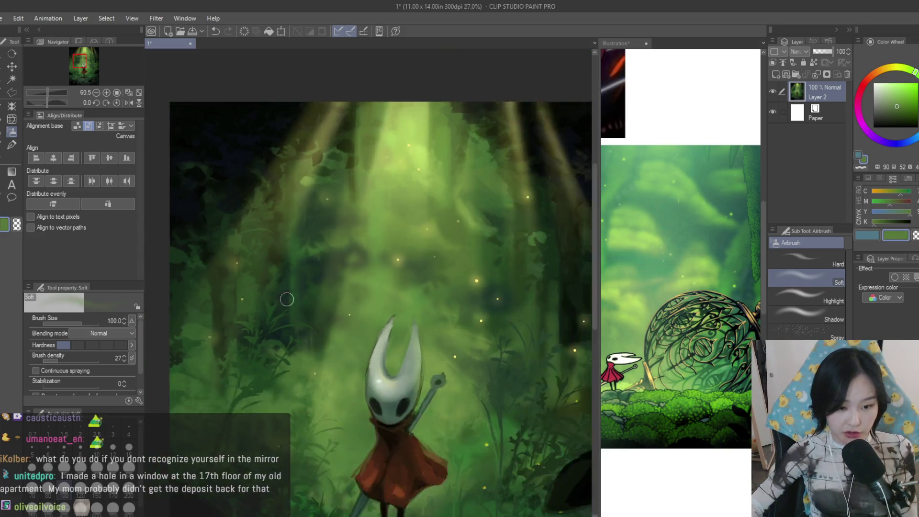
pyautogui.scroll(2, 467, 325)
pyautogui.keyDown('alt'); pyautogui.click(483, 321); pyautogui.keyUp('alt')
pyautogui.scroll(-2, 499, 293)
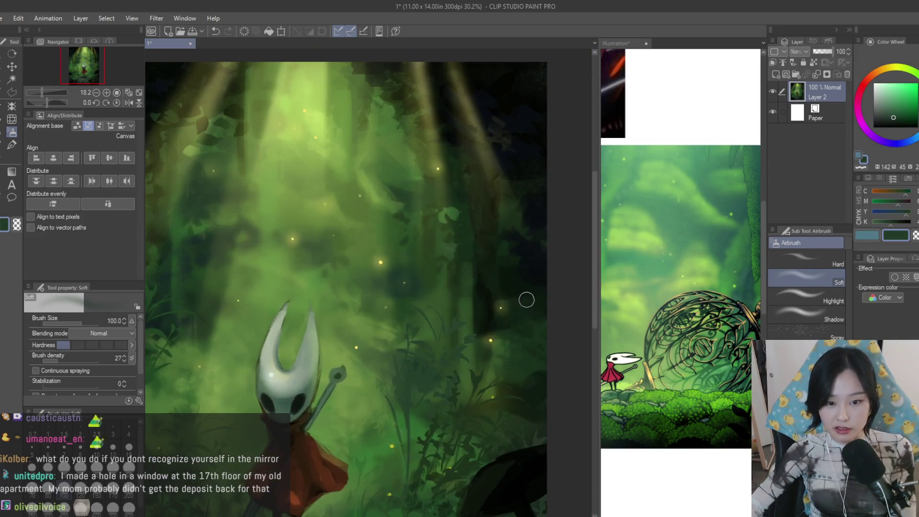
pyautogui.keyDown('alt'); pyautogui.click(529, 297); pyautogui.keyUp('alt')
pyautogui.scroll(2, 432, 177)
pyautogui.keyDown('alt'); pyautogui.click(431, 177); pyautogui.keyUp('alt')
pyautogui.scroll(-3, 441, 180)
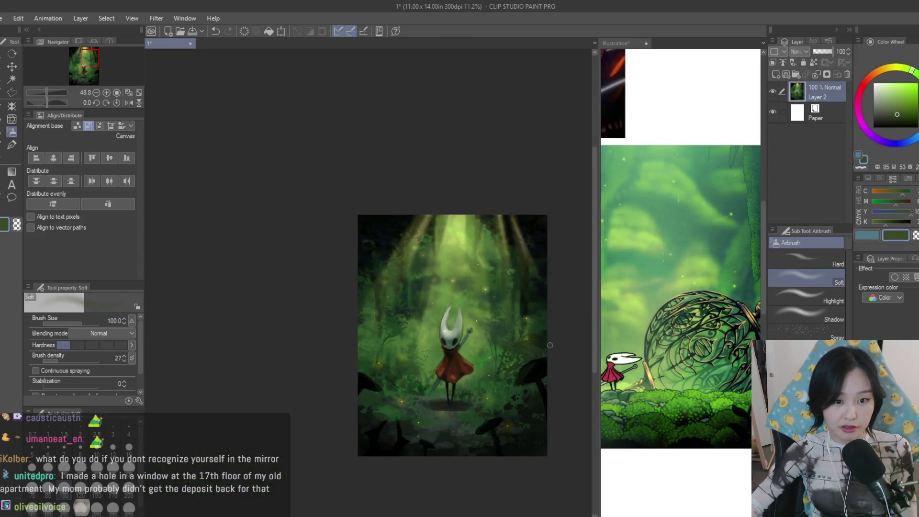
pyautogui.scroll(3, 347, 175)
pyautogui.scroll(-5, 346, 175)
pyautogui.scroll(2, 373, 265)
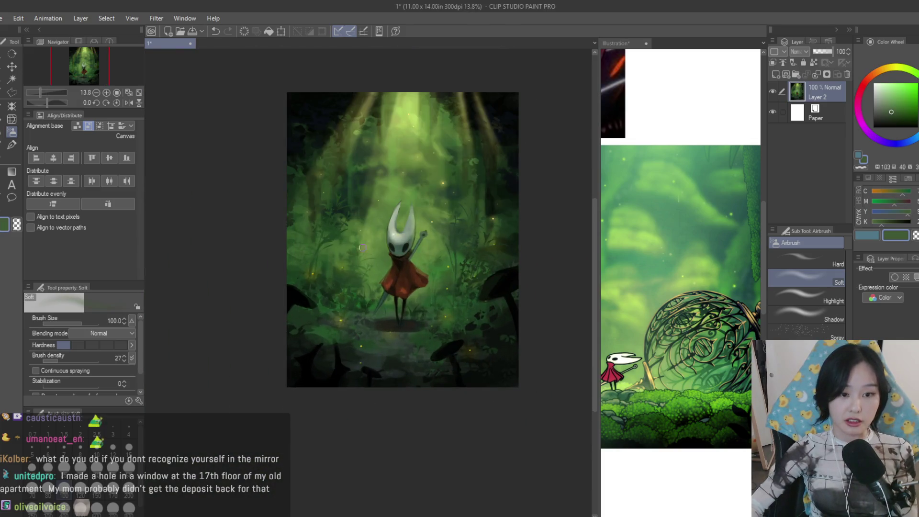
pyautogui.scroll(2, 373, 191)
pyautogui.scroll(-2, 266, 220)
pyautogui.scroll(2, 446, 357)
pyautogui.scroll(-1, 447, 357)
pyautogui.scroll(2, 420, 288)
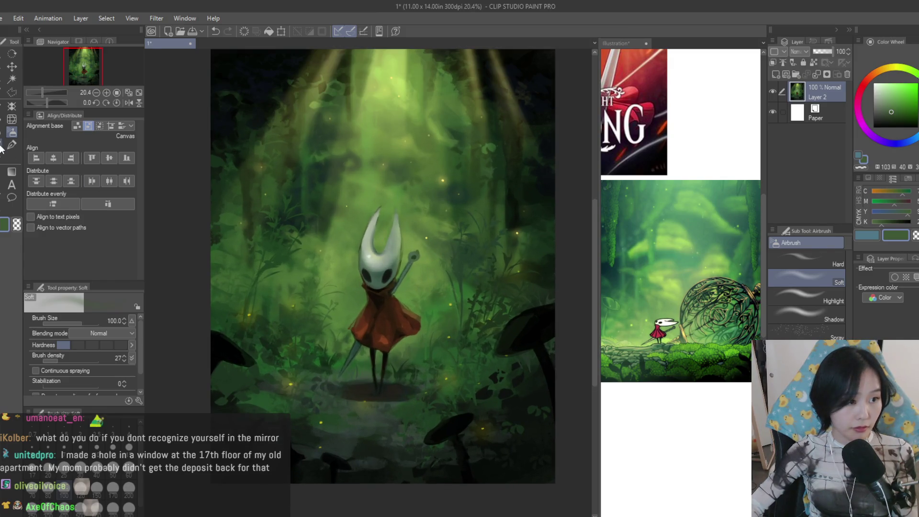
pyautogui.press('b')
pyautogui.scroll(1, 373, 331)
pyautogui.scroll(1, 372, 331)
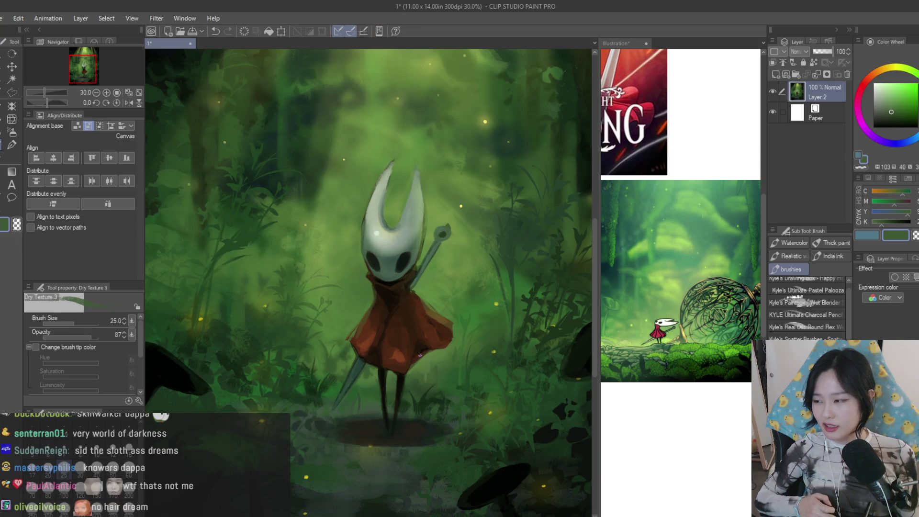
pyautogui.hotkey('ctrl', 'Tab')
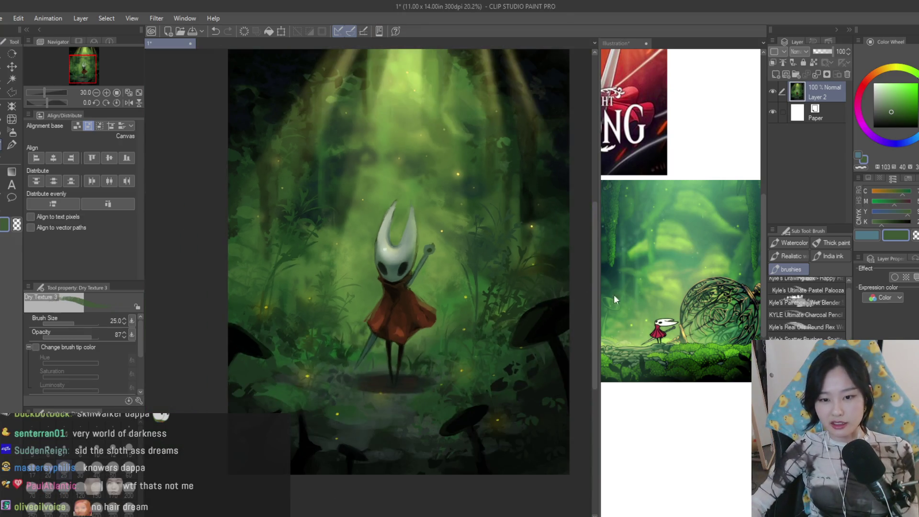
pyautogui.click(165, 43)
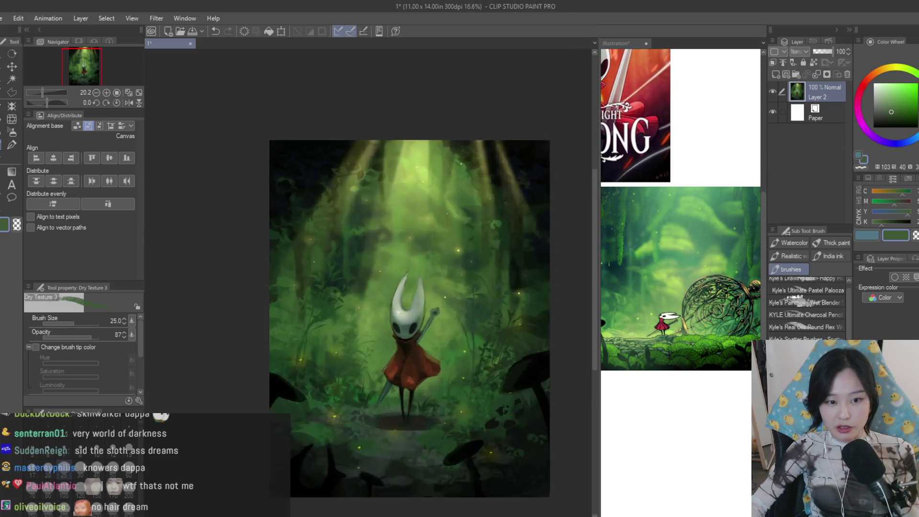
pyautogui.scroll(5, 402, 288)
pyautogui.click(12, 131)
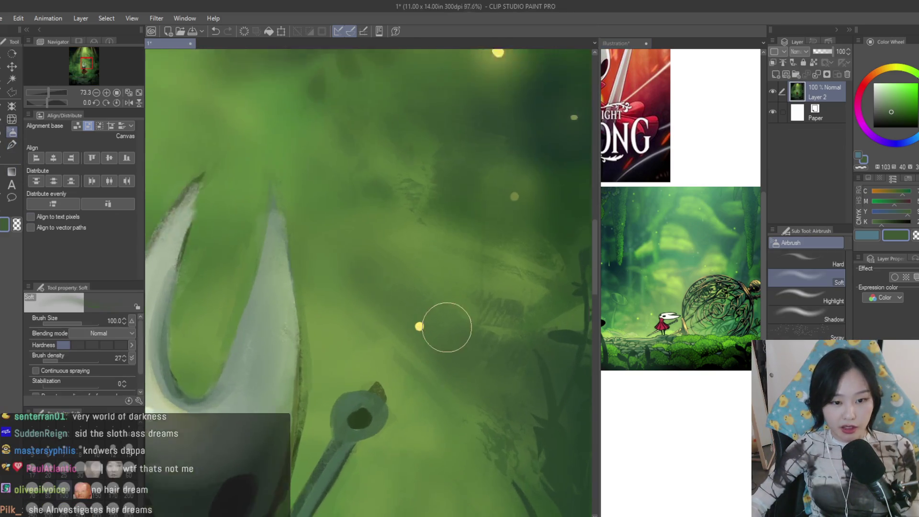
pyautogui.scroll(3, 450, 322)
pyautogui.keyDown('alt'); pyautogui.click(413, 326); pyautogui.keyUp('alt')
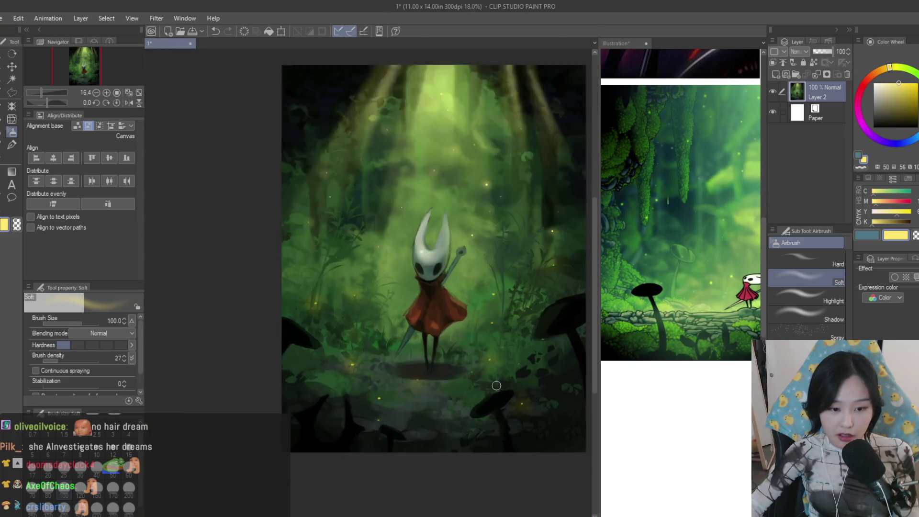
pyautogui.scroll(1, 497, 385)
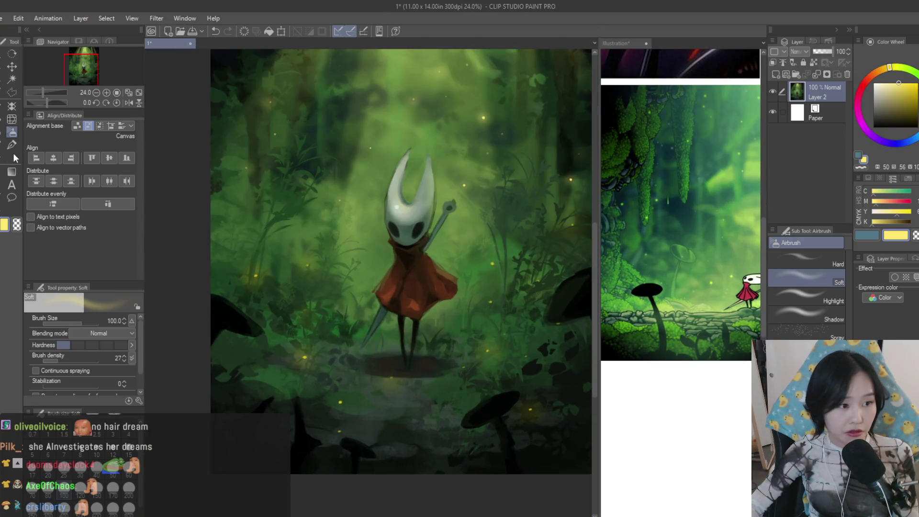
pyautogui.press('b')
pyautogui.scroll(1, 430, 366)
pyautogui.scroll(1, 386, 361)
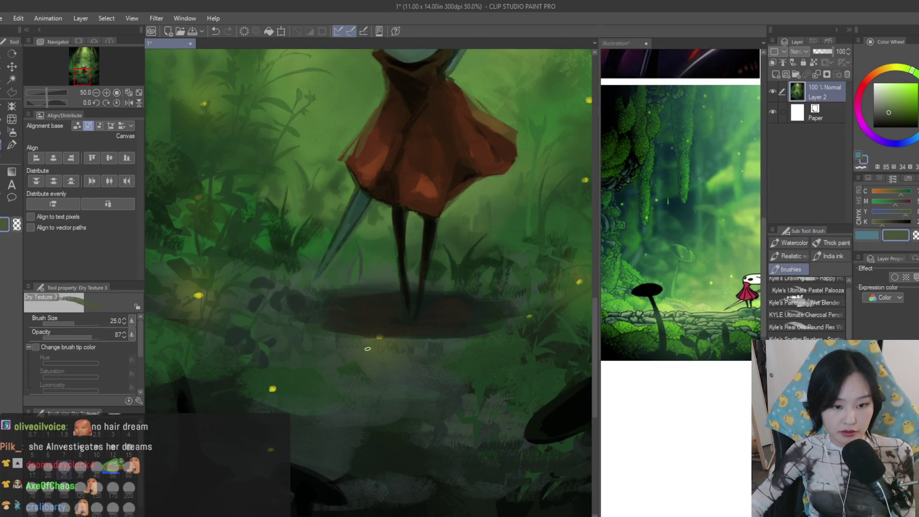
# Sample ground greens with a larger Dry Texture brush and dab stone-like patches under Hornet's feet
pyautogui.keyDown('alt'); pyautogui.click(421, 357); pyautogui.keyUp('alt')
pyautogui.keyDown('alt'); pyautogui.click(393, 332); pyautogui.keyUp('alt')
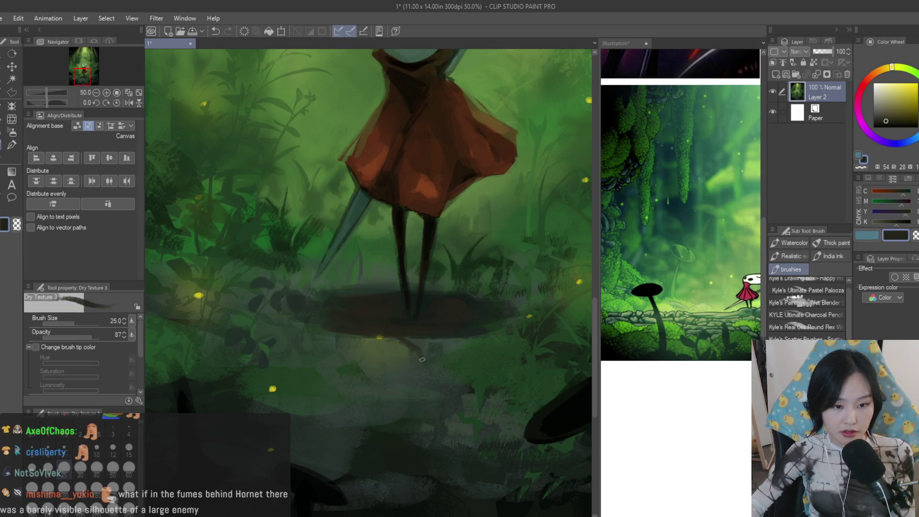
pyautogui.scroll(-2, 423, 353)
pyautogui.press(']')
pyautogui.press(']')
pyautogui.press(']')
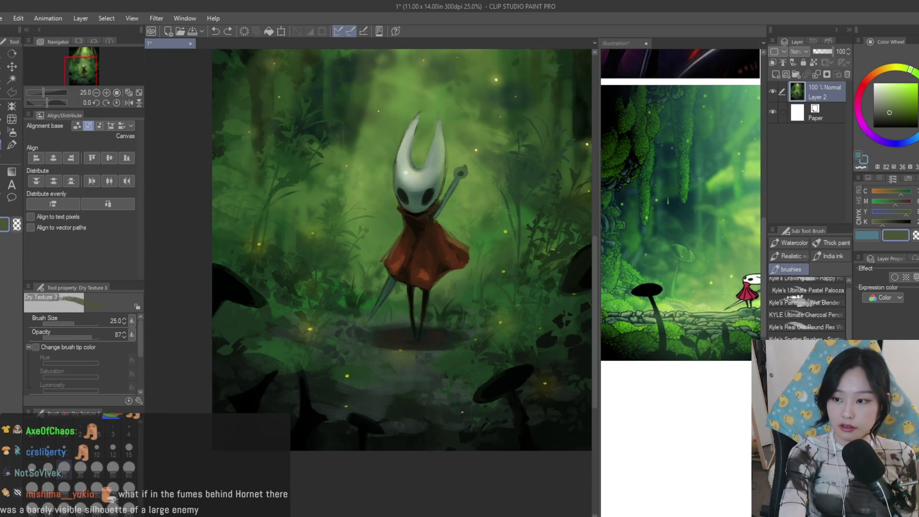
pyautogui.scroll(1, 410, 382)
pyautogui.keyDown('alt'); pyautogui.click(384, 377); pyautogui.keyUp('alt')
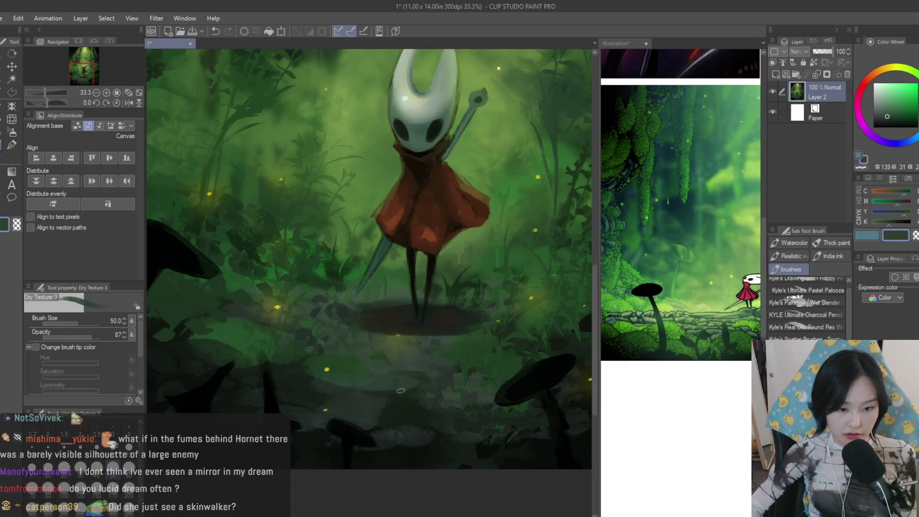
pyautogui.keyDown('alt'); pyautogui.click(429, 349); pyautogui.keyUp('alt')
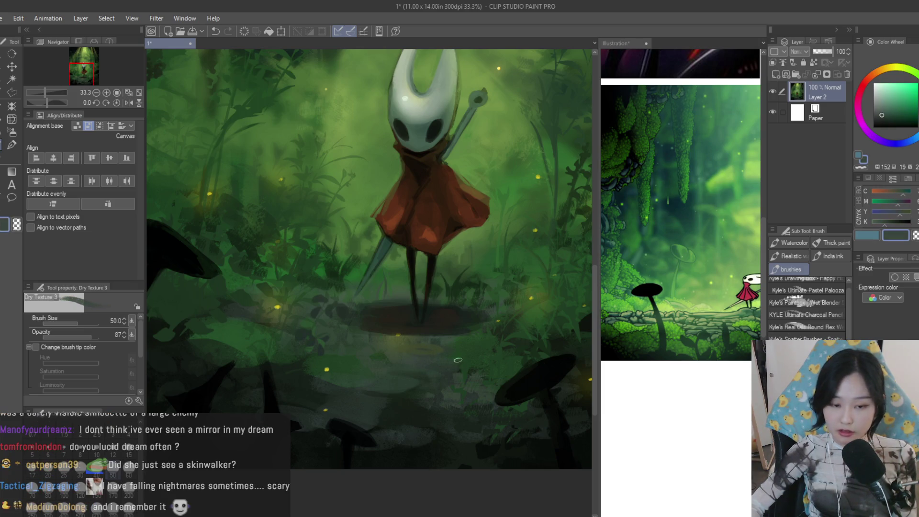
pyautogui.keyDown('alt'); pyautogui.click(443, 344); pyautogui.keyUp('alt')
pyautogui.keyDown('alt'); pyautogui.click(382, 351); pyautogui.keyUp('alt')
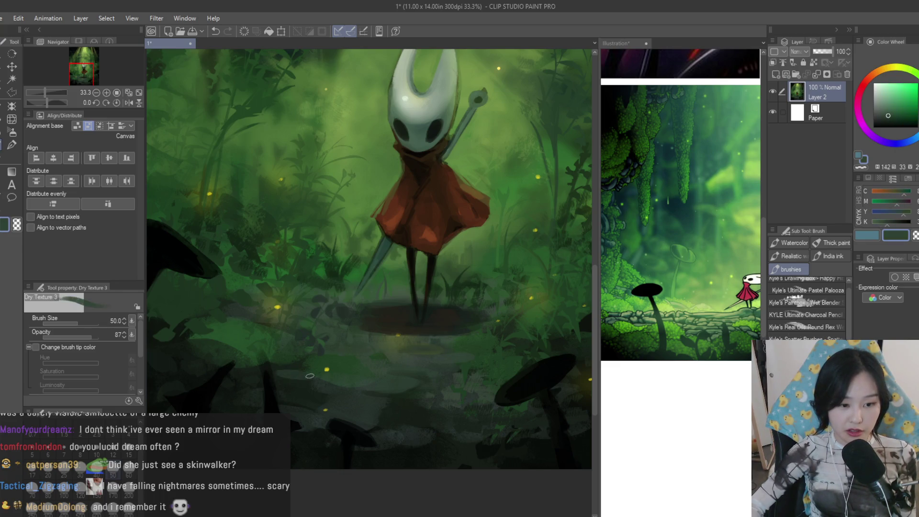
# Work darker and more saturated greens into the textured forest floor along the path
pyautogui.keyDown('alt'); pyautogui.click(282, 386); pyautogui.keyUp('alt')
pyautogui.keyDown('alt'); pyautogui.click(340, 394); pyautogui.keyUp('alt')
pyautogui.press(']')
pyautogui.press(']')
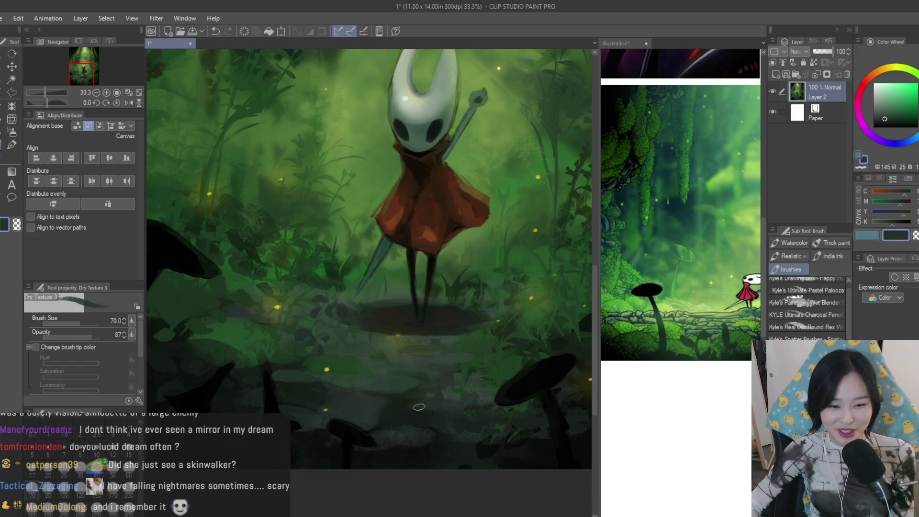
pyautogui.keyDown('alt'); pyautogui.click(414, 407); pyautogui.keyUp('alt')
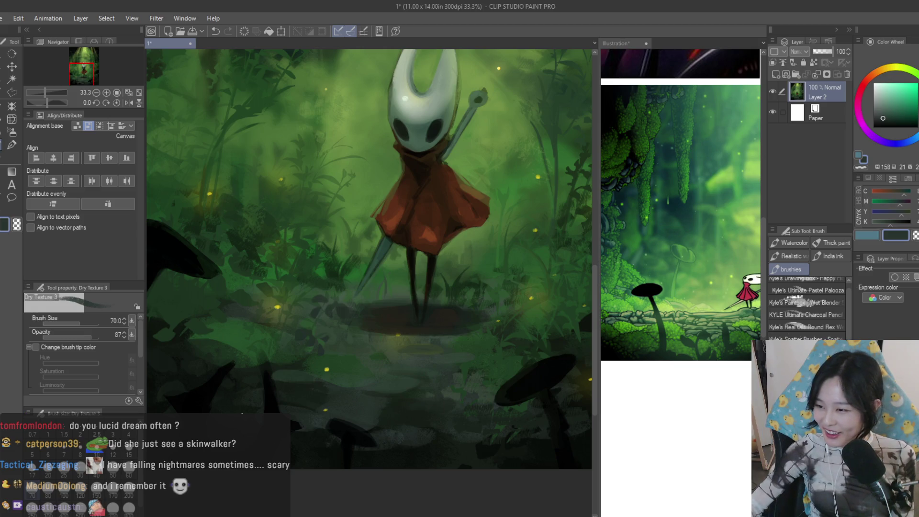
pyautogui.keyDown('alt'); pyautogui.click(482, 428); pyautogui.keyUp('alt')
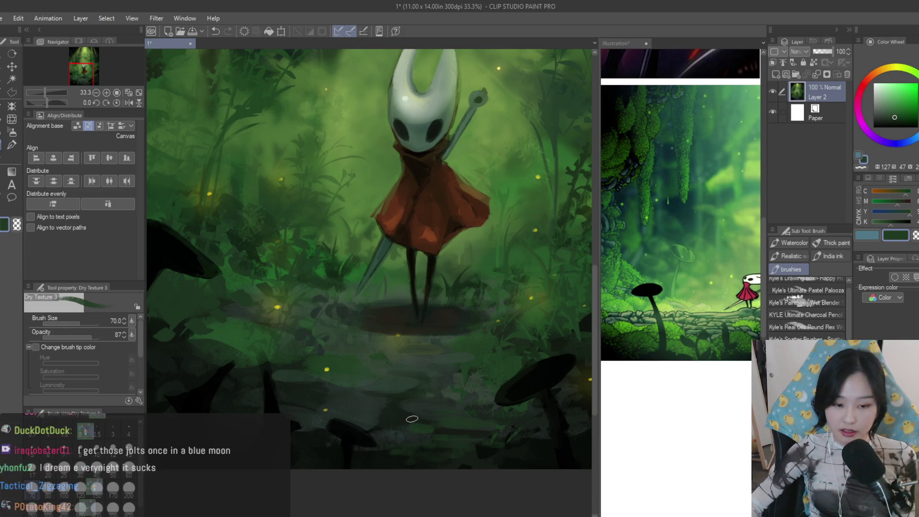
pyautogui.scroll(-2, 367, 398)
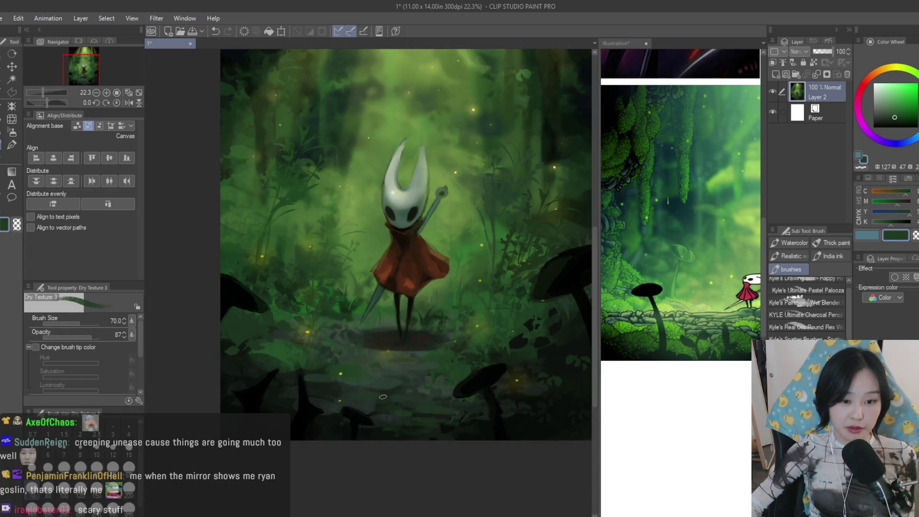
pyautogui.scroll(2, 383, 387)
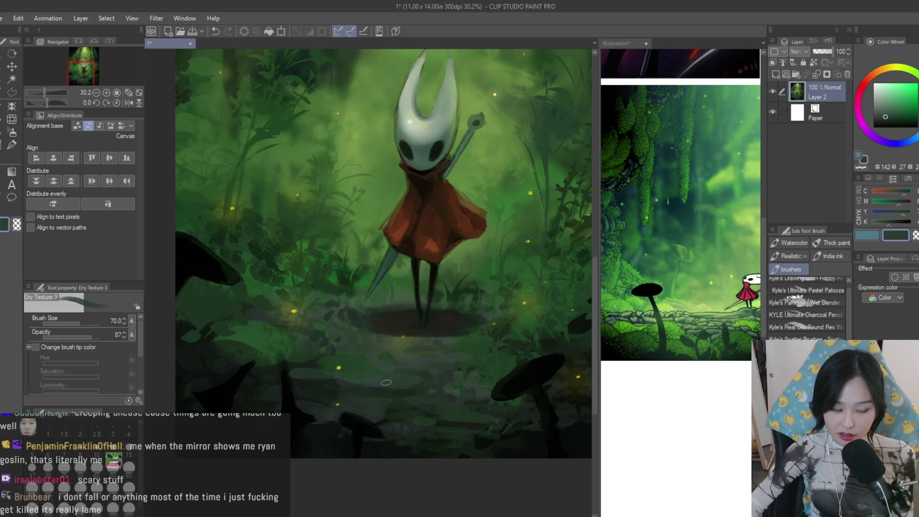
pyautogui.keyDown('alt'); pyautogui.click(419, 382); pyautogui.keyUp('alt')
pyautogui.keyDown('alt'); pyautogui.click(401, 355); pyautogui.keyUp('alt')
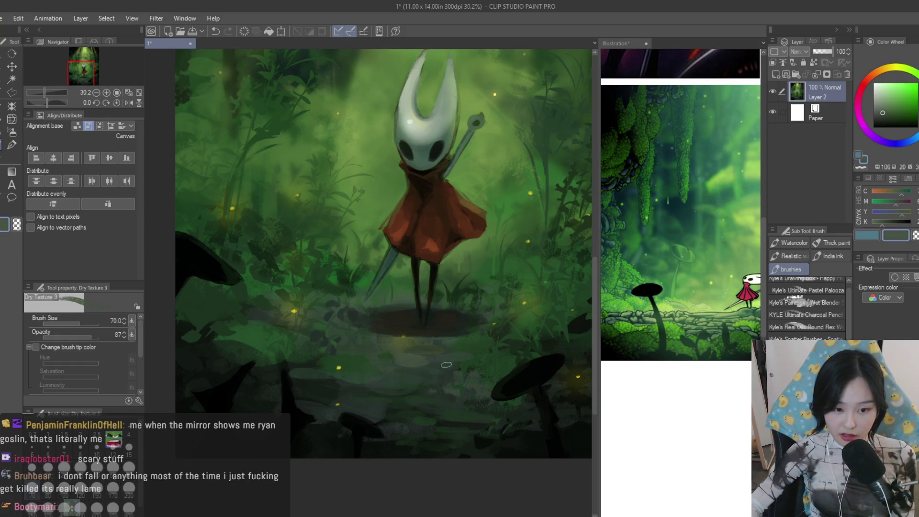
pyautogui.scroll(-3, 443, 365)
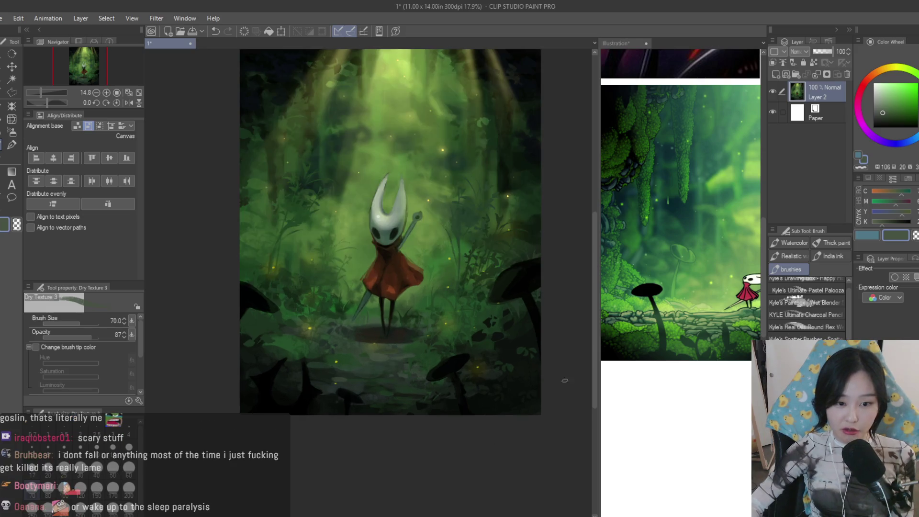
pyautogui.scroll(3, 465, 378)
pyautogui.keyDown('alt'); pyautogui.click(484, 410); pyautogui.keyUp('alt')
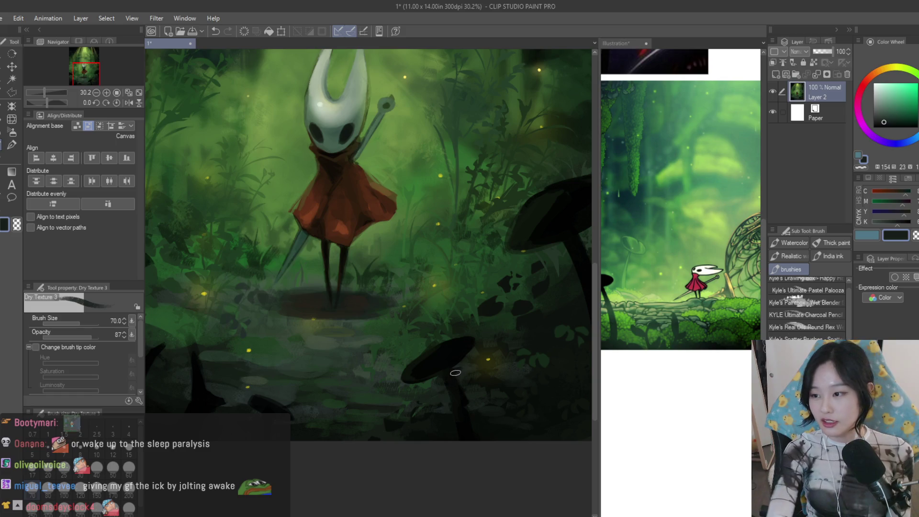
# Block dark undergrowth greens near the mushrooms, then refine leaf shapes with a smaller brush
pyautogui.press(']')
pyautogui.press(']')
pyautogui.press(']')
pyautogui.scroll(-3, 319, 377)
pyautogui.scroll(2, 318, 377)
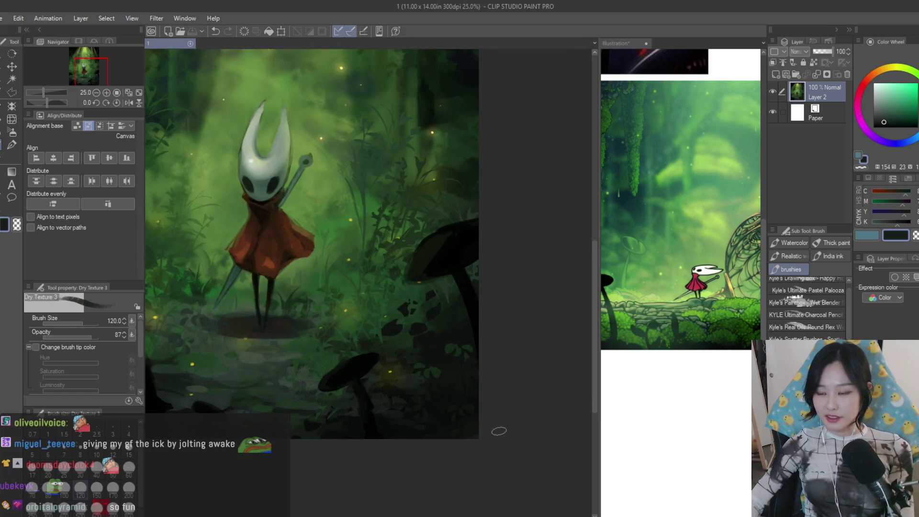
pyautogui.scroll(-2, 666, 384)
pyautogui.scroll(3, 408, 342)
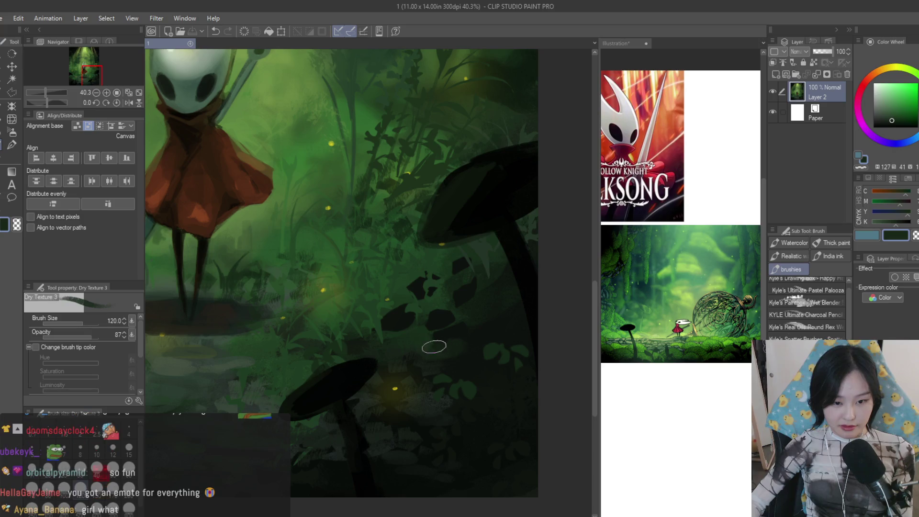
pyautogui.keyDown('alt'); pyautogui.click(474, 324); pyautogui.keyUp('alt')
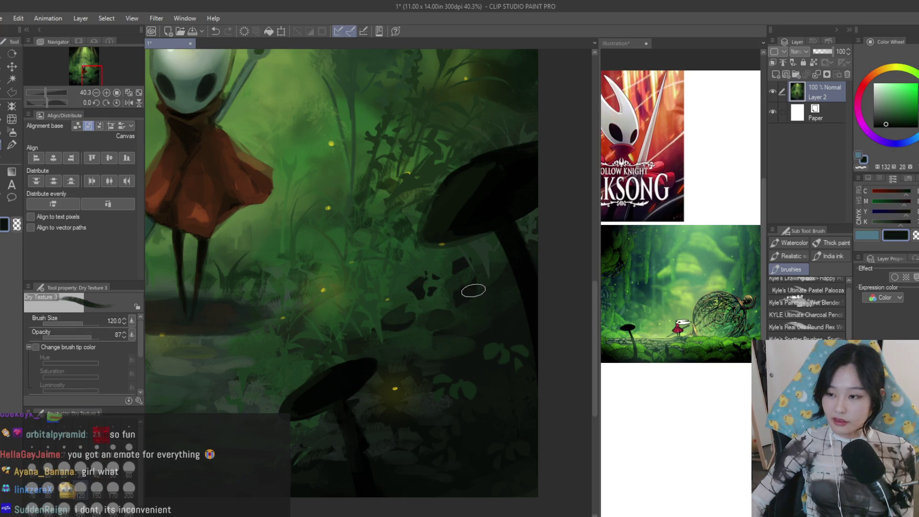
pyautogui.press('[')
pyautogui.press('[')
pyautogui.scroll(2, 404, 260)
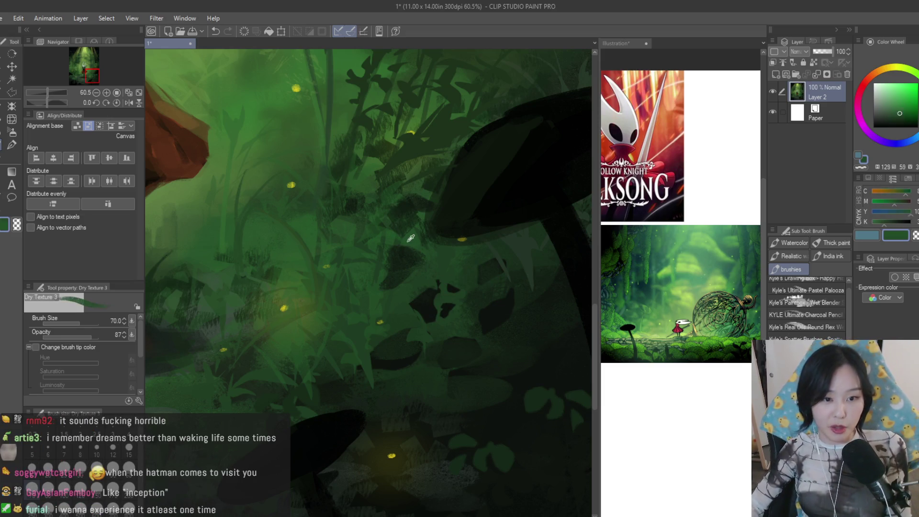
pyautogui.scroll(-3, 489, 302)
pyautogui.scroll(-3, 506, 338)
pyautogui.scroll(2, 516, 359)
pyautogui.scroll(2, 359, 273)
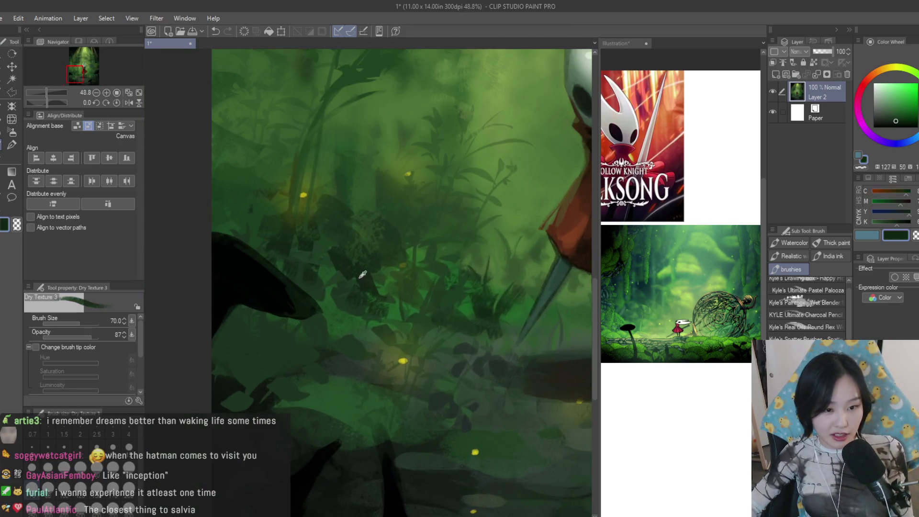
pyautogui.keyDown('alt'); pyautogui.click(336, 341); pyautogui.keyUp('alt')
pyautogui.keyDown('alt'); pyautogui.click(348, 271); pyautogui.keyUp('alt')
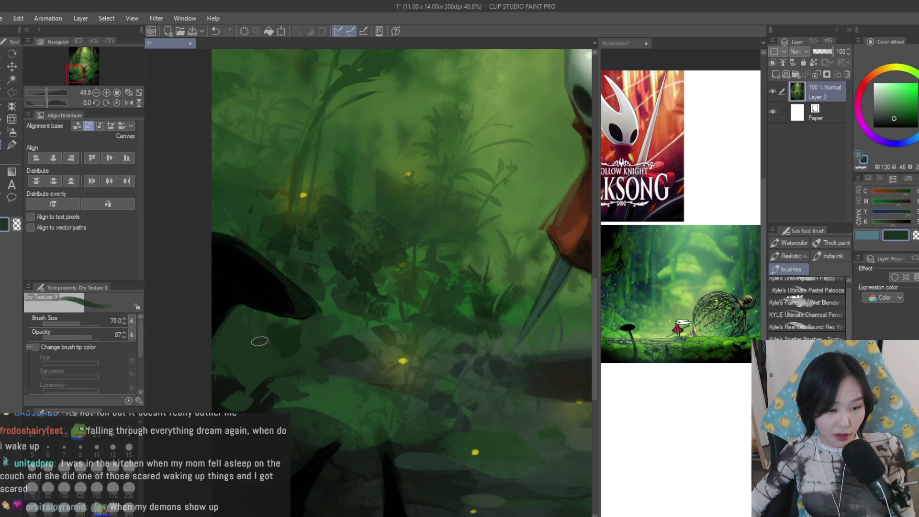
pyautogui.scroll(-3, 295, 355)
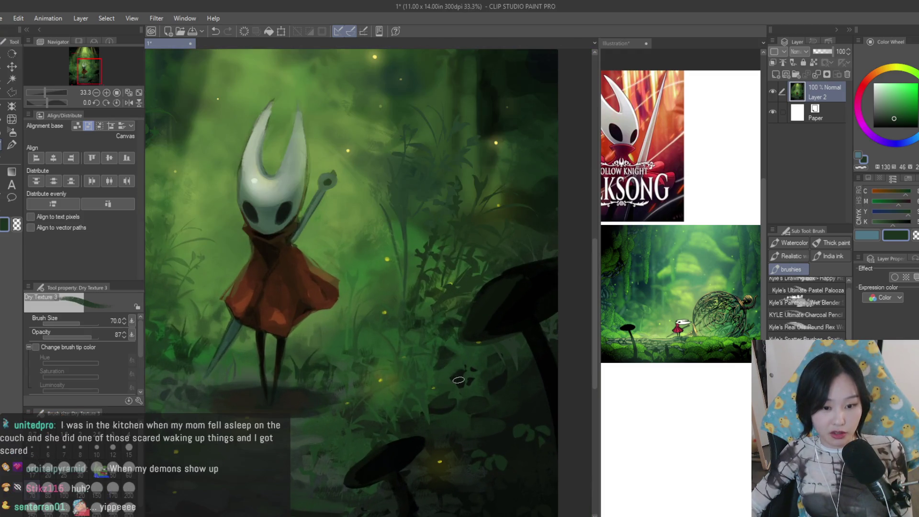
pyautogui.keyDown('alt'); pyautogui.click(507, 318); pyautogui.keyUp('alt')
pyautogui.scroll(-2, 506, 318)
pyautogui.scroll(1, 506, 317)
pyautogui.scroll(2, 506, 317)
# Layer shadow and mid-tone foliage greens into the lower-right undergrowth beside Hornet
pyautogui.keyDown('alt'); pyautogui.click(356, 367); pyautogui.keyUp('alt')
pyautogui.keyDown('alt'); pyautogui.click(320, 372); pyautogui.keyUp('alt')
pyautogui.keyDown('alt'); pyautogui.click(326, 372); pyautogui.keyUp('alt')
pyautogui.keyDown('alt'); pyautogui.click(349, 364); pyautogui.keyUp('alt')
pyautogui.keyDown('alt'); pyautogui.click(373, 389); pyautogui.keyUp('alt')
pyautogui.keyDown('alt'); pyautogui.click(342, 334); pyautogui.keyUp('alt')
pyautogui.scroll(-5, 342, 338)
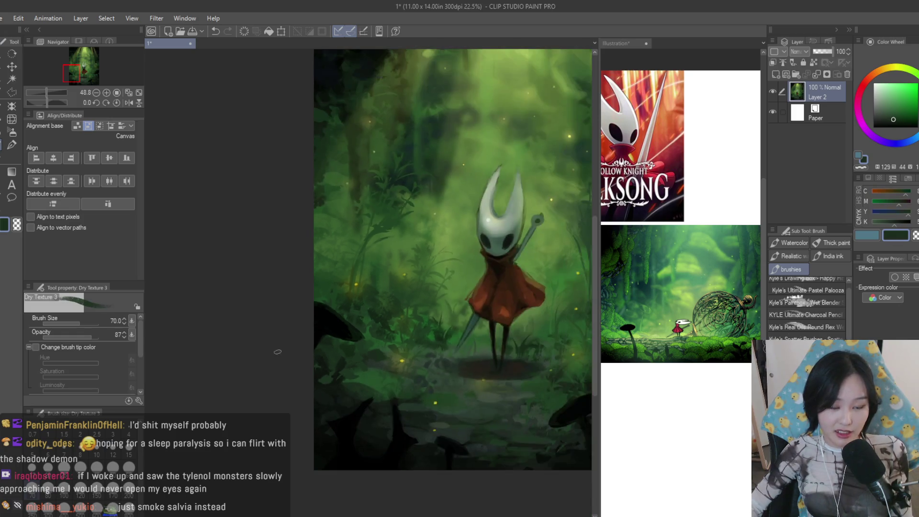
pyautogui.scroll(3, 335, 356)
pyautogui.keyDown('alt'); pyautogui.click(335, 381); pyautogui.keyUp('alt')
pyautogui.scroll(2, 336, 381)
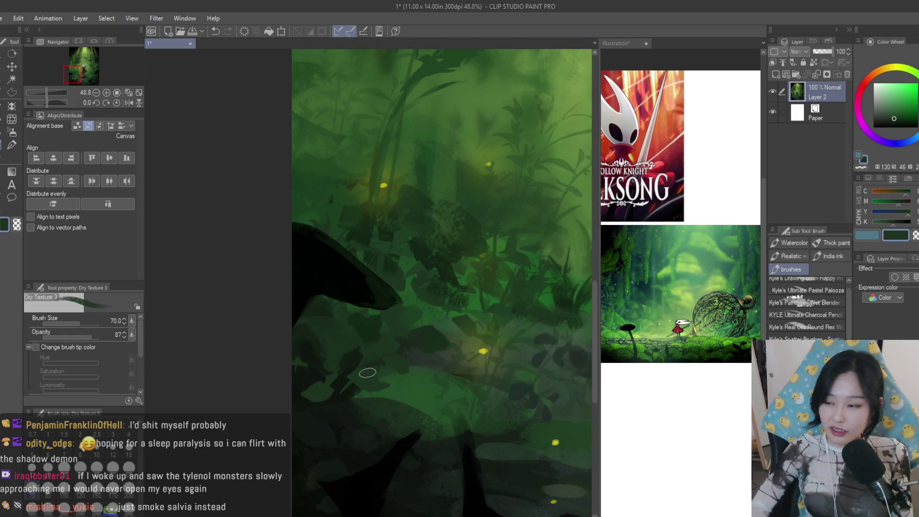
pyautogui.scroll(1, 332, 389)
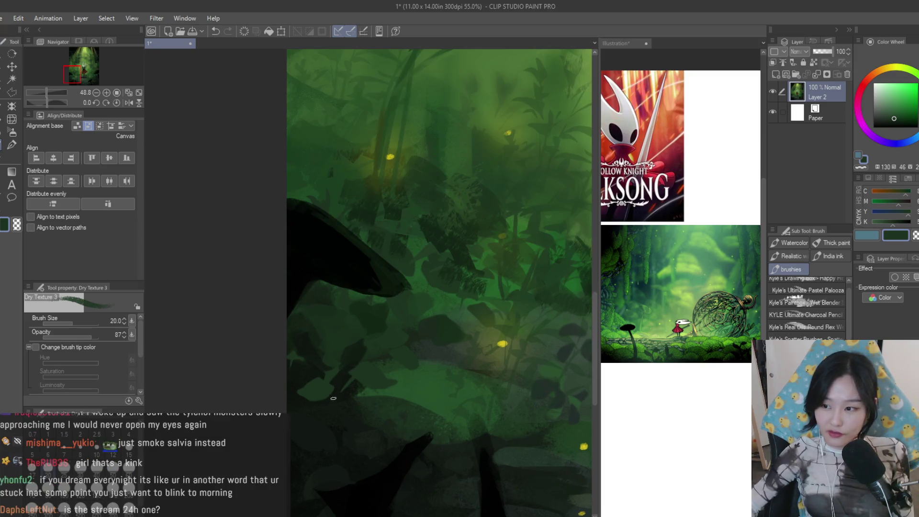
# Add a light vertical stroke and darker leaf texture to the lower-left foreground foliage
pyautogui.moveTo(306, 397); pyautogui.dragTo(308, 432)
pyautogui.keyDown('alt'); pyautogui.click(307, 432); pyautogui.keyUp('alt')
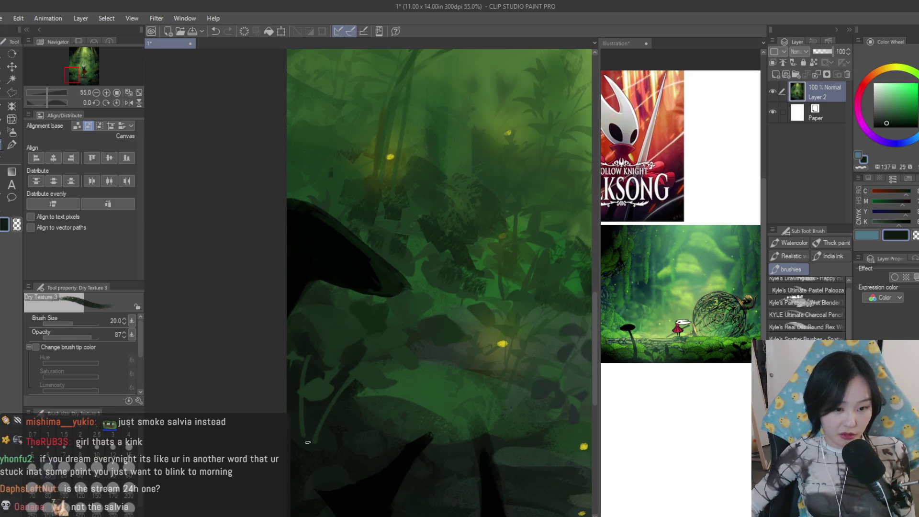
pyautogui.scroll(-2, 309, 371)
pyautogui.keyDown('alt'); pyautogui.click(312, 356); pyautogui.keyUp('alt')
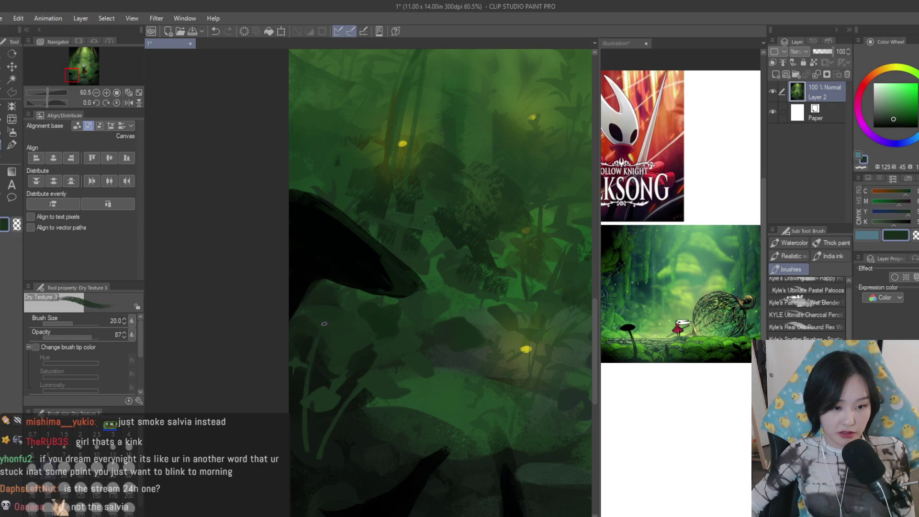
pyautogui.scroll(-3, 365, 330)
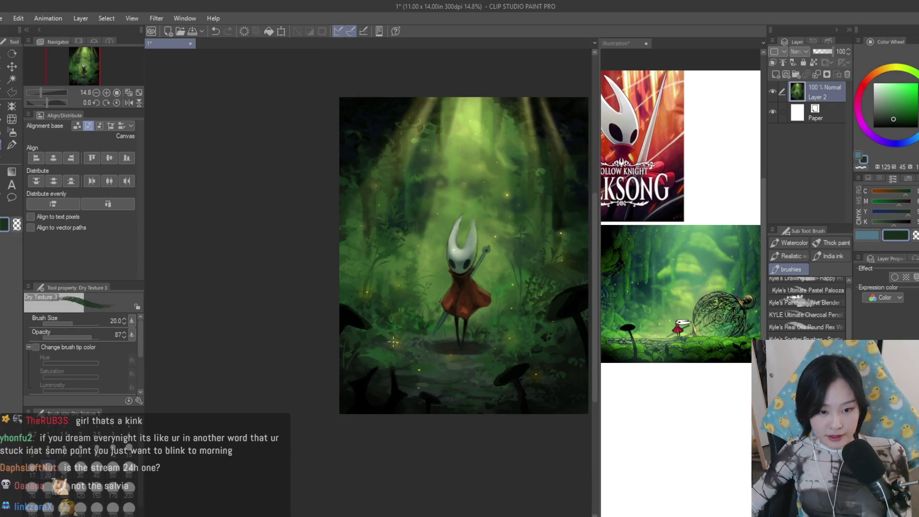
pyautogui.scroll(3, 355, 356)
pyautogui.scroll(-1, 354, 356)
pyautogui.keyDown('alt'); pyautogui.click(350, 312); pyautogui.keyUp('alt')
pyautogui.scroll(-2, 349, 312)
pyautogui.scroll(-2, 430, 323)
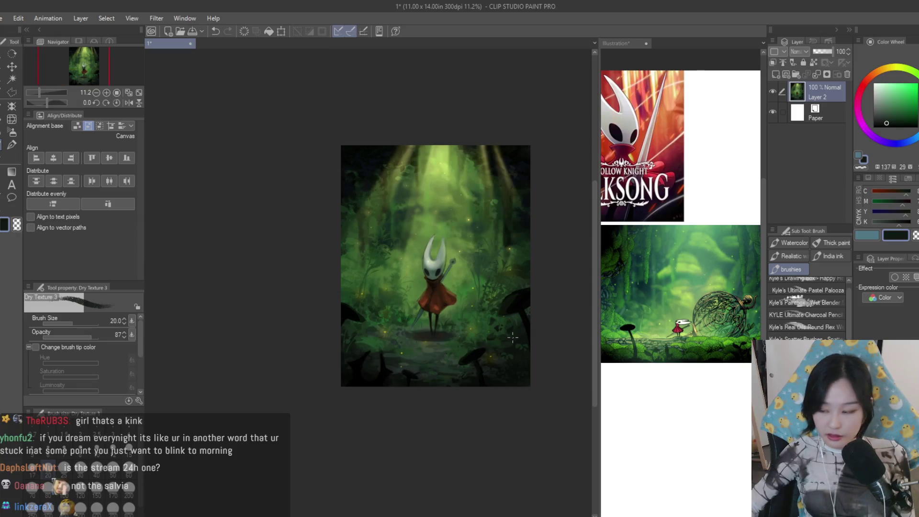
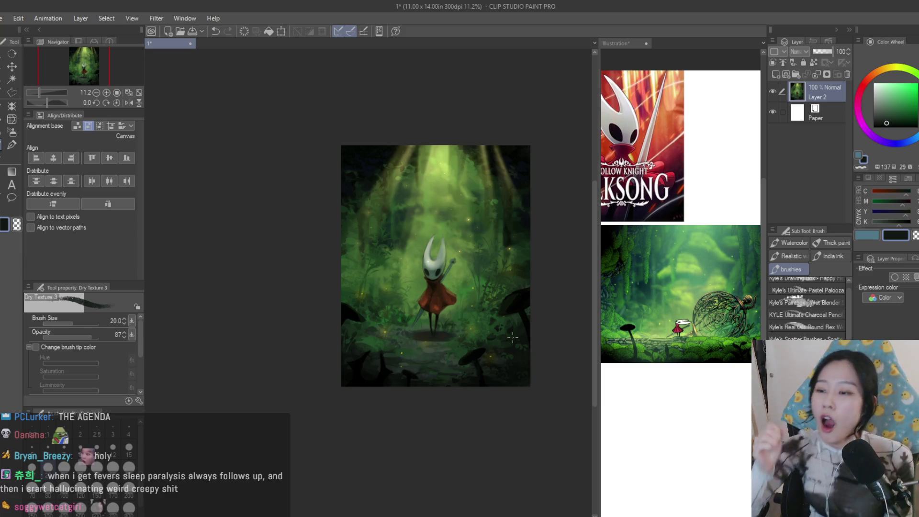
pyautogui.scroll(3, 454, 225)
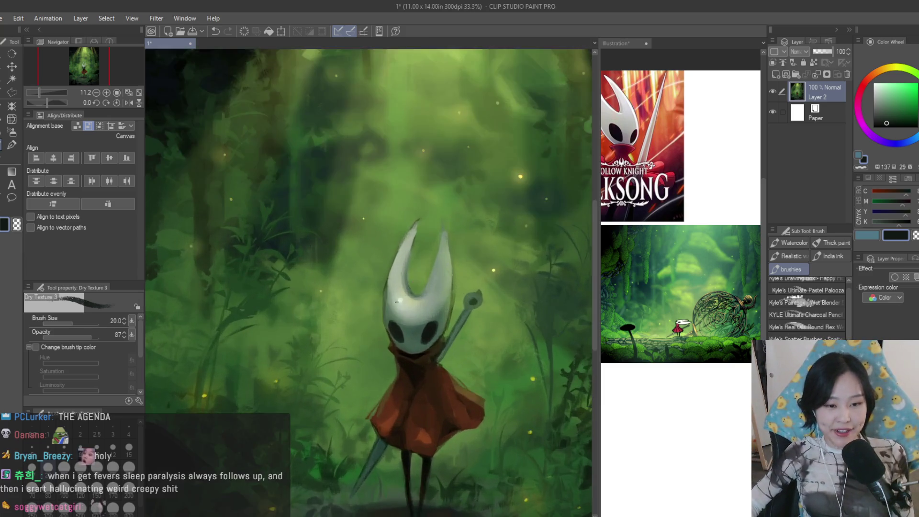
pyautogui.scroll(3, 431, 280)
pyautogui.scroll(1, 402, 331)
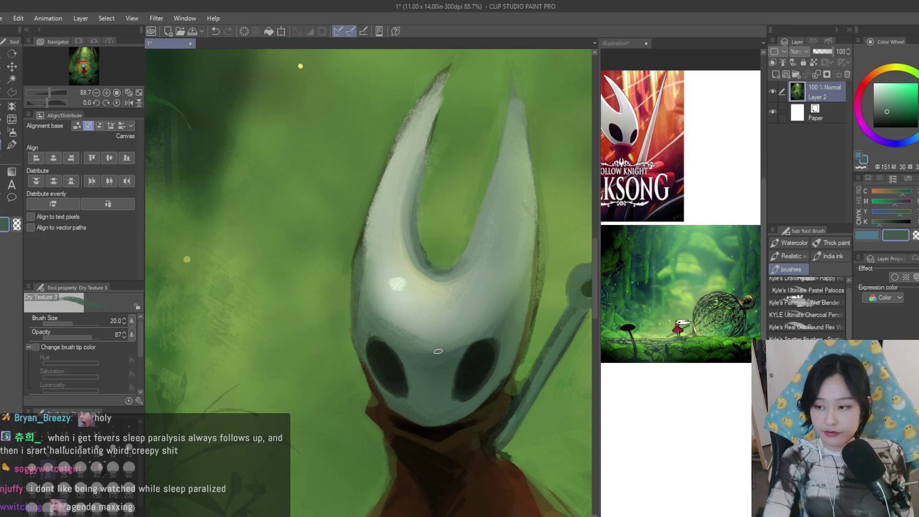
# Darken the left eye with sampled tones using a smaller brush and brighten the mask's left and lower edge
pyautogui.keyDown('alt'); pyautogui.click(464, 312); pyautogui.keyUp('alt')
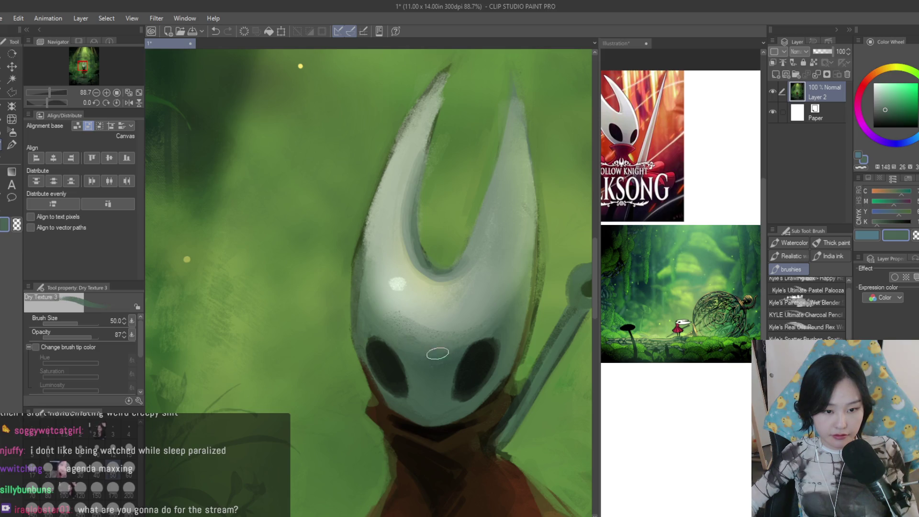
pyautogui.keyDown('alt'); pyautogui.click(480, 367); pyautogui.keyUp('alt')
pyautogui.keyDown('alt'); pyautogui.click(548, 310); pyautogui.keyUp('alt')
pyautogui.press('[')
pyautogui.press('[')
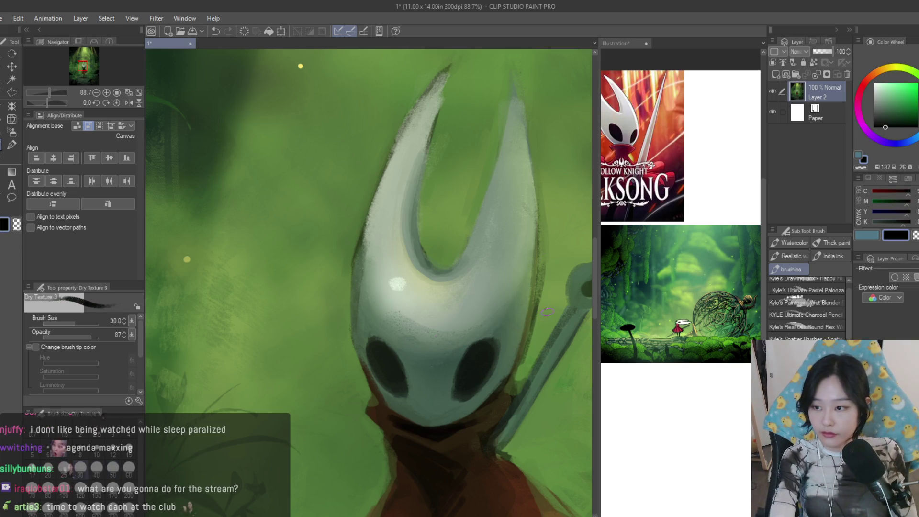
pyautogui.scroll(2, 503, 335)
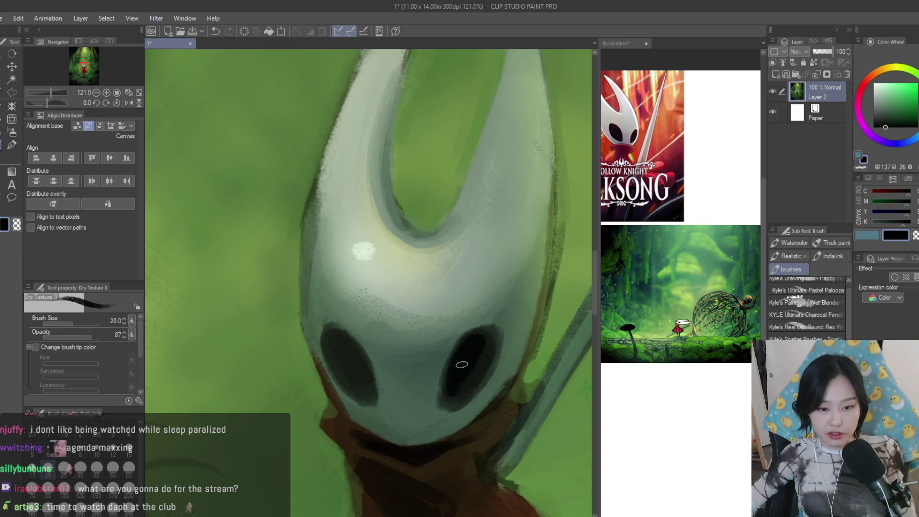
pyautogui.moveTo(363, 359); pyautogui.dragTo(350, 351)
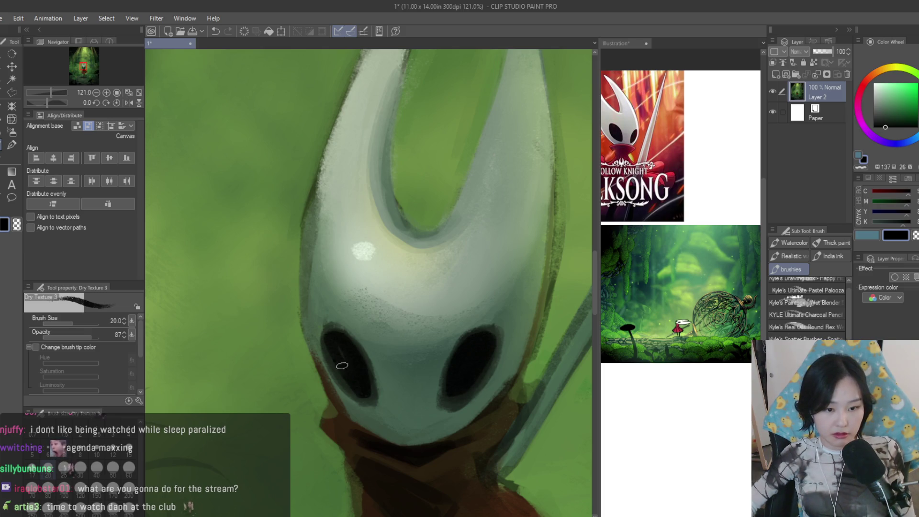
pyautogui.scroll(-3, 348, 373)
pyautogui.scroll(-3, 373, 338)
pyautogui.scroll(-1, 402, 308)
pyautogui.scroll(3, 444, 272)
pyautogui.scroll(2, 445, 272)
pyautogui.scroll(2, 381, 312)
pyautogui.scroll(-3, 363, 299)
pyautogui.scroll(2, 363, 324)
pyautogui.scroll(1, 363, 351)
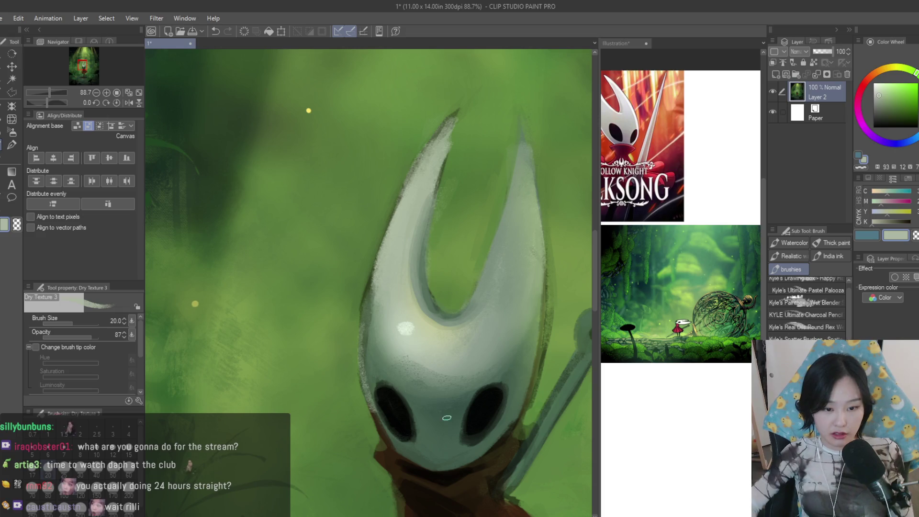
pyautogui.moveTo(368, 337); pyautogui.dragTo(433, 467)
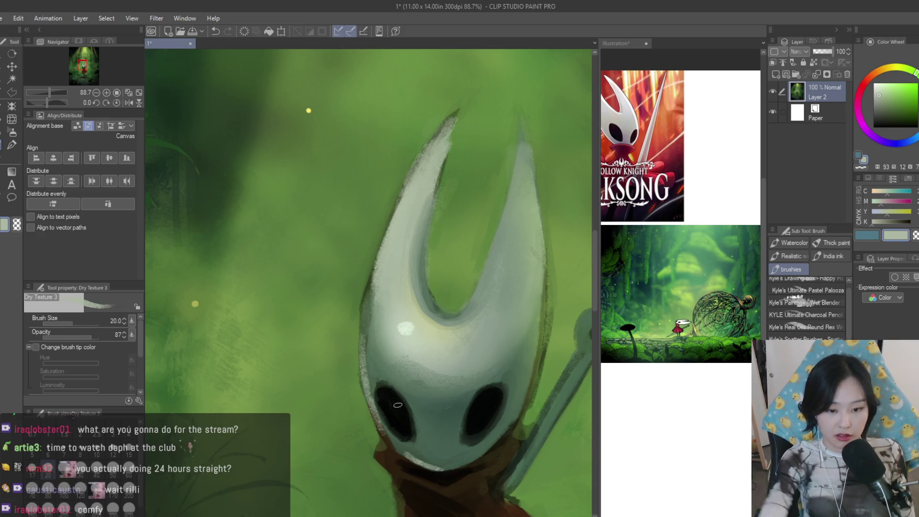
pyautogui.scroll(-1, 406, 421)
pyautogui.scroll(-2, 406, 420)
pyautogui.scroll(1, 406, 420)
pyautogui.scroll(1, 406, 420)
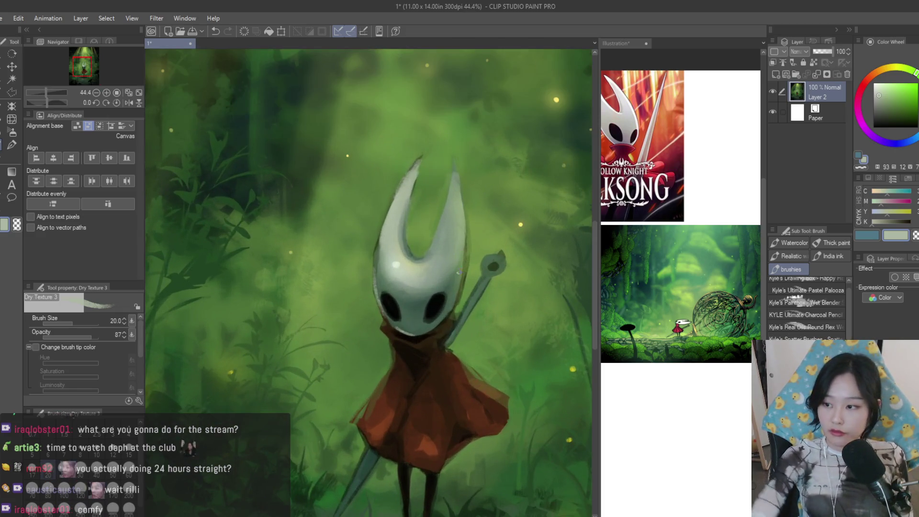
pyautogui.scroll(2, 472, 266)
pyautogui.scroll(1, 472, 266)
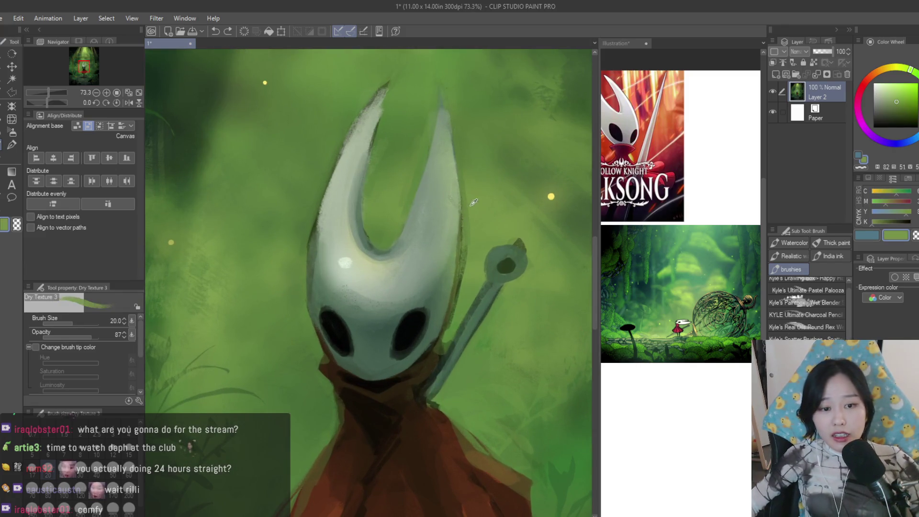
# Paint a darker green edge along the right horn, undoing one too-dark stroke
pyautogui.keyDown('alt'); pyautogui.click(453, 214); pyautogui.keyUp('alt')
pyautogui.keyDown('alt'); pyautogui.click(458, 305); pyautogui.keyUp('alt')
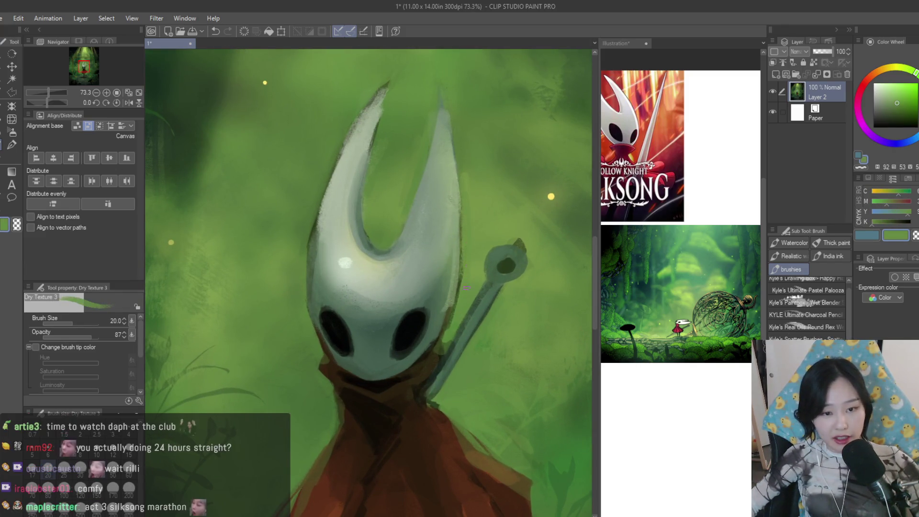
pyautogui.moveTo(447, 309); pyautogui.dragTo(459, 251)
pyautogui.keyDown('alt'); pyautogui.click(460, 256); pyautogui.keyUp('alt')
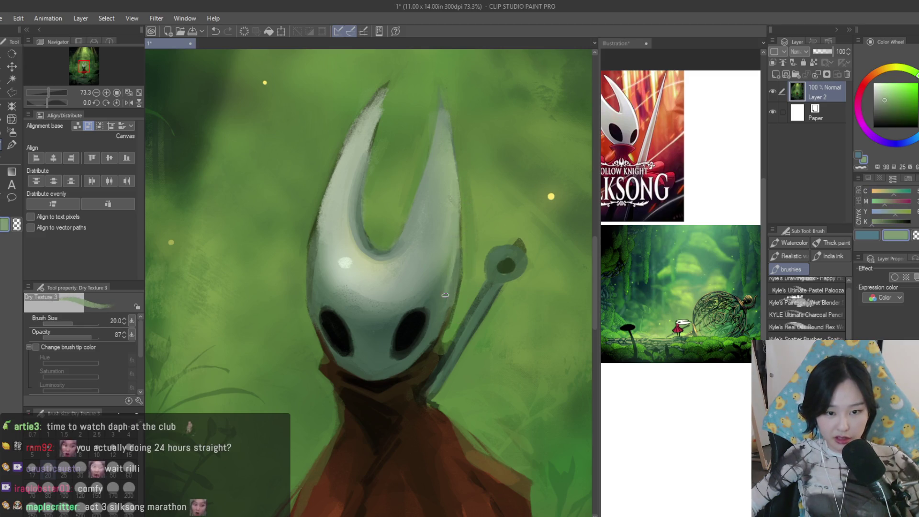
pyautogui.keyDown('alt'); pyautogui.click(438, 334); pyautogui.keyUp('alt')
pyautogui.moveTo(441, 332)
pyautogui.mouseDown()
pyautogui.moveTo(459, 215)
pyautogui.moveTo(429, 347)
pyautogui.mouseUp()
pyautogui.hotkey('ctrl', 'z')
pyautogui.hotkey('ctrl', 'z')
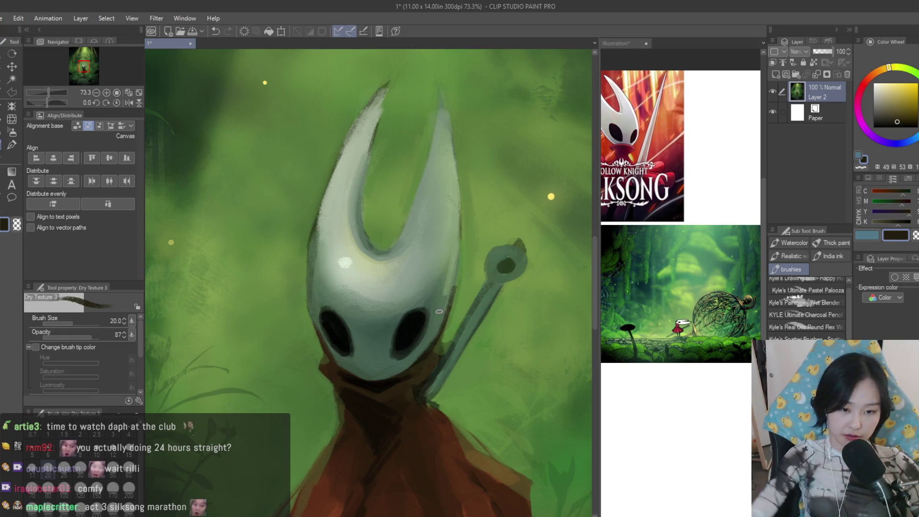
# Sample greens and near-black shadow tones from around the horn and chin for further edge work
pyautogui.keyDown('alt'); pyautogui.click(438, 315); pyautogui.keyUp('alt')
pyautogui.keyDown('alt'); pyautogui.click(436, 332); pyautogui.keyUp('alt')
pyautogui.keyDown('alt'); pyautogui.click(422, 354); pyautogui.keyUp('alt')
pyautogui.keyDown('alt'); pyautogui.click(408, 364); pyautogui.keyUp('alt')
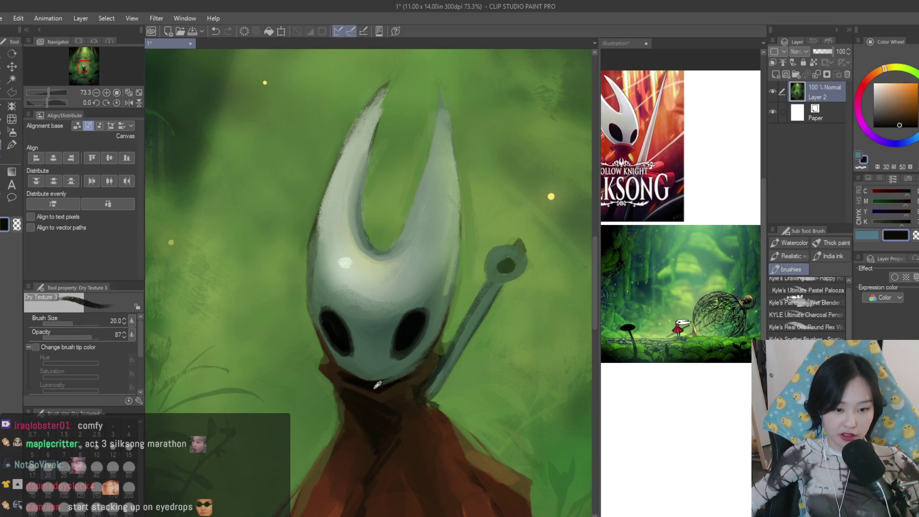
pyautogui.keyDown('alt'); pyautogui.click(430, 353); pyautogui.keyUp('alt')
pyautogui.scroll(-5, 429, 351)
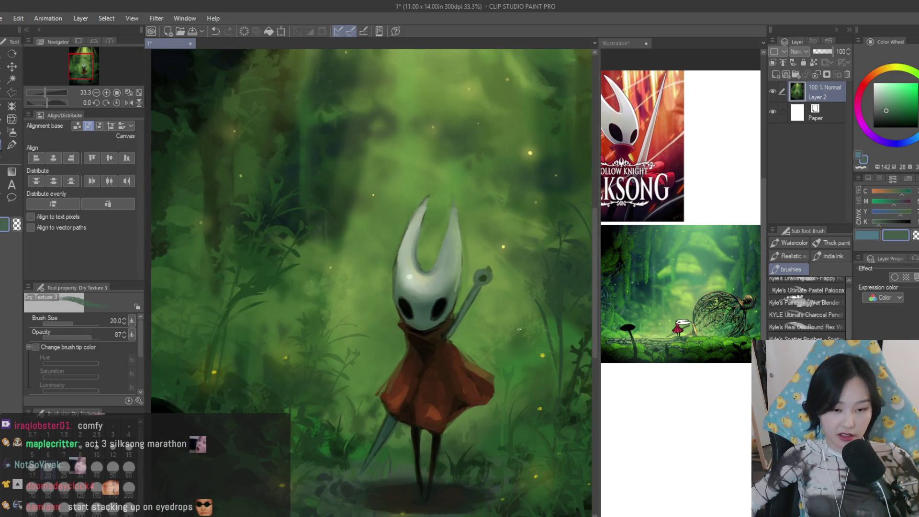
pyautogui.scroll(1, 443, 404)
pyautogui.scroll(1, 443, 405)
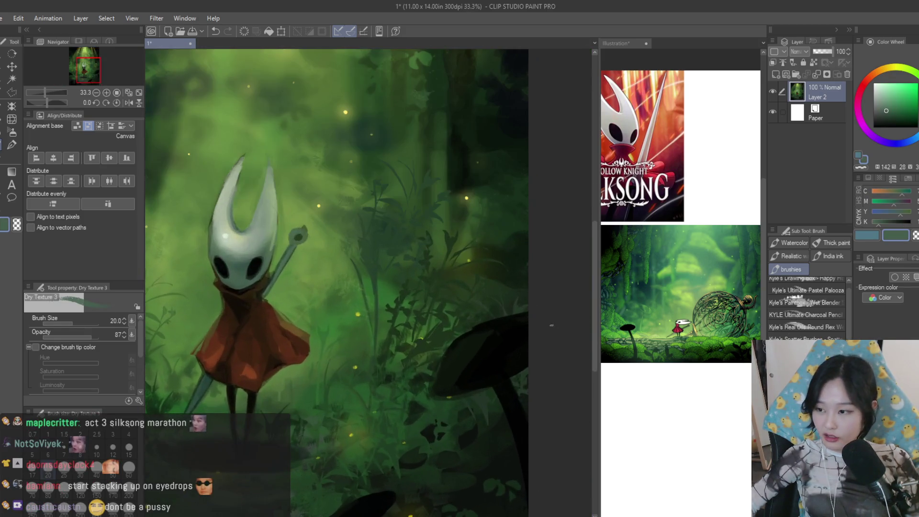
# Enlarge the Dry Texture brush and sample darker greens from the foliage and path
pyautogui.press(']')
pyautogui.press(']')
pyautogui.keyDown('alt'); pyautogui.click(458, 397); pyautogui.keyUp('alt')
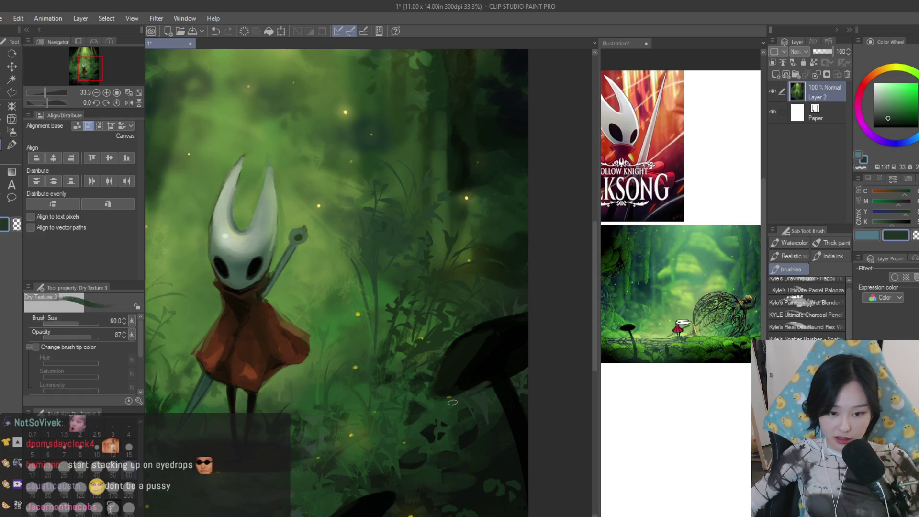
pyautogui.scroll(-2, 533, 363)
pyautogui.scroll(-2, 532, 364)
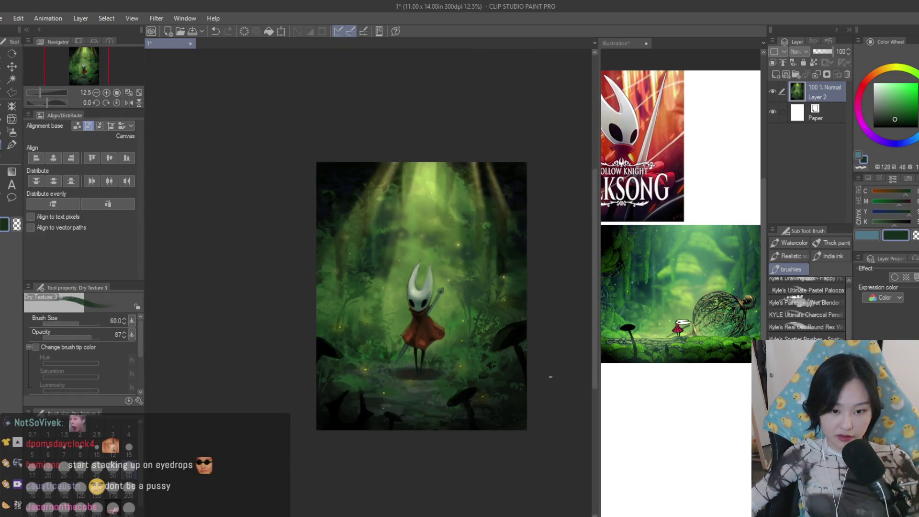
pyautogui.scroll(2, 521, 366)
pyautogui.scroll(-2, 511, 369)
pyautogui.scroll(2, 436, 410)
pyautogui.scroll(-1, 424, 420)
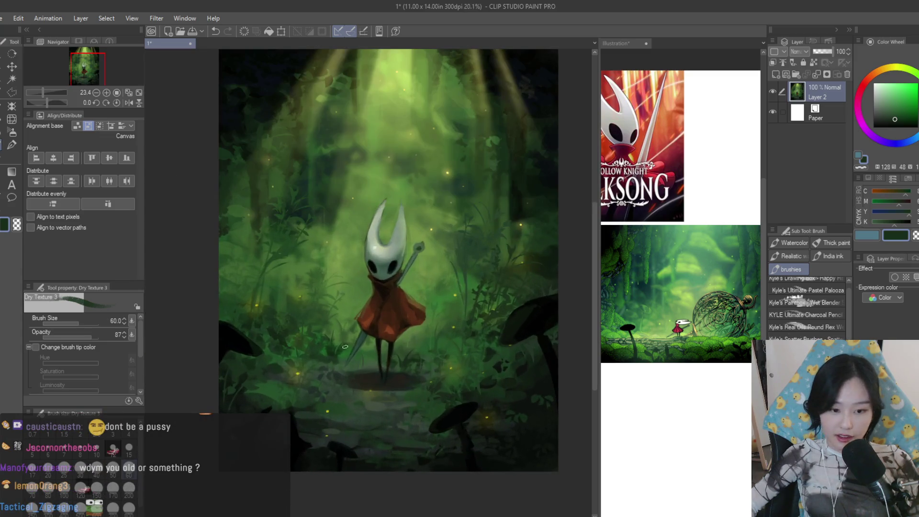
pyautogui.scroll(2, 408, 431)
pyautogui.scroll(-2, 408, 431)
pyautogui.scroll(1, 412, 420)
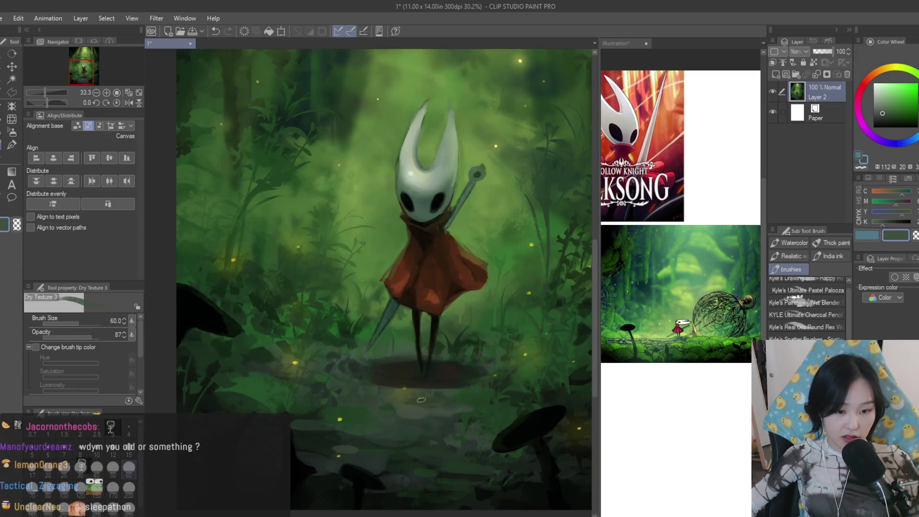
pyautogui.scroll(1, 416, 411)
pyautogui.keyDown('alt'); pyautogui.click(418, 405); pyautogui.keyUp('alt')
pyautogui.scroll(1, 418, 405)
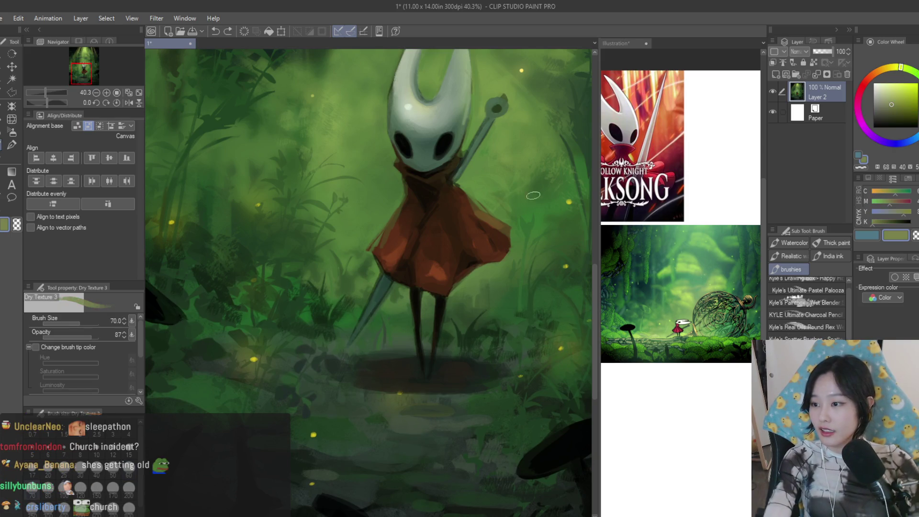
pyautogui.scroll(1, 420, 403)
pyautogui.keyDown('alt'); pyautogui.click(418, 399); pyautogui.keyUp('alt')
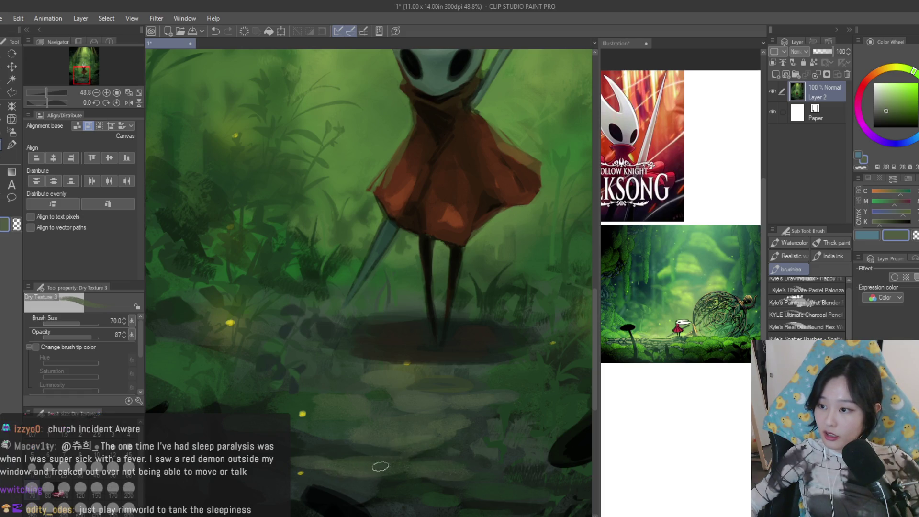
pyautogui.scroll(-3, 377, 470)
pyautogui.scroll(-1, 431, 402)
pyautogui.scroll(-1, 472, 342)
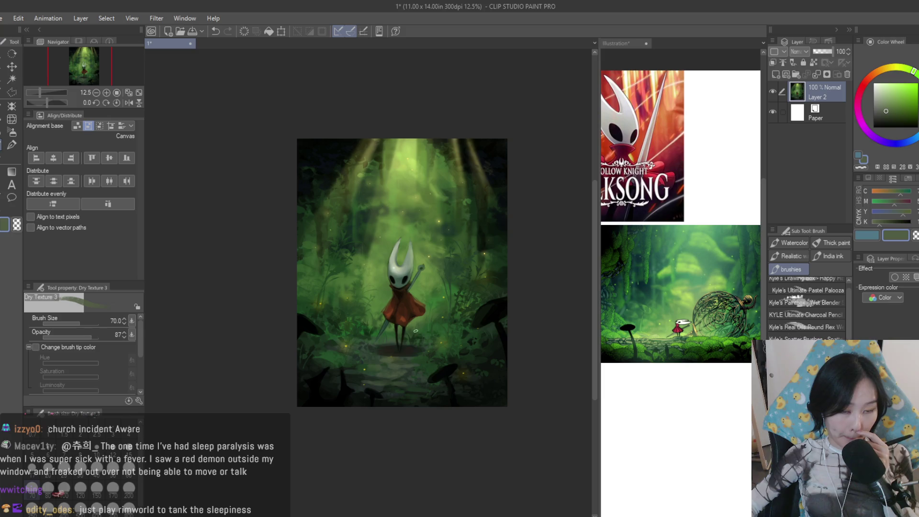
pyautogui.scroll(1, 418, 332)
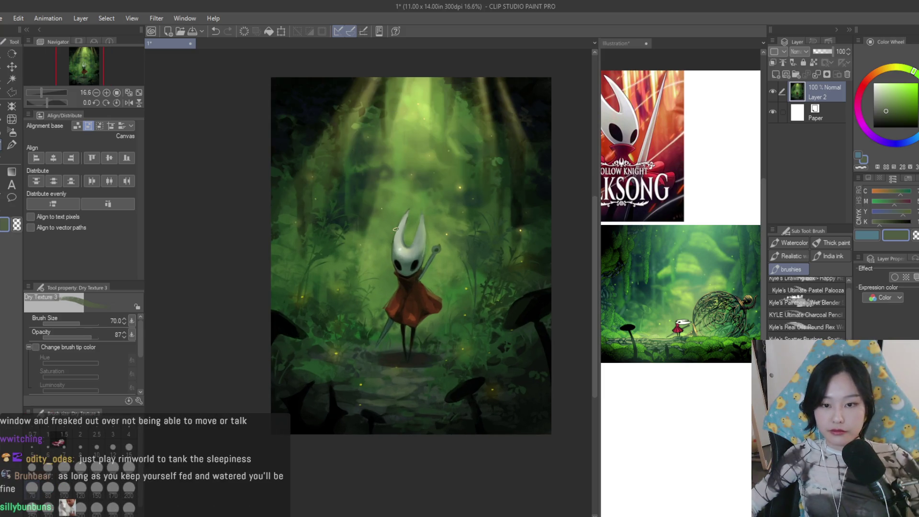
pyautogui.scroll(-1, 493, 285)
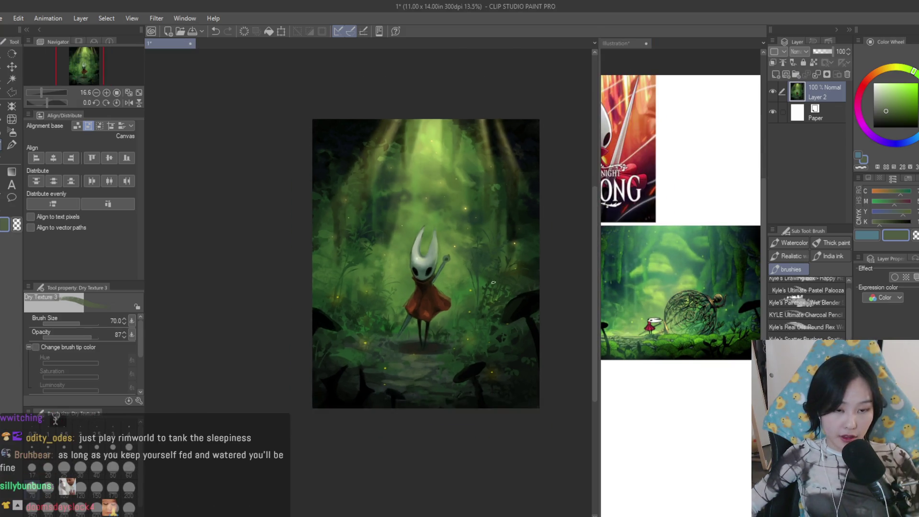
pyautogui.scroll(1, 493, 284)
pyautogui.scroll(1, 495, 288)
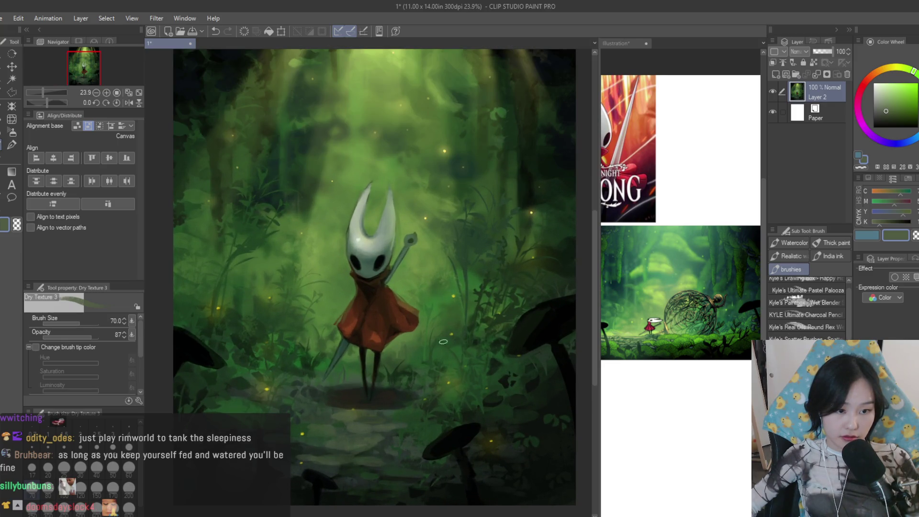
pyautogui.scroll(2, 283, 304)
pyautogui.scroll(1, 285, 291)
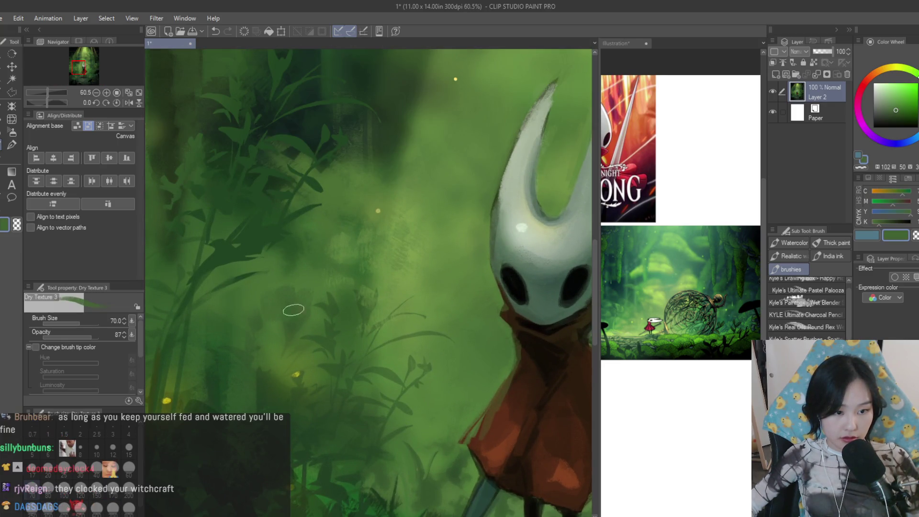
pyautogui.scroll(-2, 328, 291)
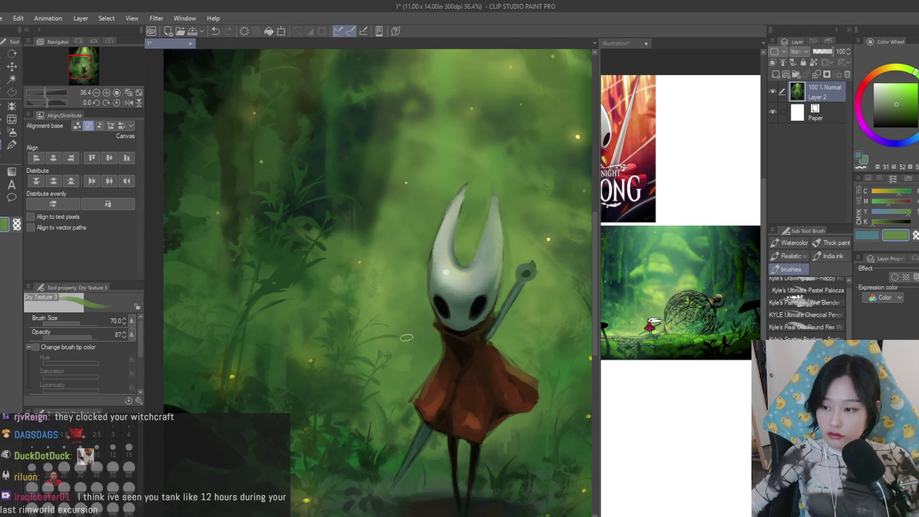
pyautogui.scroll(1, 405, 333)
# Sample a green from the lower Hornet painting before reviewing the whole scene
pyautogui.keyDown('alt'); pyautogui.click(406, 368); pyautogui.keyUp('alt')
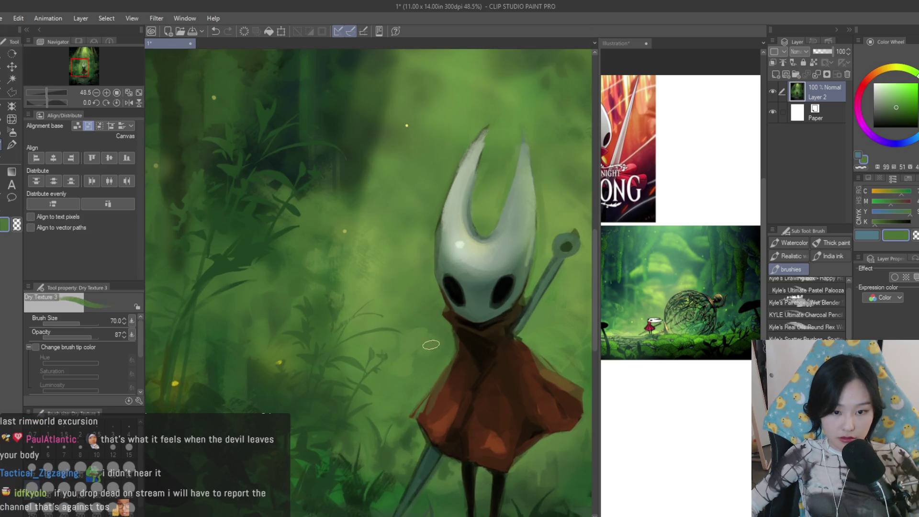
pyautogui.scroll(1, 414, 388)
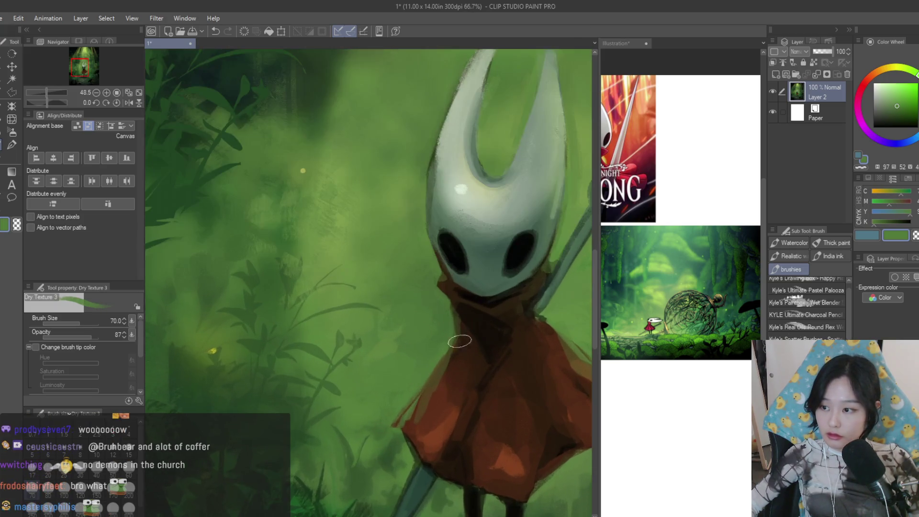
pyautogui.scroll(-2, 419, 259)
pyautogui.scroll(1, 502, 324)
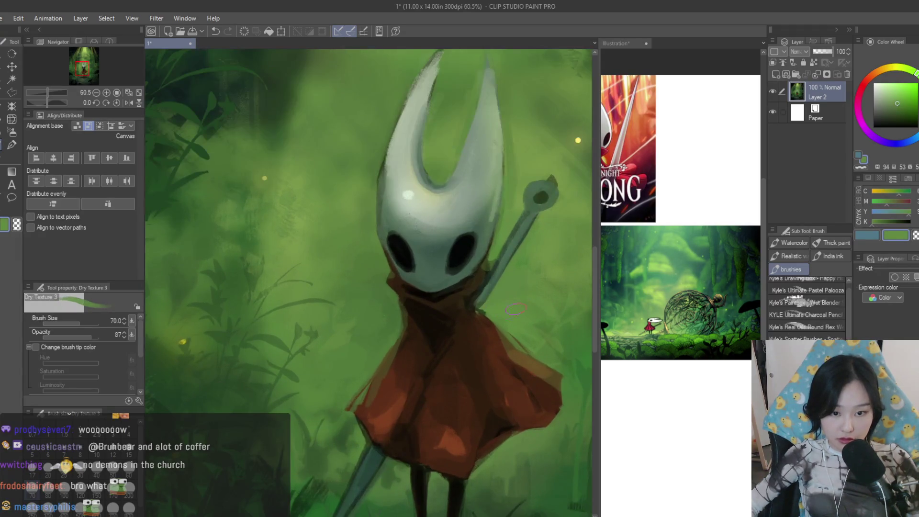
pyautogui.scroll(-1, 561, 361)
pyautogui.scroll(-1, 520, 343)
pyautogui.scroll(-2, 503, 345)
pyautogui.scroll(2, 474, 345)
pyautogui.scroll(-2, 461, 346)
pyautogui.scroll(-1, 460, 345)
pyautogui.scroll(-2, 457, 341)
pyautogui.scroll(2, 448, 334)
pyautogui.scroll(2, 438, 326)
pyautogui.scroll(-2, 439, 325)
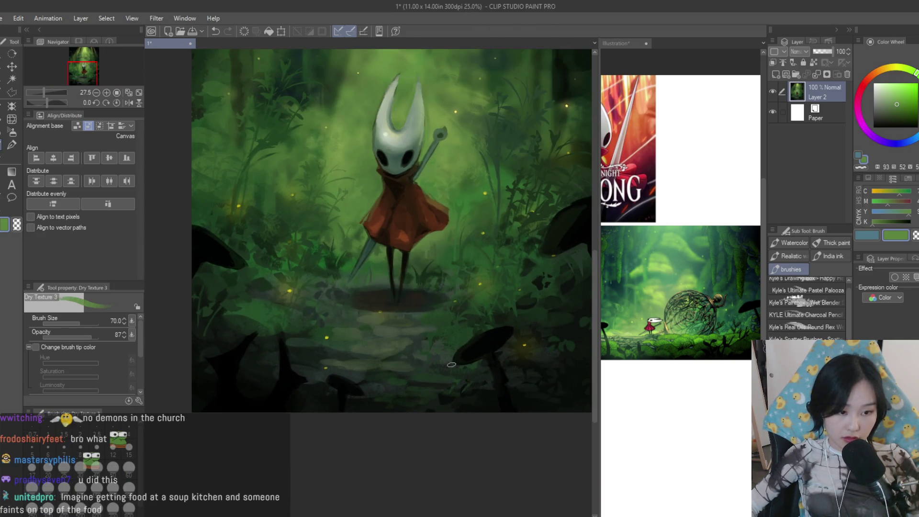
pyautogui.scroll(-1, 467, 252)
pyautogui.scroll(-1, 502, 179)
pyautogui.scroll(3, 535, 95)
pyautogui.scroll(2, 521, 188)
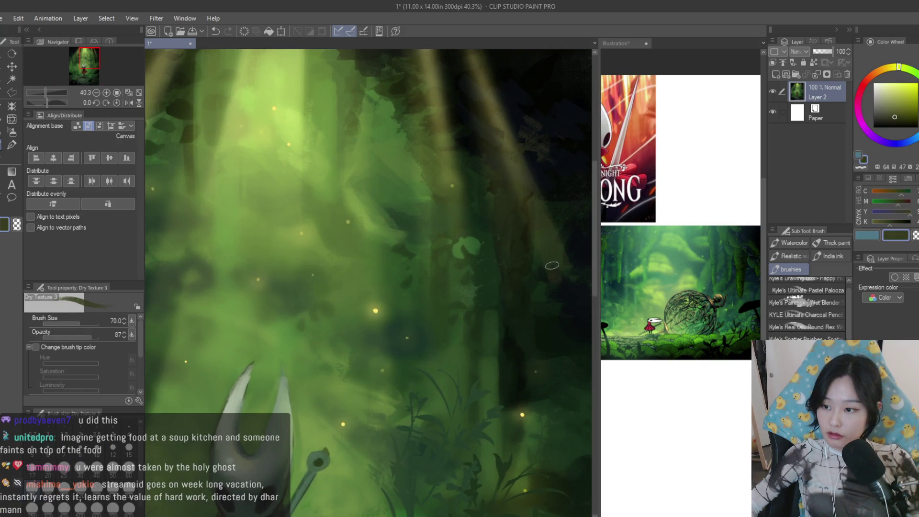
pyautogui.scroll(-2, 554, 275)
pyautogui.scroll(-2, 555, 275)
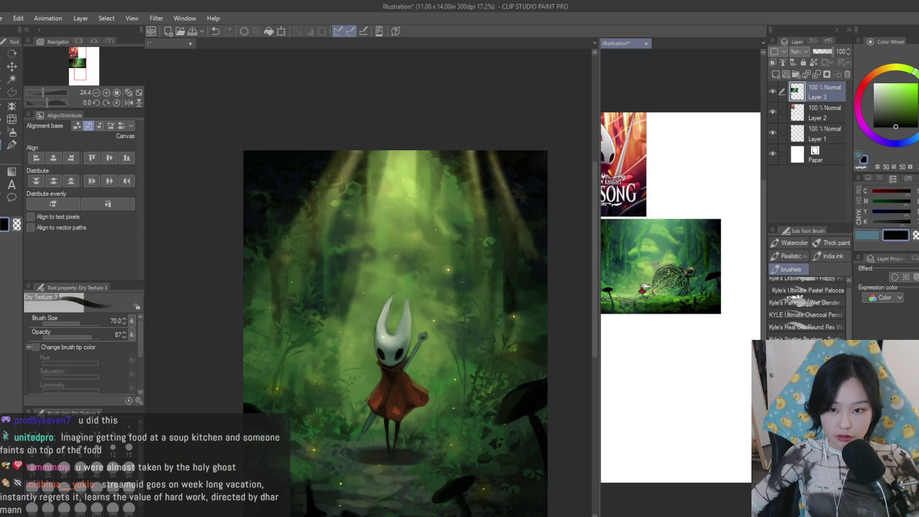
# Back on the Hornet canvas, add a new raster layer and test a thin light line in the bottom-right corner
pyautogui.hotkey('ctrl', 'Tab')
pyautogui.click(776, 74)
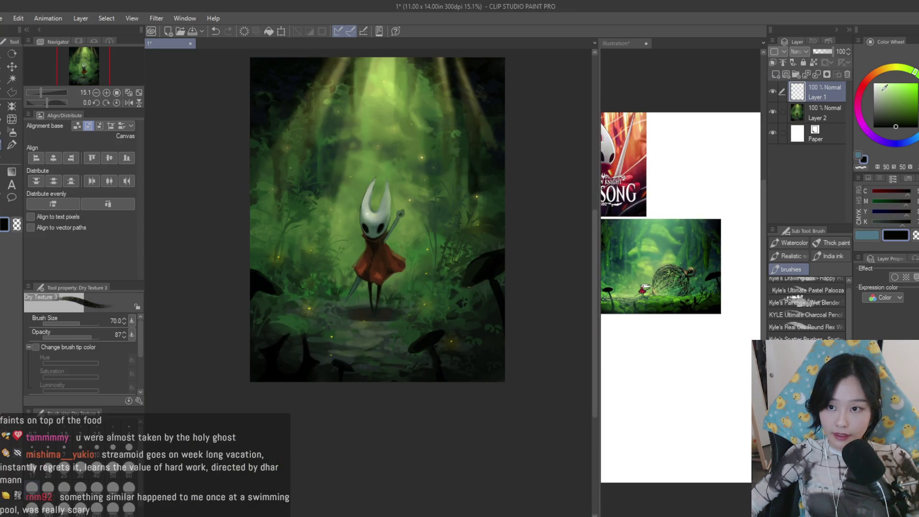
pyautogui.scroll(2, 469, 285)
pyautogui.press('[')
pyautogui.press('[')
pyautogui.press('[')
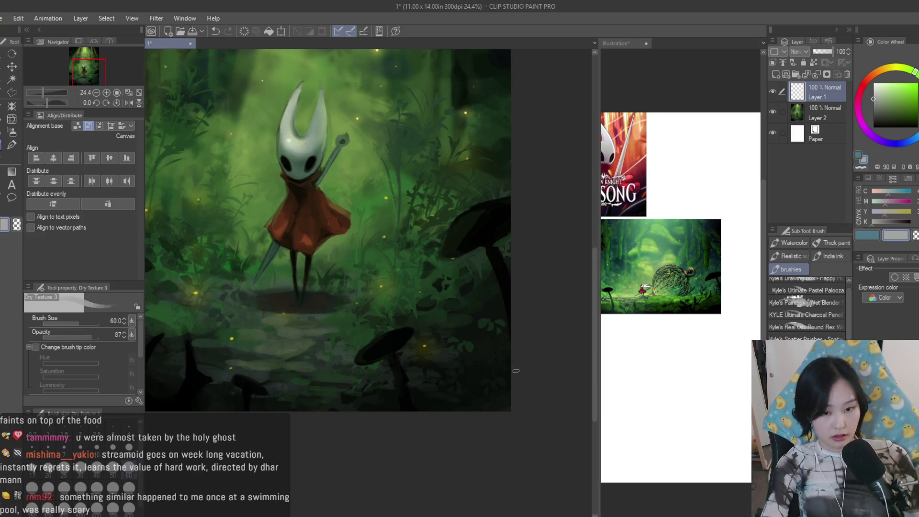
pyautogui.moveTo(509, 350); pyautogui.dragTo(448, 410)
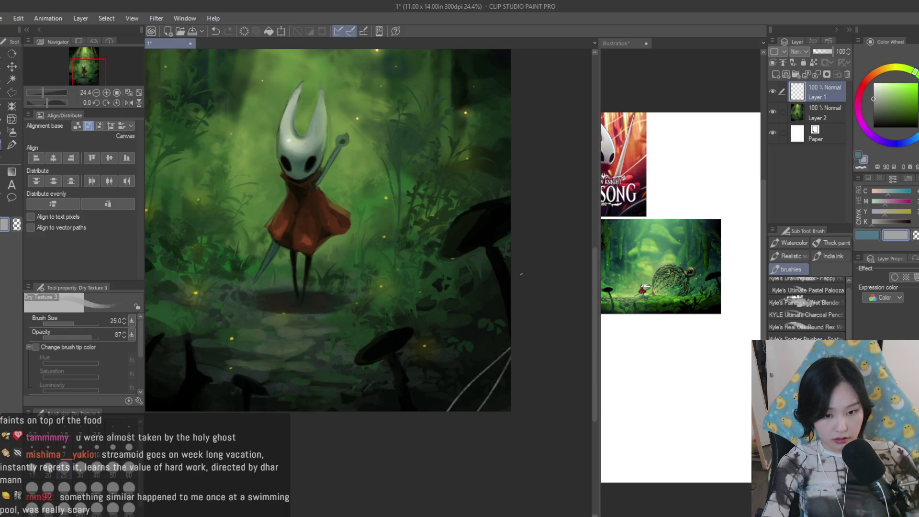
pyautogui.scroll(-2, 421, 430)
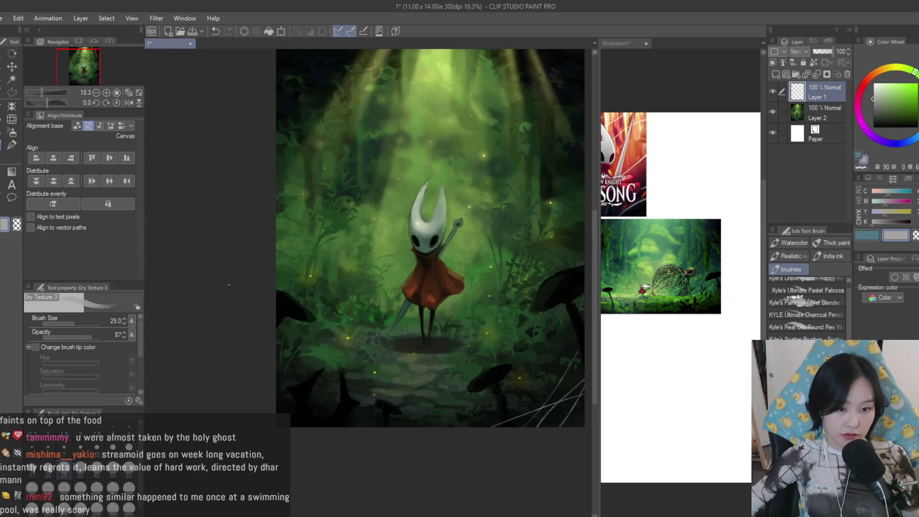
pyautogui.scroll(-1, 386, 440)
pyautogui.scroll(-1, 316, 310)
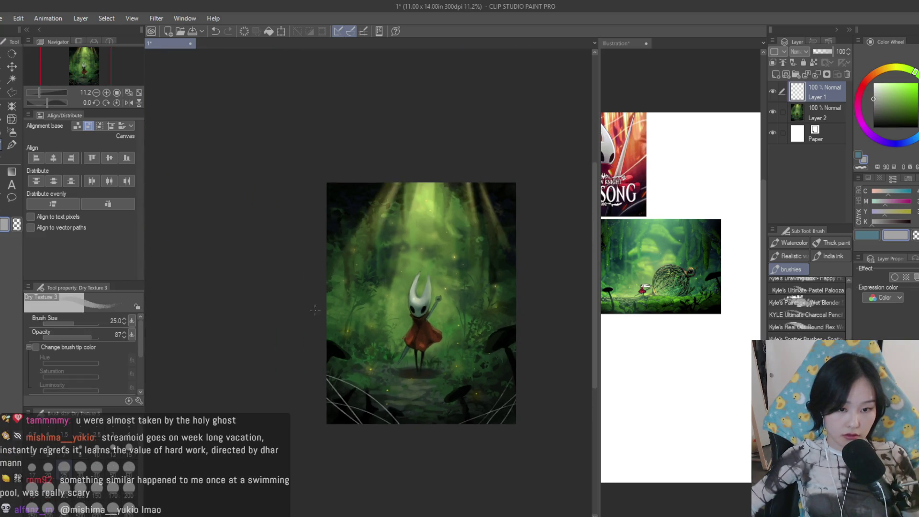
# Set the colour to black, try Blur, Airbrush and Pen at large sizes, and settle on the Dry Texture brush
pyautogui.press('x')
pyautogui.press(']')
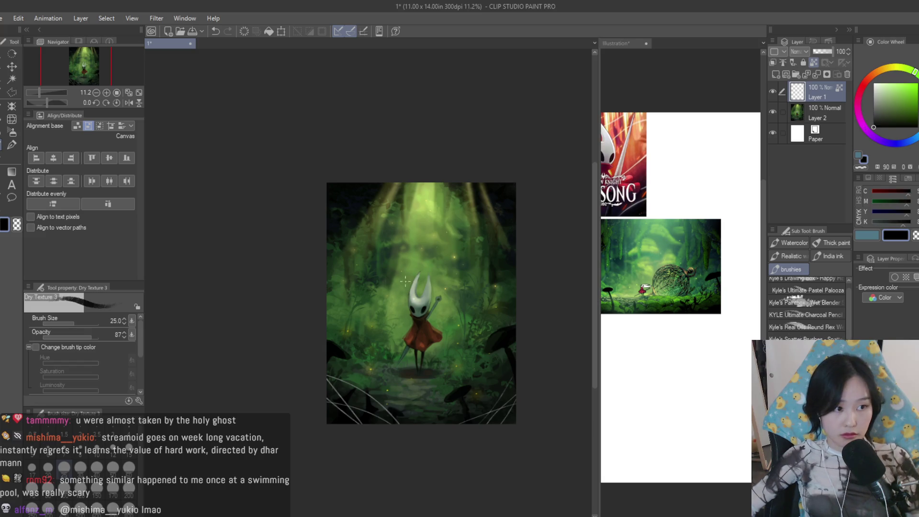
pyautogui.hotkey('ctrl', '+')
pyautogui.press(']')
pyautogui.press(']')
pyautogui.press(']')
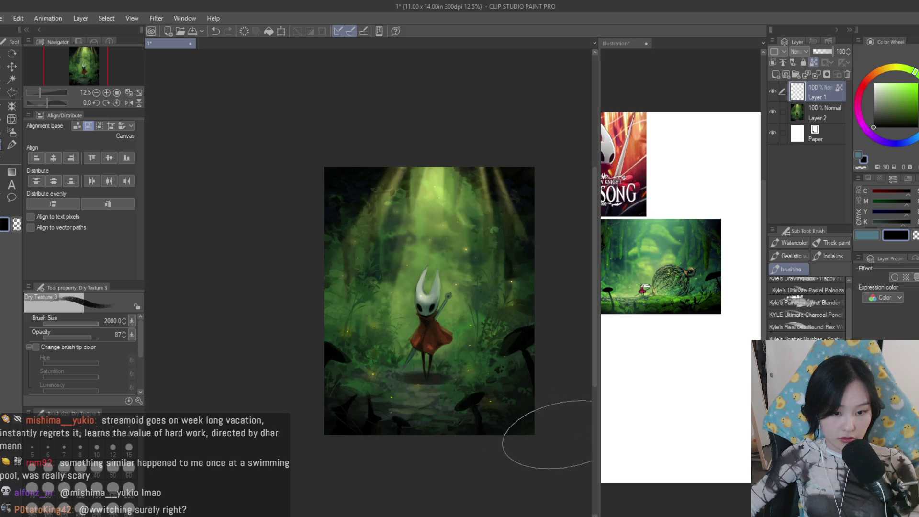
pyautogui.press('j')
pyautogui.click(11, 132)
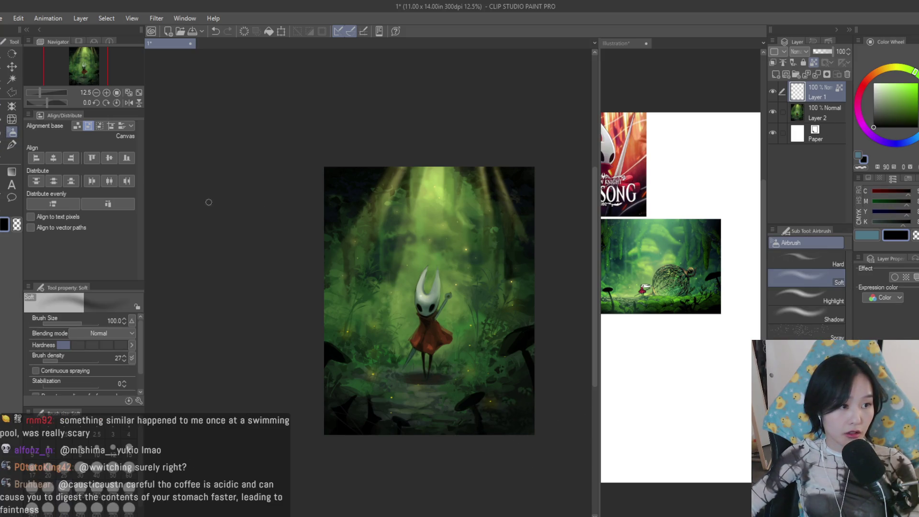
pyautogui.scroll(3, 417, 387)
pyautogui.press(']')
pyautogui.press(']')
pyautogui.press(']')
pyautogui.press(']')
pyautogui.press(']')
pyautogui.press(']')
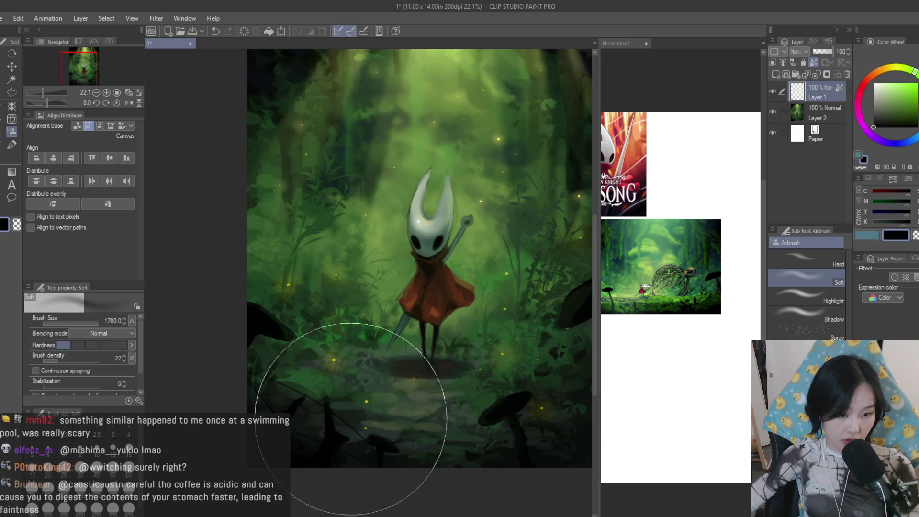
pyautogui.scroll(-2, 388, 345)
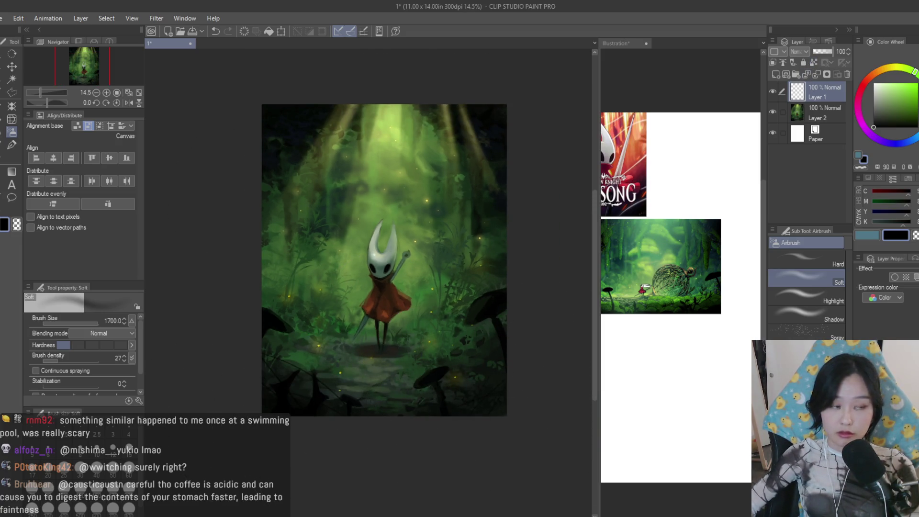
pyautogui.click(12, 145)
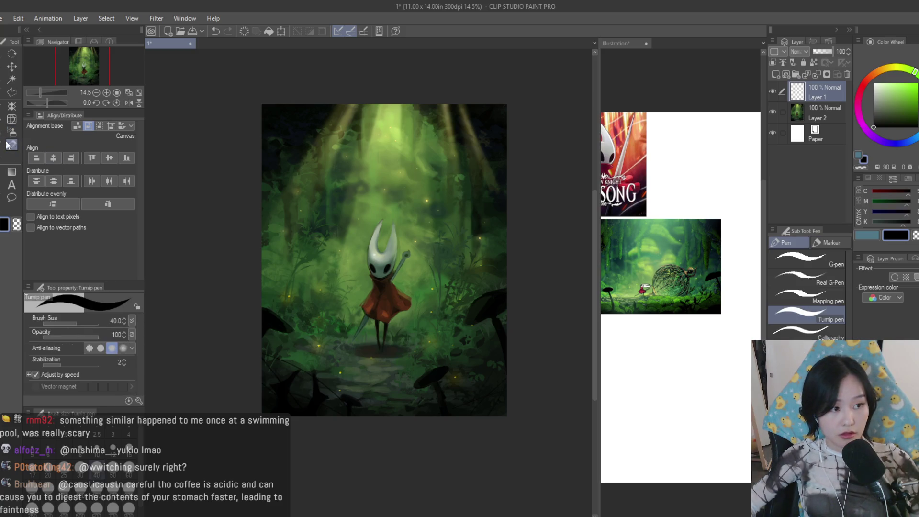
pyautogui.click(12, 144)
pyautogui.scroll(2, 492, 390)
pyautogui.scroll(-1, 474, 403)
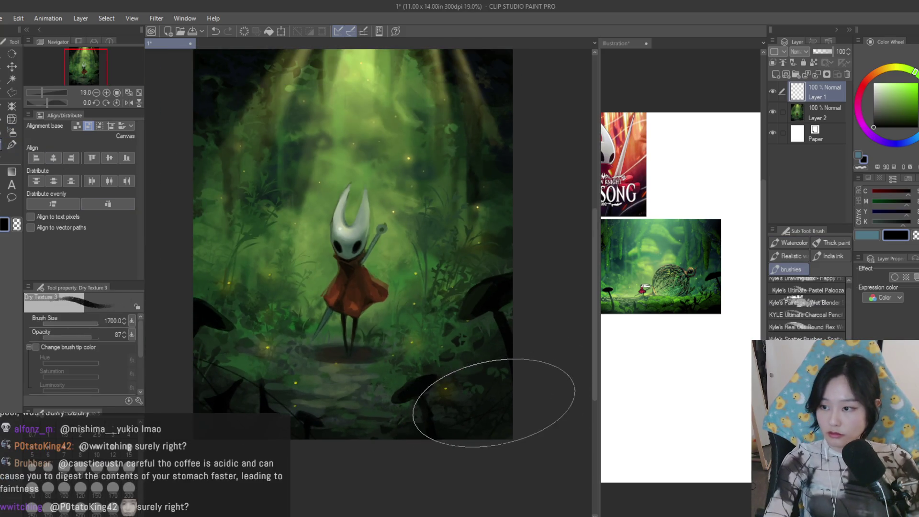
# Paint dark grass blades in the foreground with a reduced brush, undoing a stray right-edge and lower-left stroke
pyautogui.moveTo(494, 403); pyautogui.dragTo(502, 396)
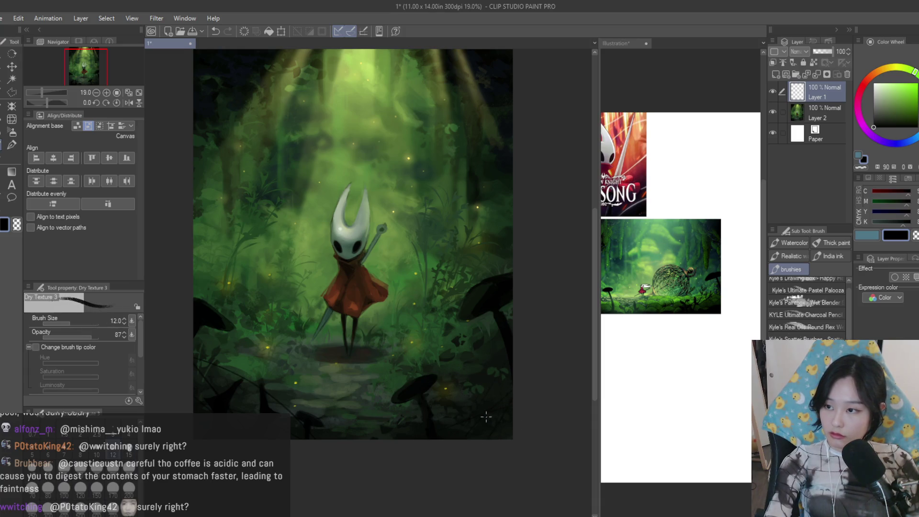
pyautogui.scroll(1, 456, 408)
pyautogui.scroll(1, 466, 378)
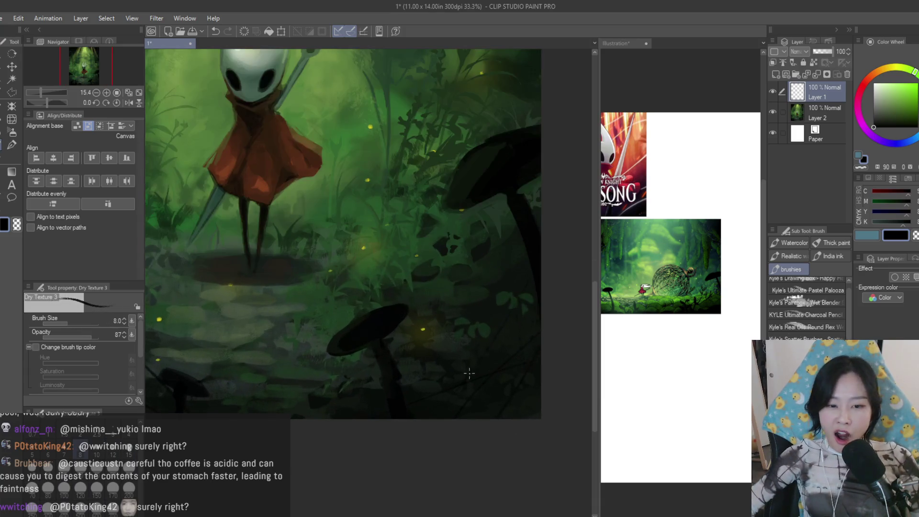
pyautogui.scroll(2, 482, 403)
pyautogui.moveTo(575, 276); pyautogui.dragTo(555, 338)
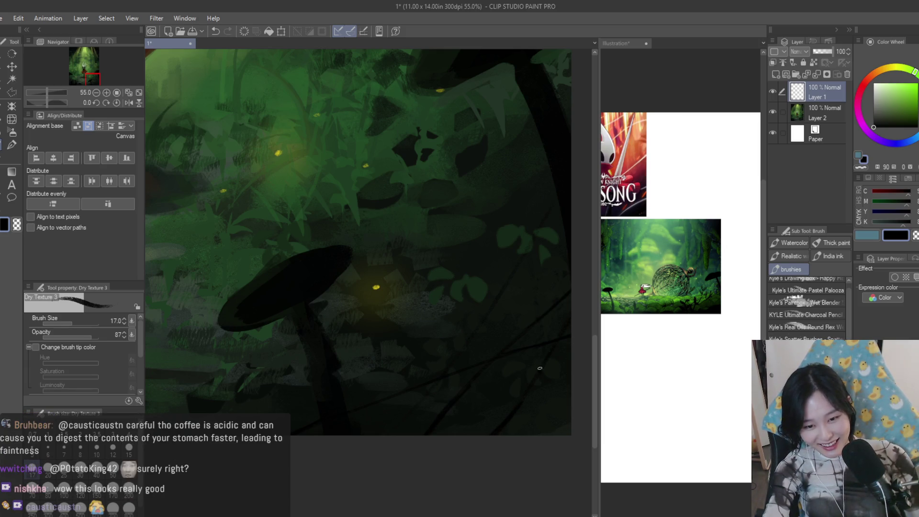
pyautogui.hotkey('ctrl', 'z')
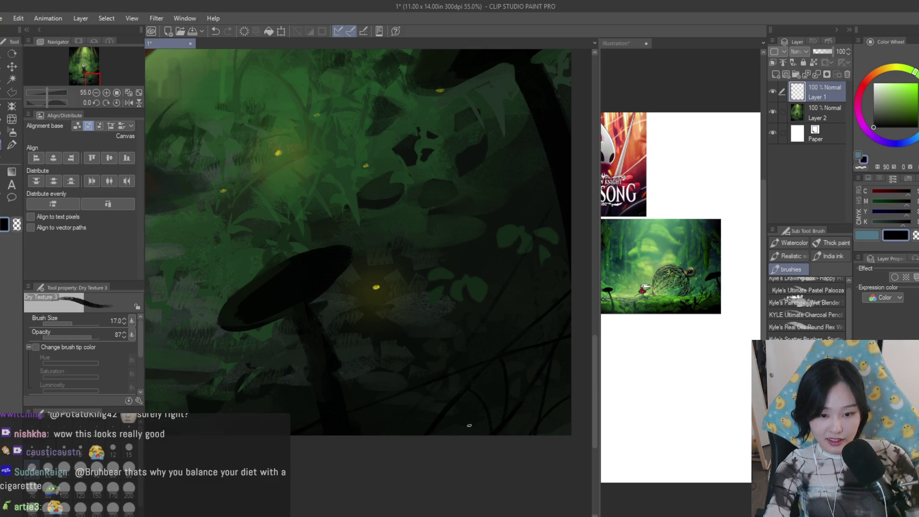
pyautogui.scroll(-5, 468, 357)
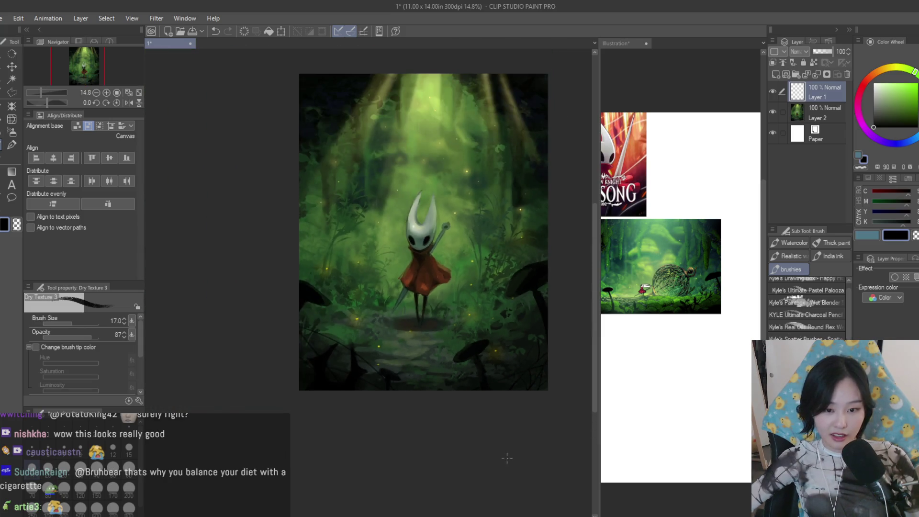
pyautogui.scroll(5, 559, 285)
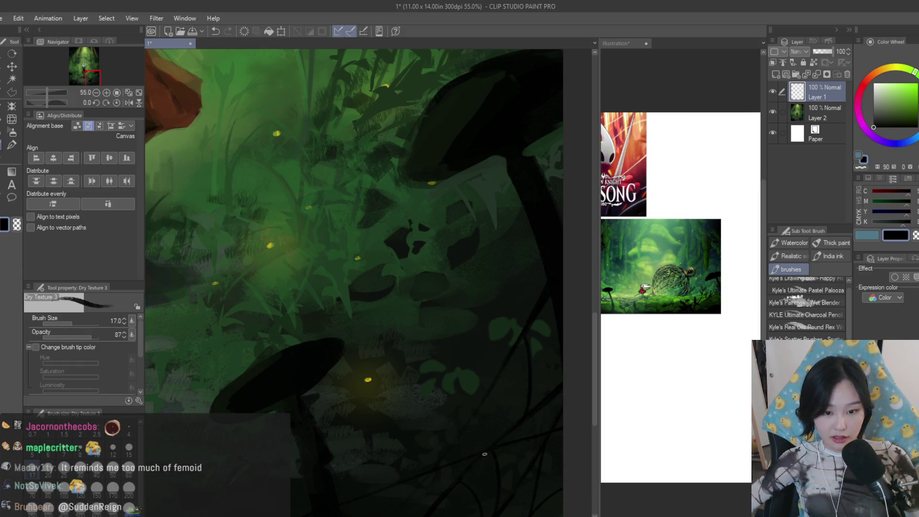
pyautogui.scroll(-5, 482, 456)
pyautogui.scroll(3, 209, 328)
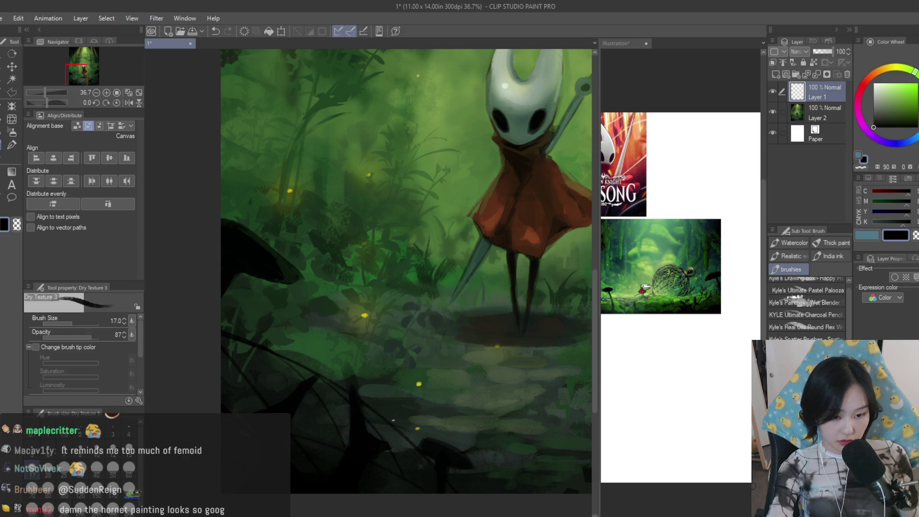
pyautogui.hotkey('ctrl', 'z')
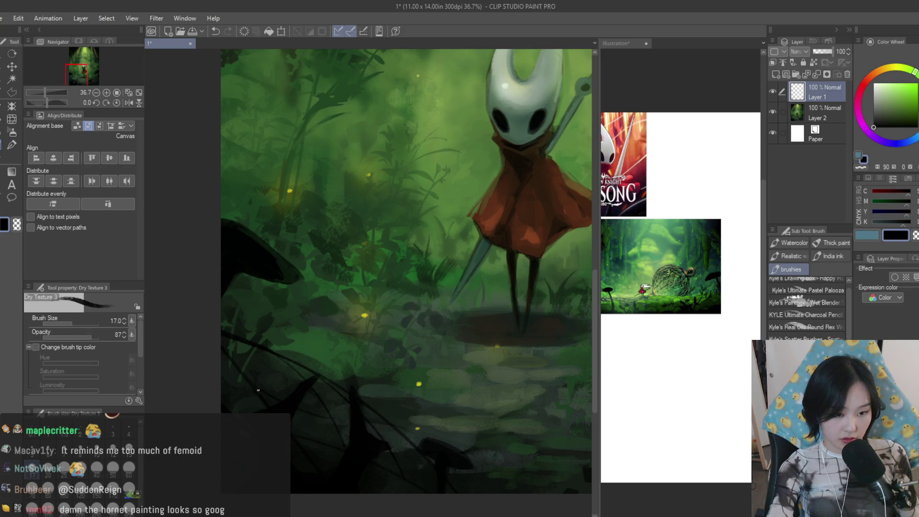
pyautogui.scroll(-3, 502, 432)
pyautogui.scroll(-2, 502, 432)
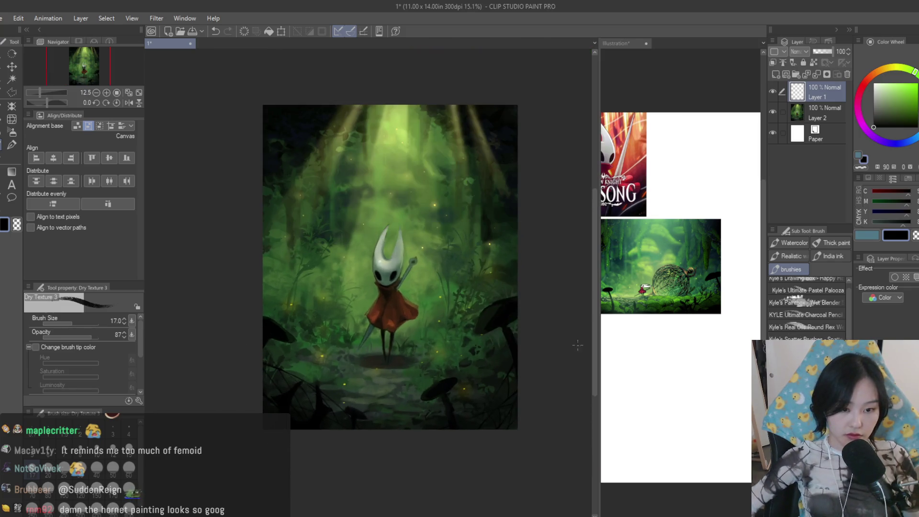
# Add a thin web strand down from the top edge, undoing one bad stroke, and erase parts of the left strand
pyautogui.press('b')
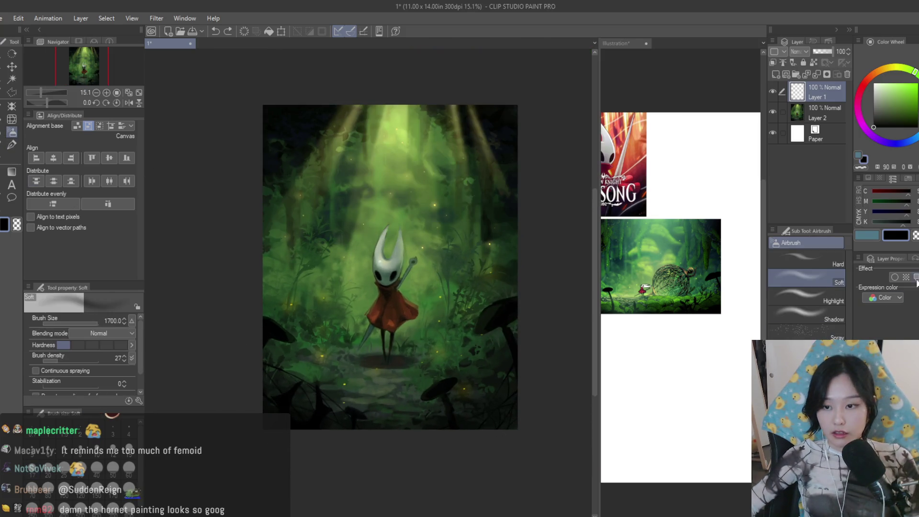
pyautogui.scroll(2, 216, 400)
pyautogui.scroll(3, 328, 236)
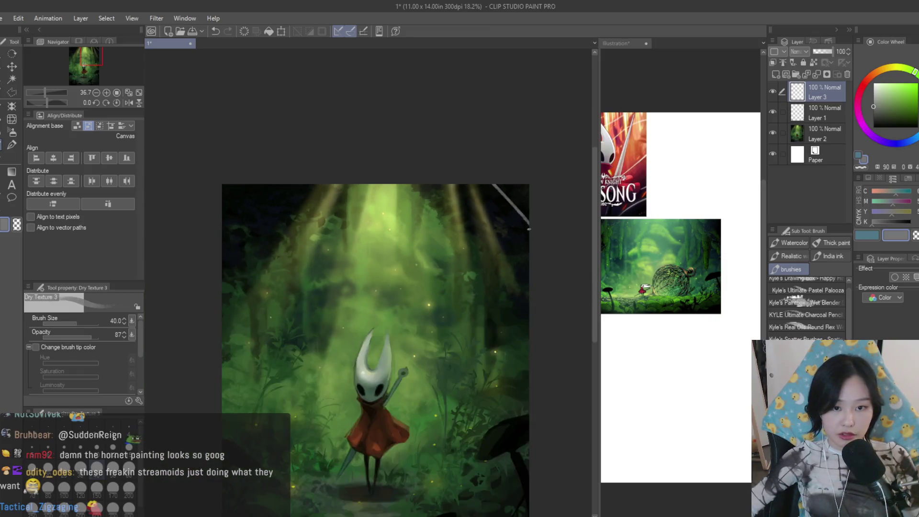
pyautogui.hotkey('ctrl', 'z')
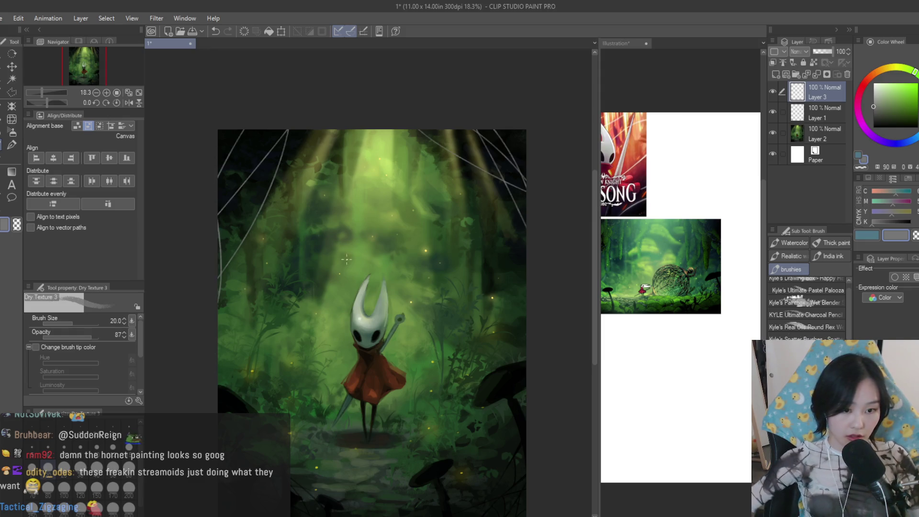
pyautogui.scroll(-3, 428, 253)
pyautogui.scroll(2, 459, 302)
pyautogui.scroll(3, 466, 166)
pyautogui.scroll(1, 466, 166)
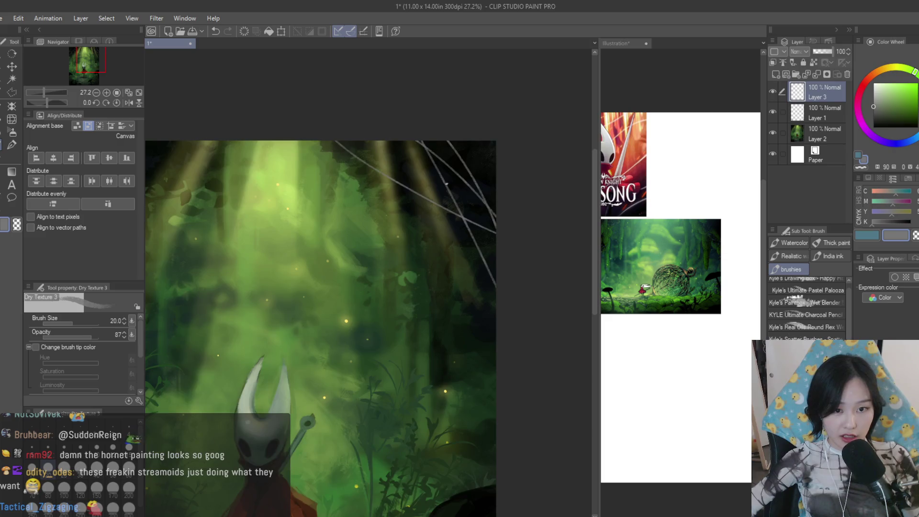
pyautogui.scroll(1, 452, 156)
pyautogui.scroll(-2, 475, 106)
pyautogui.scroll(-2, 481, 158)
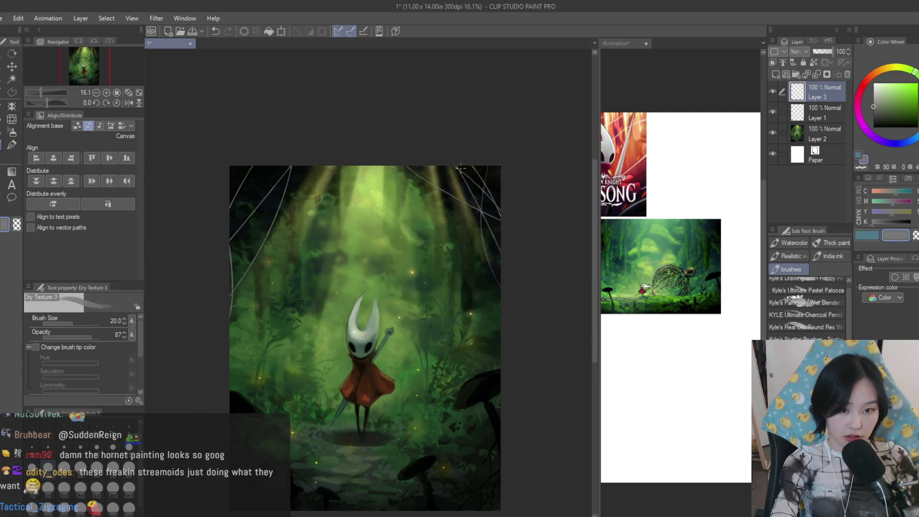
pyautogui.moveTo(252, 165); pyautogui.dragTo(266, 265)
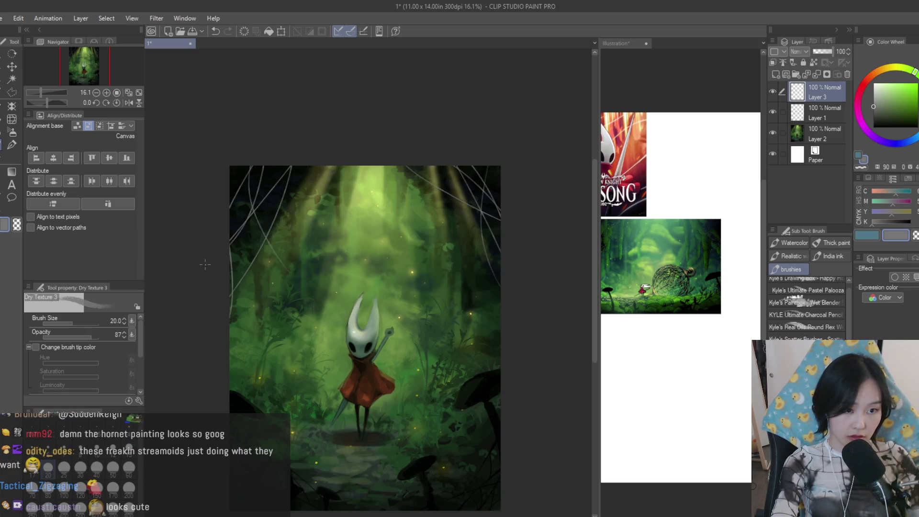
pyautogui.scroll(1, 230, 359)
pyautogui.press('e')
pyautogui.scroll(2, 216, 316)
pyautogui.moveTo(226, 339)
pyautogui.mouseDown()
pyautogui.moveTo(246, 288)
pyautogui.moveTo(232, 206)
pyautogui.moveTo(215, 263)
pyautogui.mouseUp()
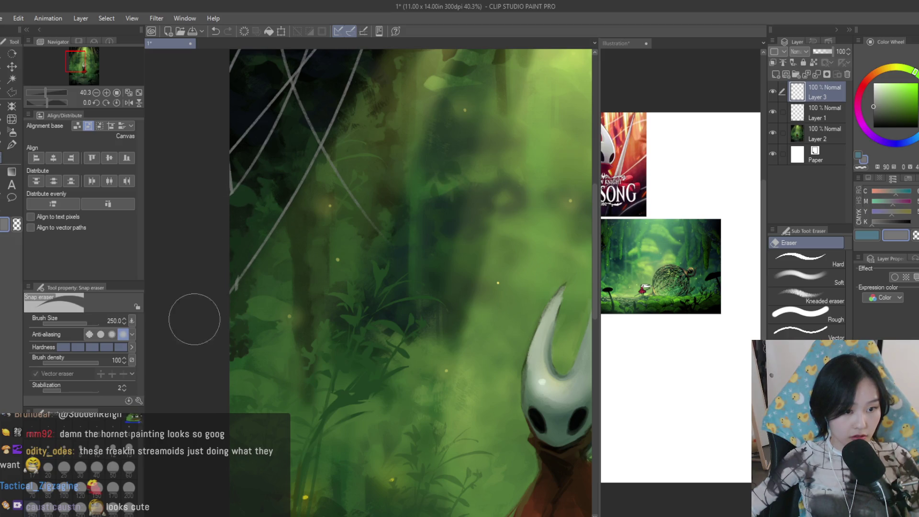
# Paint a brighter web strand hanging from the top edge with the Dry Texture brush, then ready a smaller eraser
pyautogui.click(10, 146)
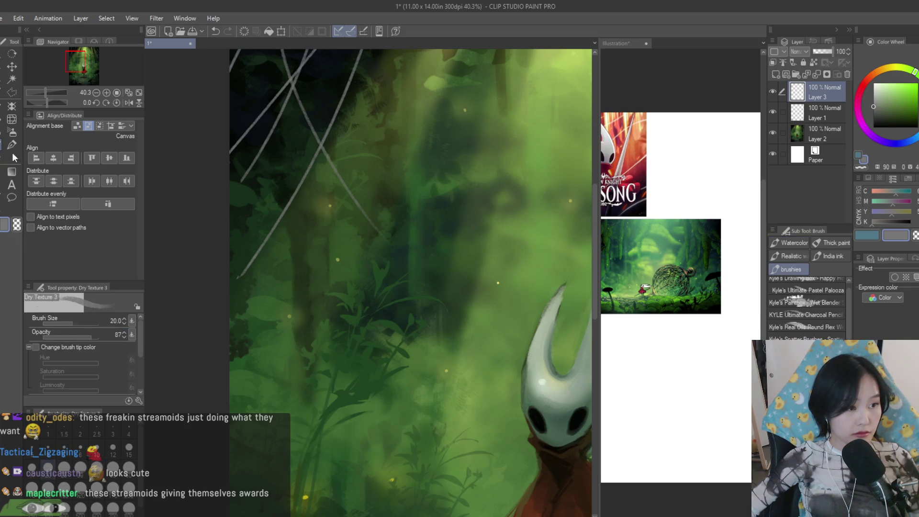
pyautogui.scroll(4, 252, 164)
pyautogui.scroll(-2, 254, 162)
pyautogui.scroll(-1, 202, 216)
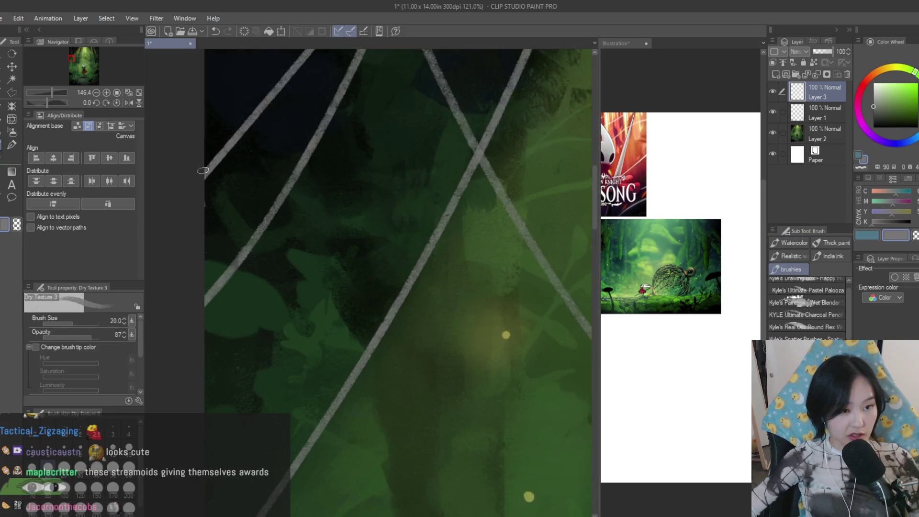
pyautogui.scroll(-1, 218, 191)
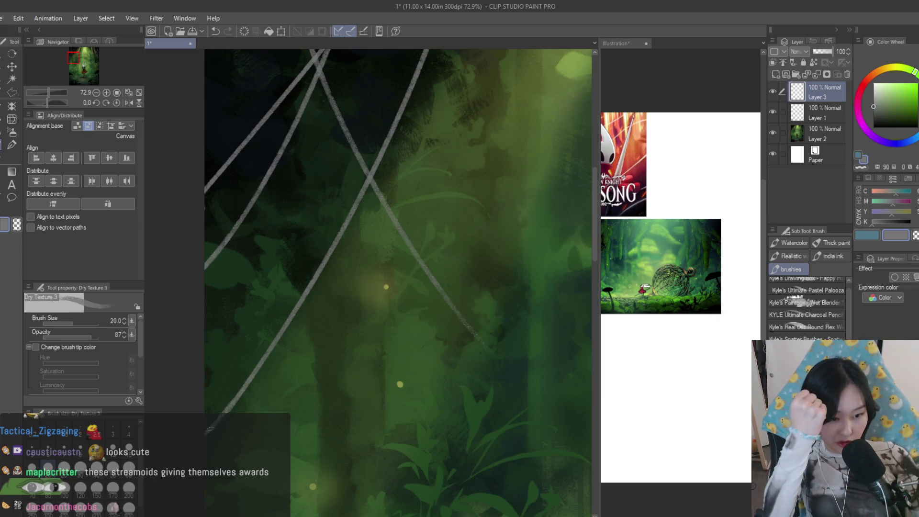
pyautogui.scroll(-3, 373, 287)
pyautogui.scroll(-1, 374, 287)
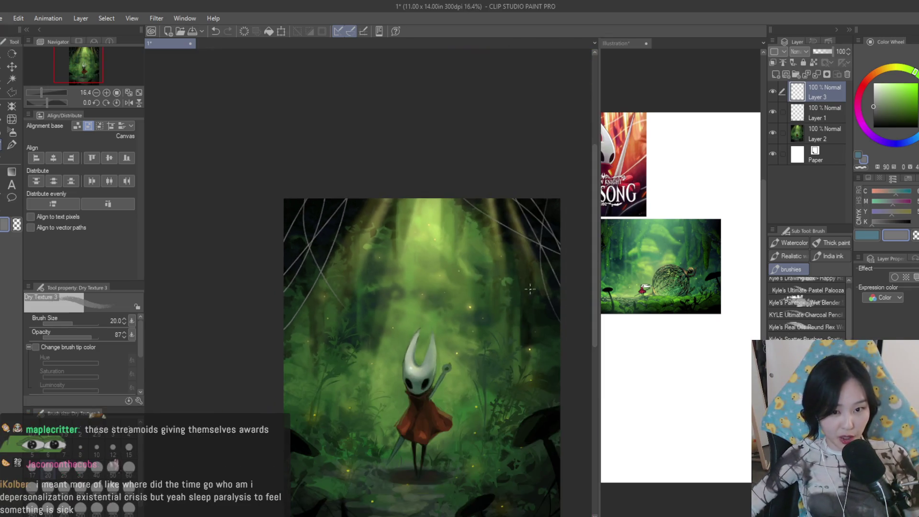
pyautogui.scroll(2, 374, 287)
pyautogui.scroll(1, 433, 142)
pyautogui.scroll(1, 433, 142)
pyautogui.scroll(1, 433, 142)
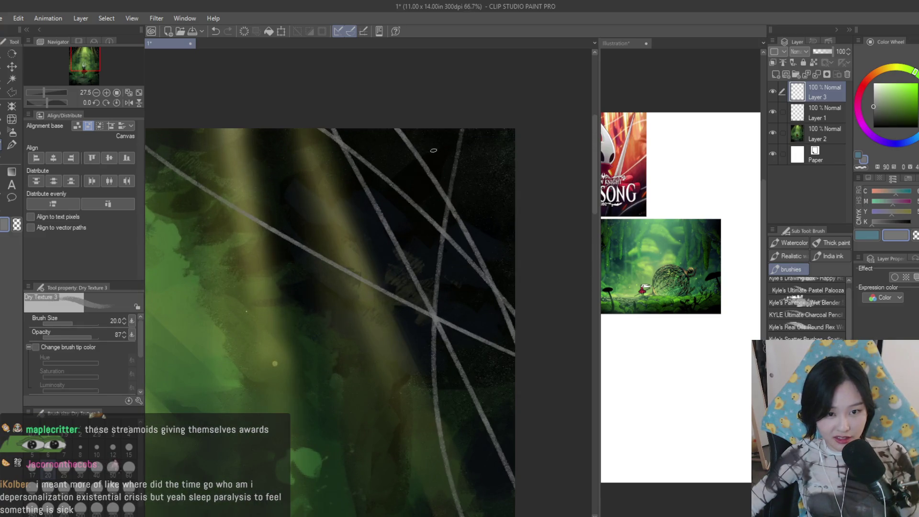
pyautogui.scroll(1, 433, 142)
pyautogui.scroll(1, 433, 141)
pyautogui.moveTo(470, 125); pyautogui.dragTo(449, 217)
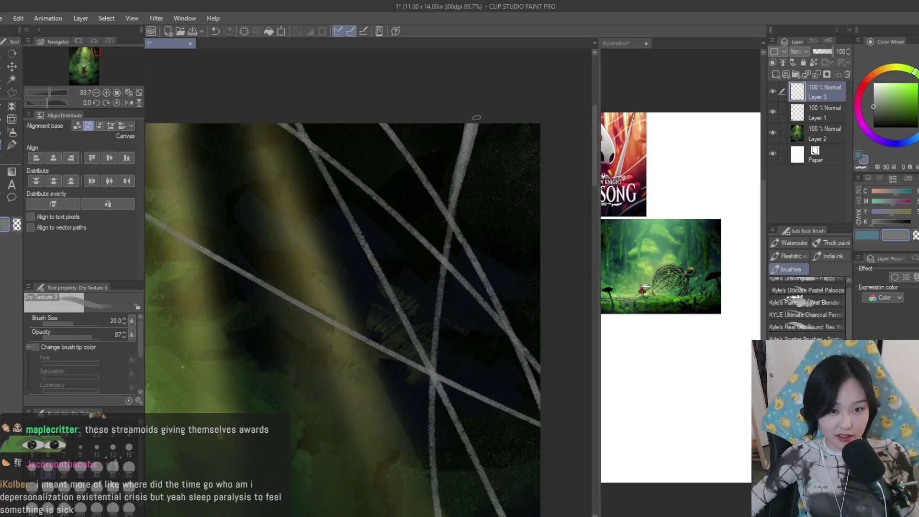
pyautogui.scroll(-1, 476, 117)
pyautogui.scroll(-1, 238, 136)
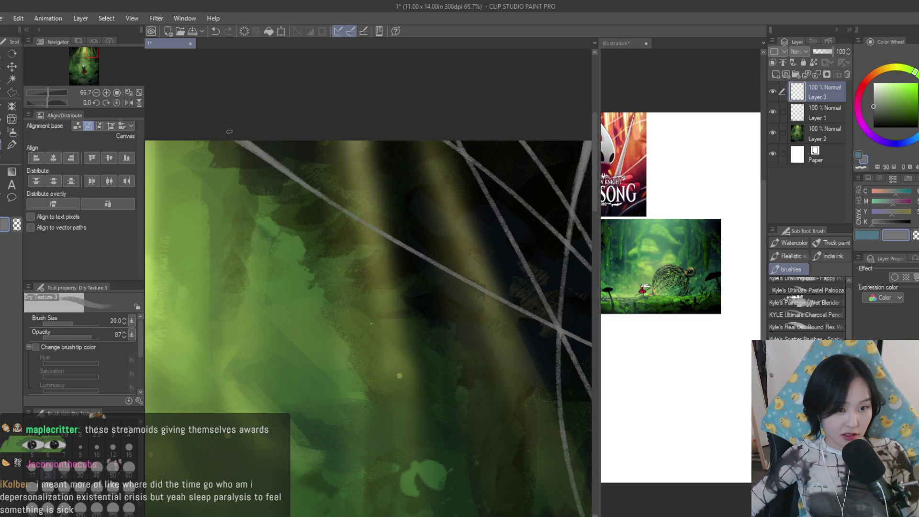
pyautogui.scroll(-1, 231, 132)
pyautogui.scroll(-1, 288, 144)
pyautogui.scroll(1, 345, 151)
pyautogui.scroll(1, 381, 158)
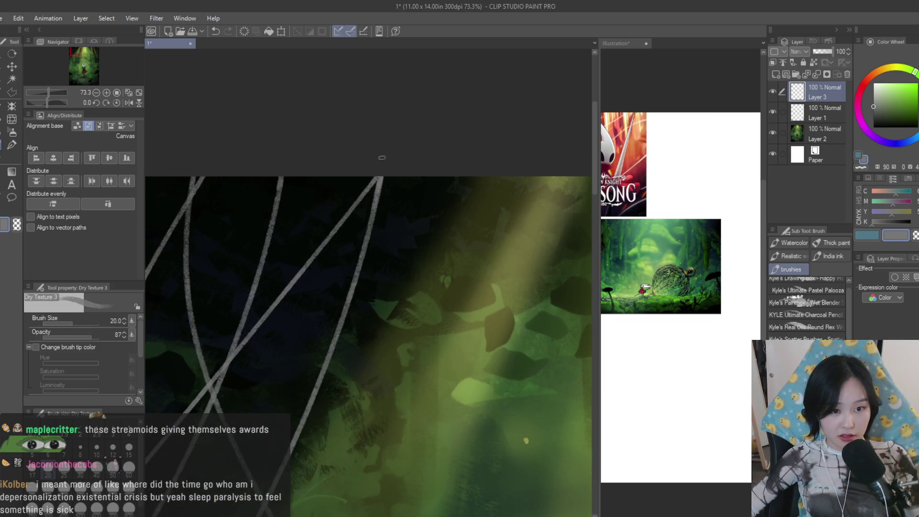
pyautogui.scroll(-1, 381, 159)
pyautogui.scroll(-2, 388, 172)
pyautogui.scroll(1, 400, 190)
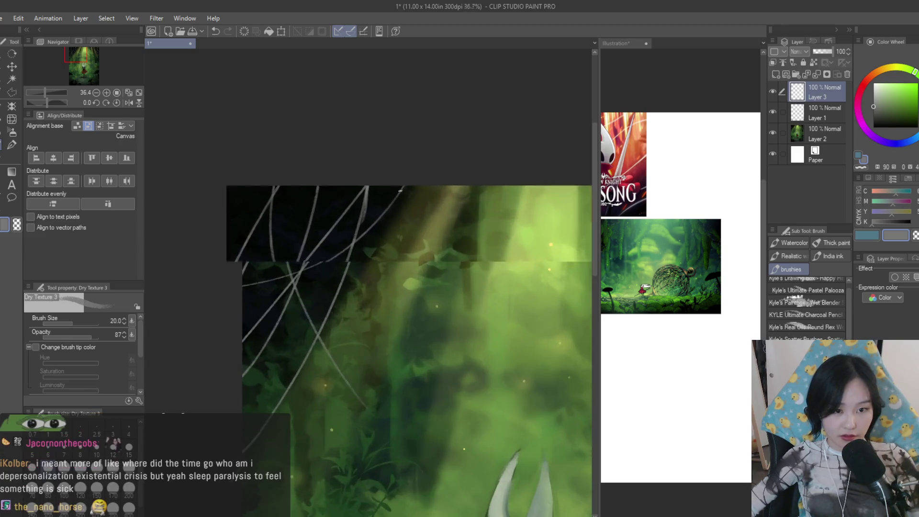
pyautogui.scroll(3, 401, 190)
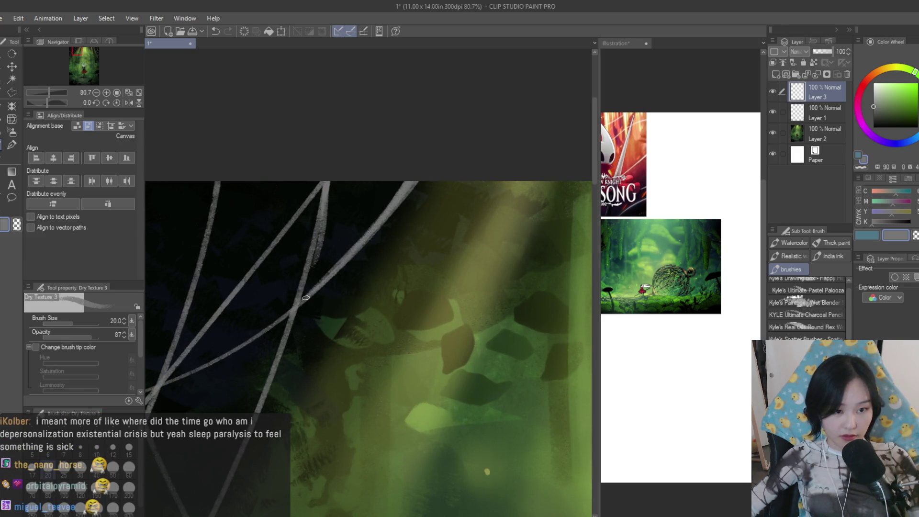
pyautogui.scroll(-2, 335, 271)
pyautogui.scroll(1, 278, 172)
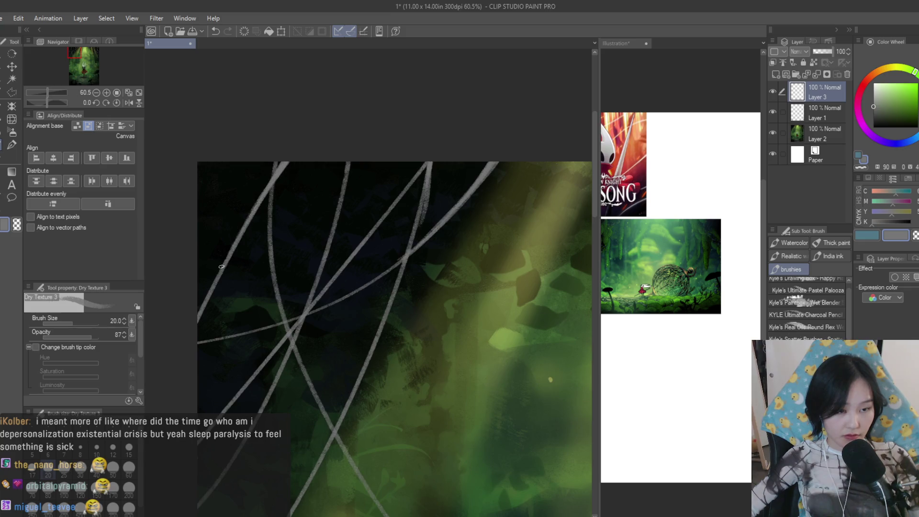
pyautogui.scroll(1, 191, 336)
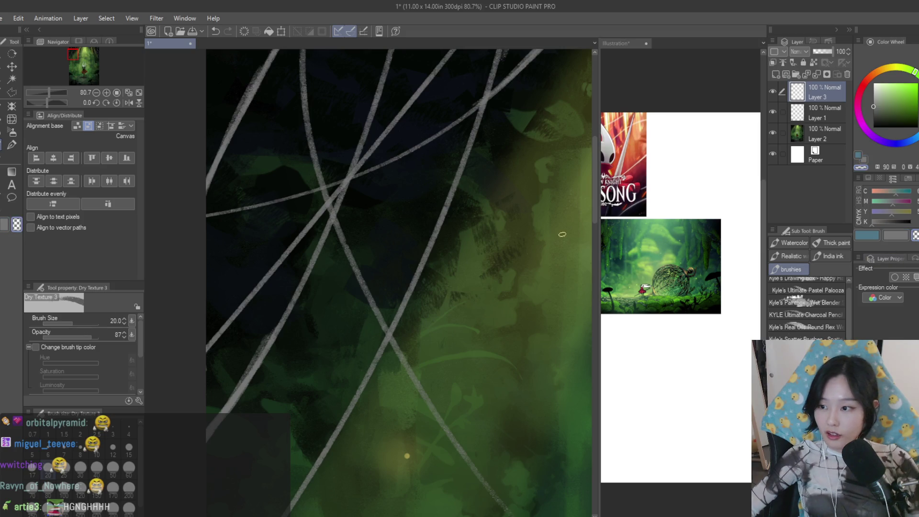
pyautogui.scroll(1, 258, 341)
pyautogui.scroll(-1, 257, 341)
pyautogui.scroll(-1, 256, 324)
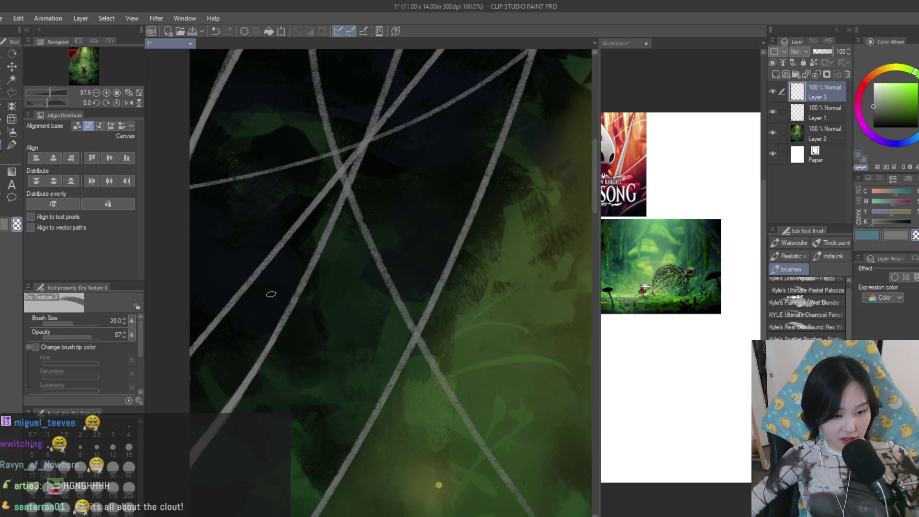
pyautogui.scroll(-3, 386, 281)
pyautogui.scroll(-1, 385, 282)
pyautogui.scroll(-2, 430, 259)
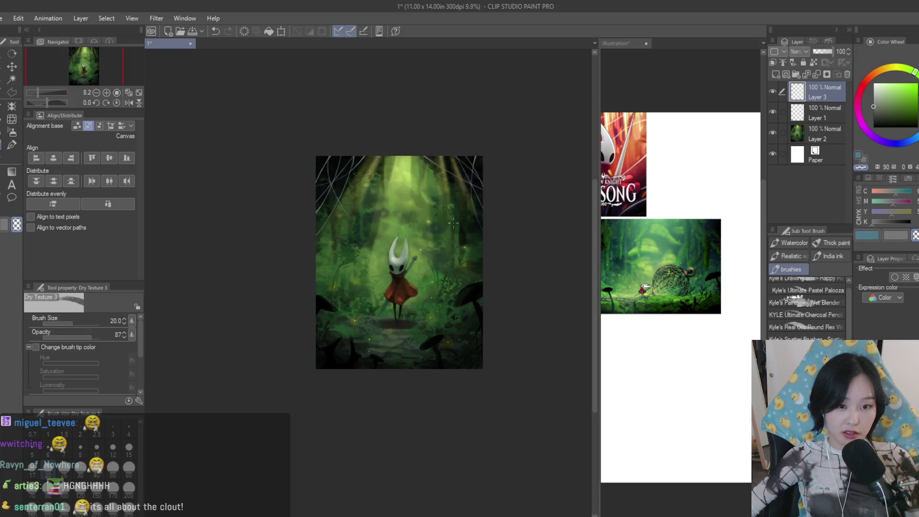
pyautogui.scroll(2, 304, 134)
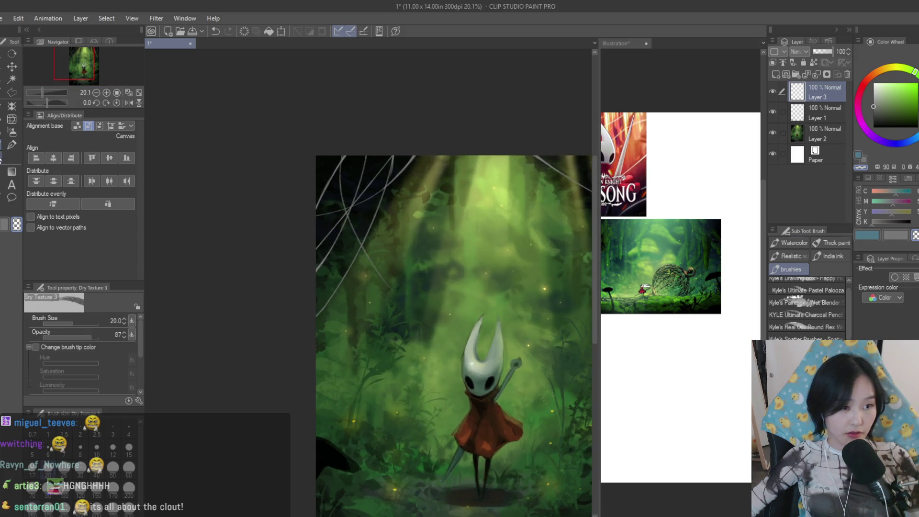
pyautogui.press('e')
pyautogui.scroll(1, 318, 177)
pyautogui.scroll(1, 468, 287)
pyautogui.scroll(1, 381, 216)
pyautogui.press('[')
pyautogui.press('[')
pyautogui.press('[')
pyautogui.scroll(1, 421, 230)
# Erase web line sections around the crossing and thin the thick diagonal strand, then return to the Dry Texture brush
pyautogui.moveTo(393, 273); pyautogui.dragTo(421, 191)
pyautogui.moveTo(373, 307); pyautogui.dragTo(306, 420)
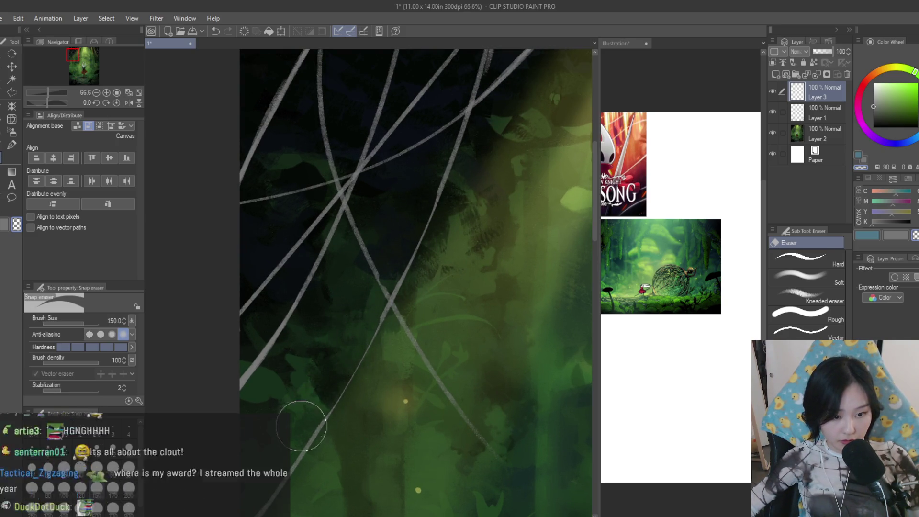
pyautogui.moveTo(301, 141); pyautogui.dragTo(315, 187)
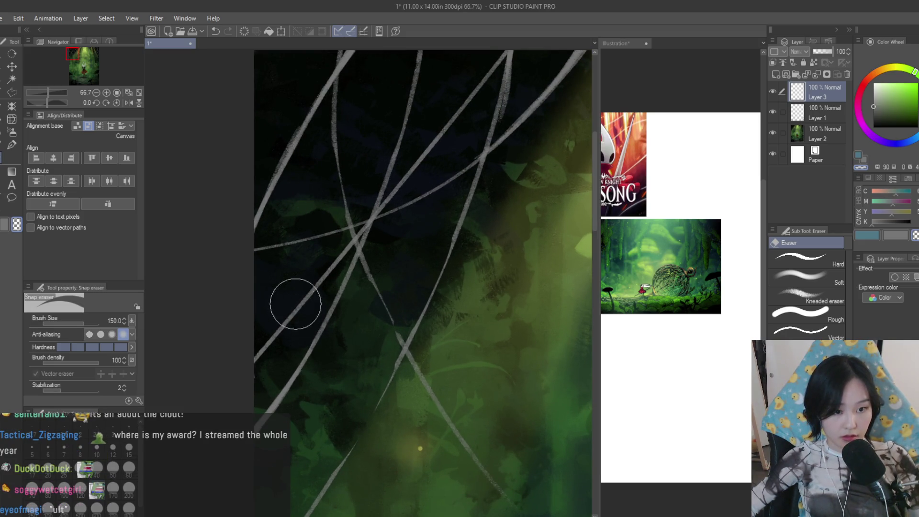
pyautogui.scroll(-4, 317, 257)
pyautogui.scroll(-2, 216, 191)
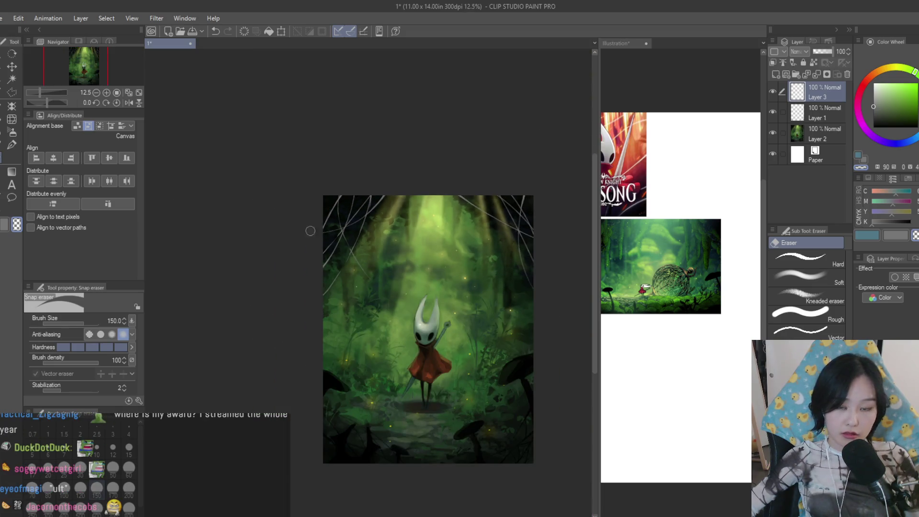
pyautogui.scroll(3, 327, 231)
pyautogui.scroll(2, 322, 267)
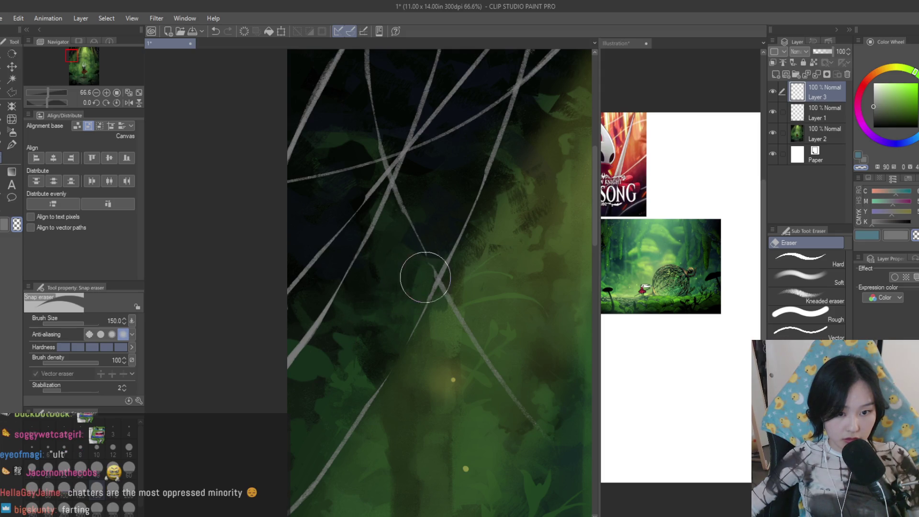
pyautogui.scroll(-3, 338, 319)
pyautogui.scroll(2, 477, 229)
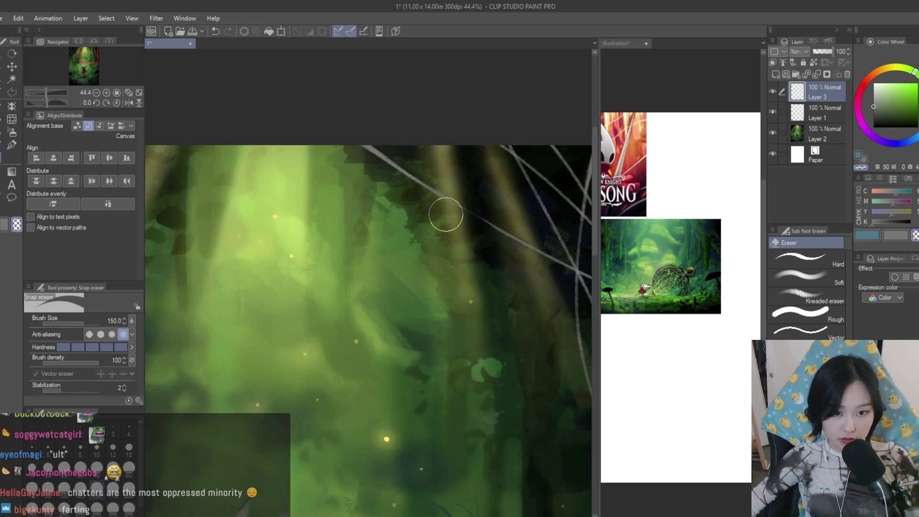
pyautogui.scroll(-3, 446, 214)
pyautogui.scroll(4, 482, 259)
pyautogui.press('[')
pyautogui.press('[')
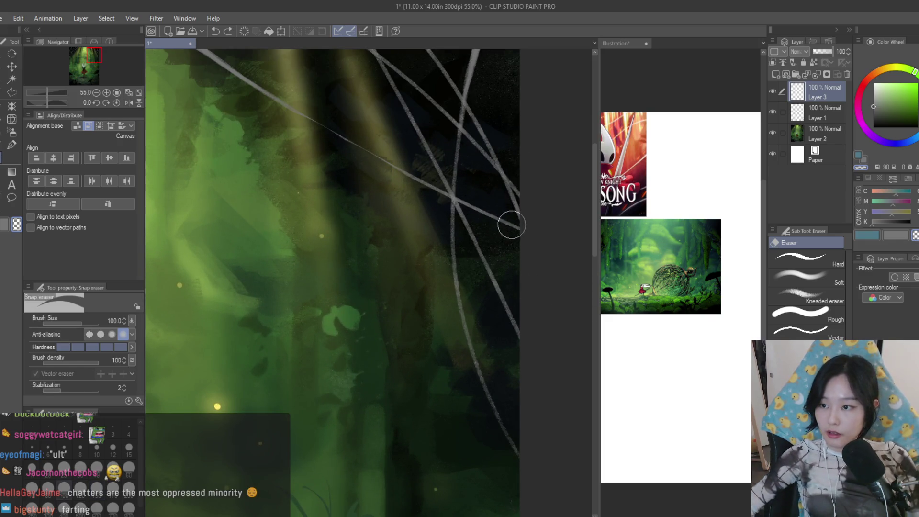
pyautogui.scroll(-1, 507, 230)
pyautogui.scroll(-1, 492, 237)
pyautogui.scroll(2, 474, 158)
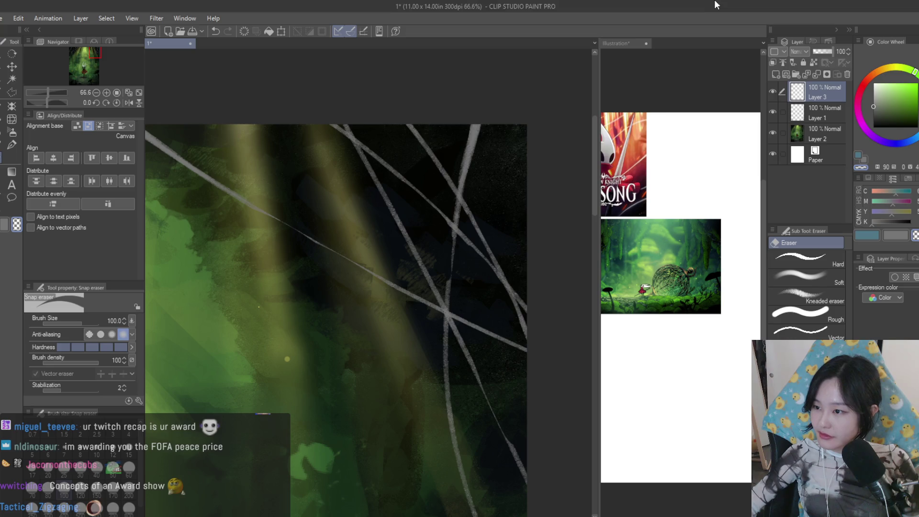
pyautogui.scroll(3, 442, 159)
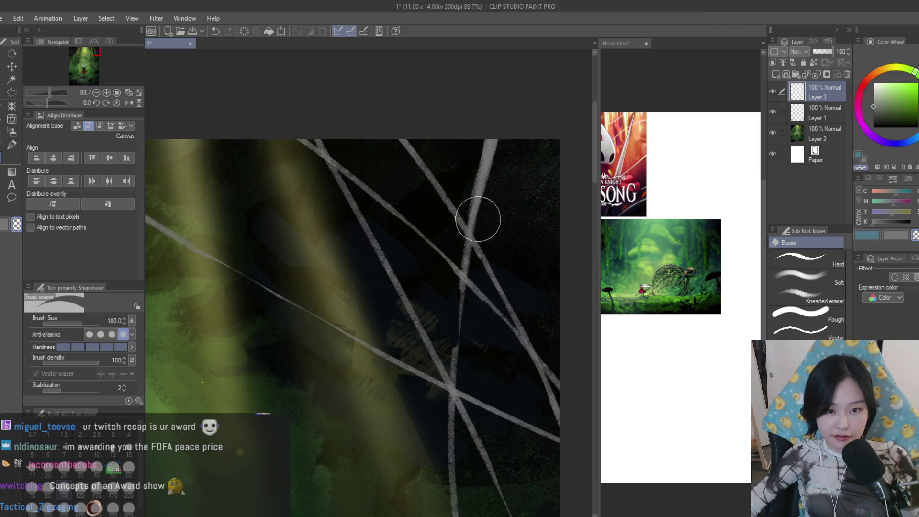
pyautogui.moveTo(352, 236); pyautogui.dragTo(407, 318)
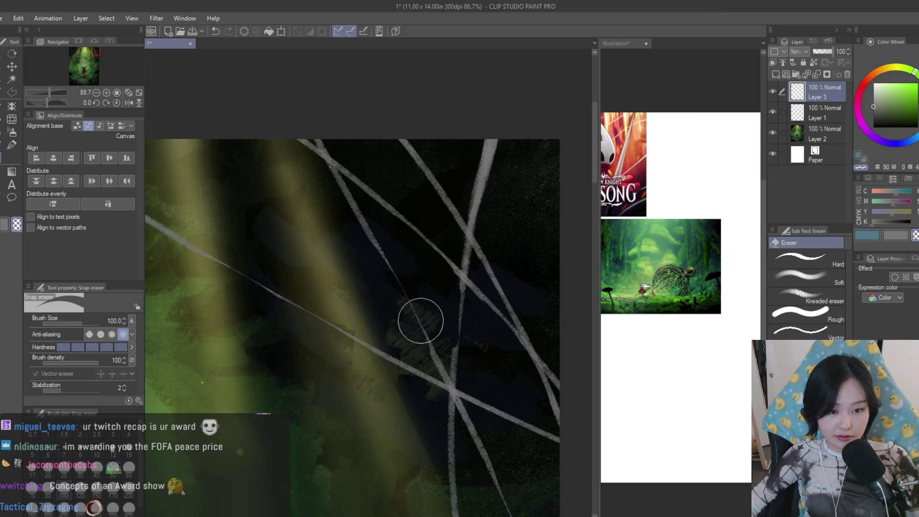
pyautogui.scroll(-5, 499, 219)
pyautogui.scroll(-5, 552, 327)
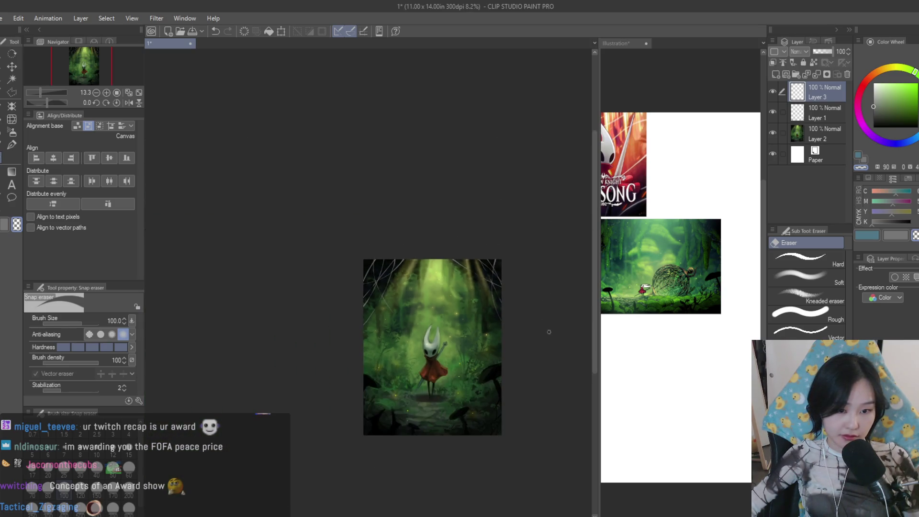
pyautogui.scroll(2, 521, 349)
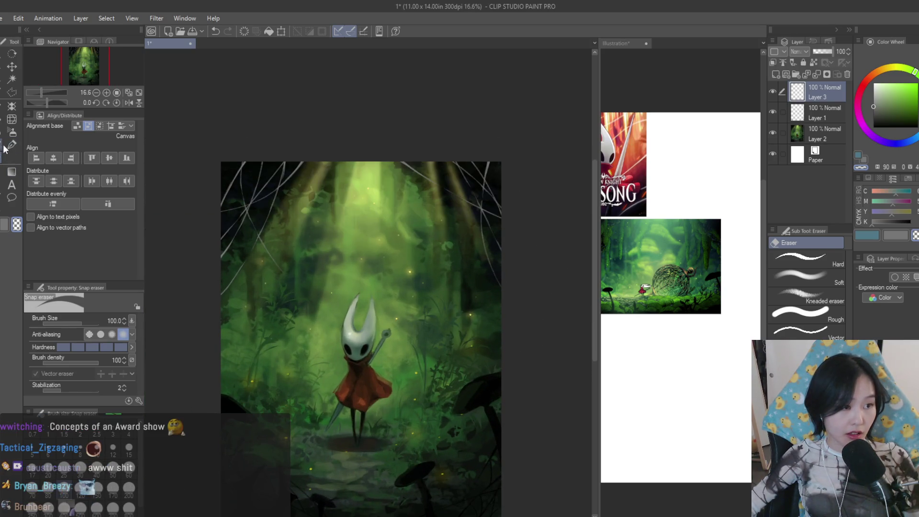
pyautogui.press('b')
pyautogui.scroll(2, 368, 234)
pyautogui.scroll(2, 543, 208)
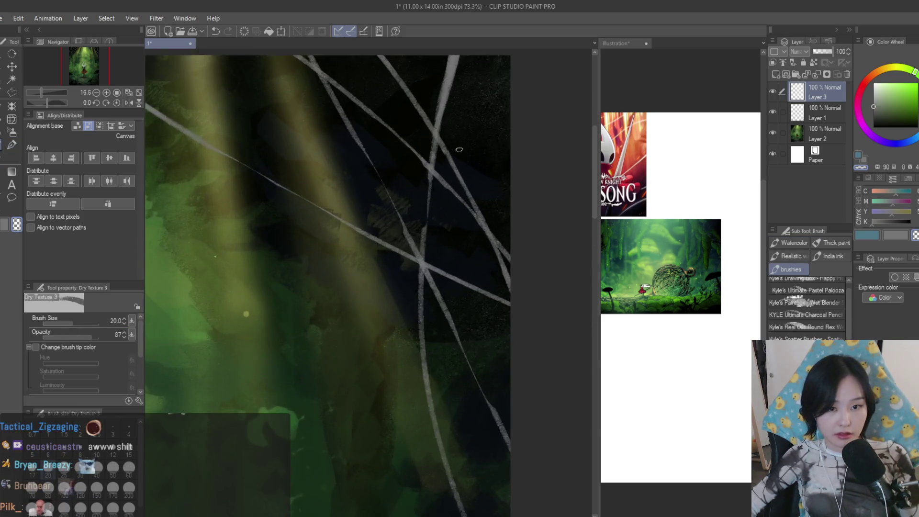
pyautogui.scroll(1, 543, 198)
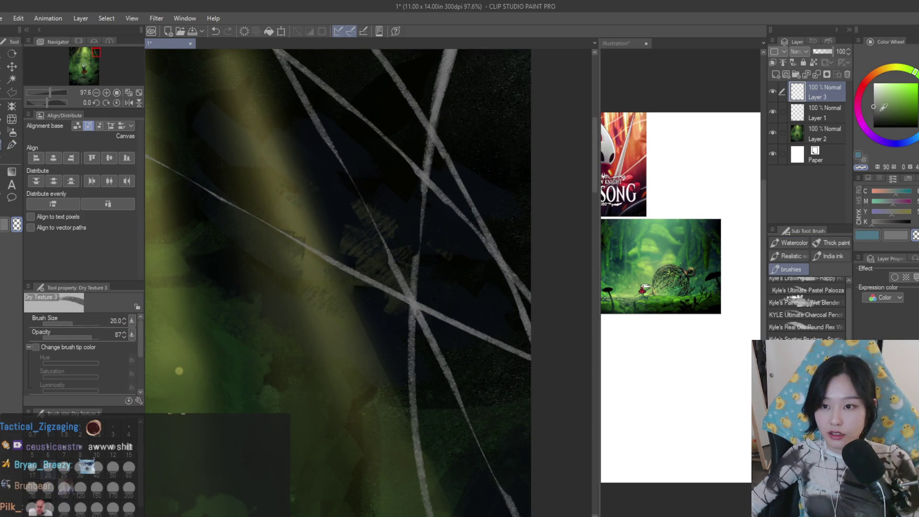
pyautogui.scroll(-1, 349, 371)
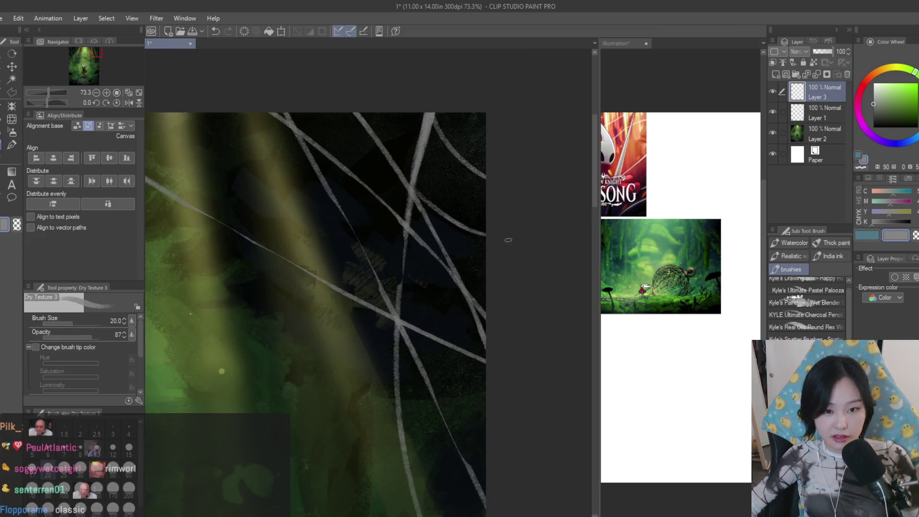
# At actual size, paint two grey curved web strands in the dark upper right and shade along the curve's edge
pyautogui.hotkey('ctrl', 'alt', '0')
pyautogui.scroll(2, 433, 192)
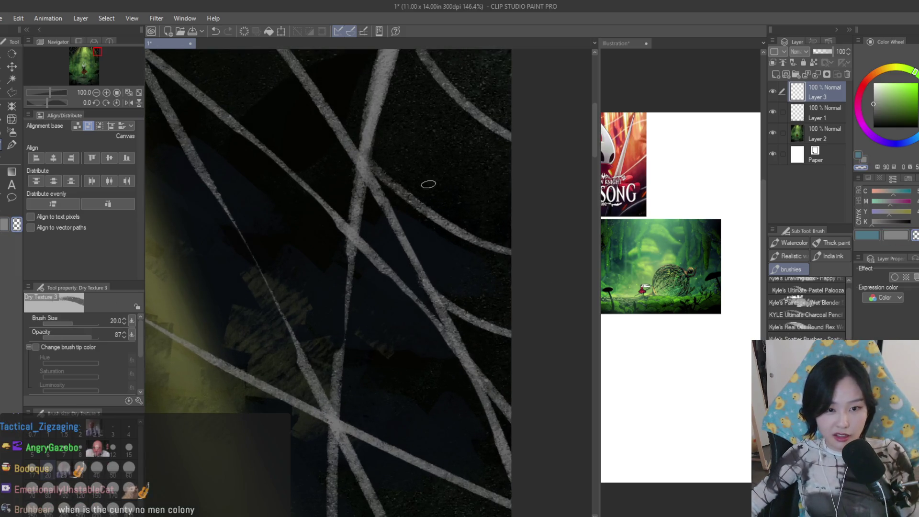
pyautogui.scroll(-1, 455, 121)
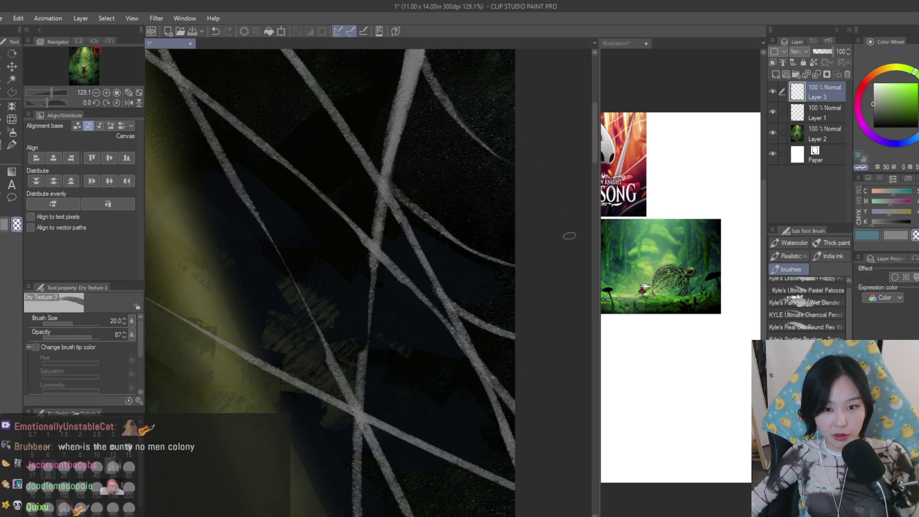
pyautogui.scroll(1, 570, 222)
pyautogui.scroll(-3, 567, 330)
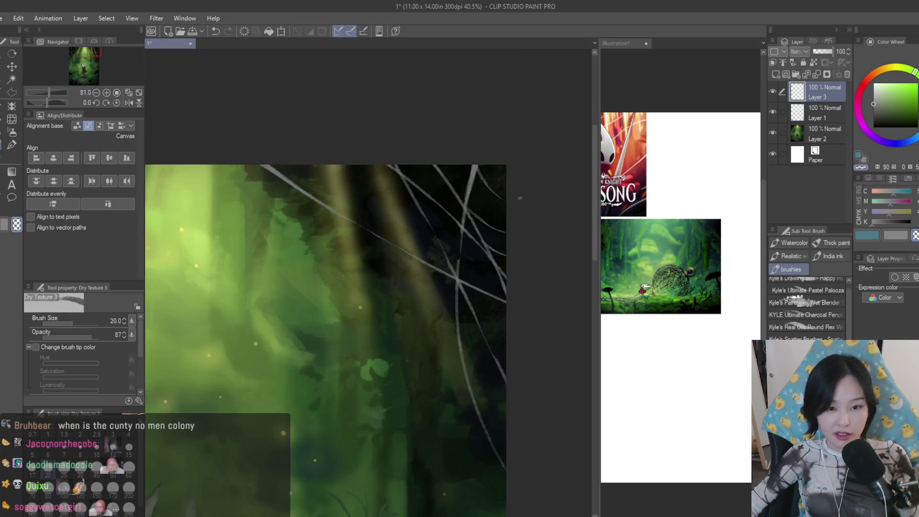
pyautogui.scroll(-2, 567, 330)
pyautogui.scroll(2, 567, 330)
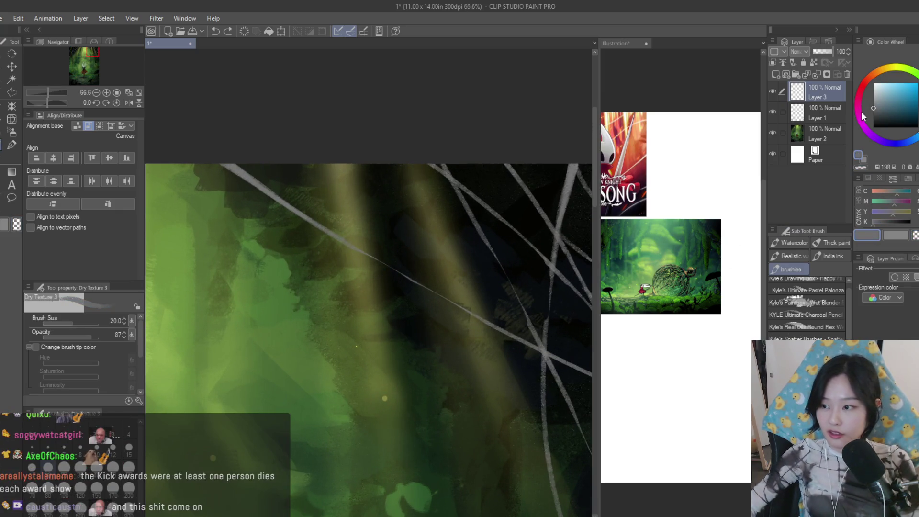
pyautogui.keyDown('alt'); pyautogui.click(365, 181); pyautogui.keyUp('alt')
pyautogui.moveTo(366, 180)
pyautogui.mouseDown()
pyautogui.moveTo(453, 158)
pyautogui.moveTo(415, 310)
pyautogui.mouseUp()
pyautogui.moveTo(490, 173); pyautogui.dragTo(540, 346)
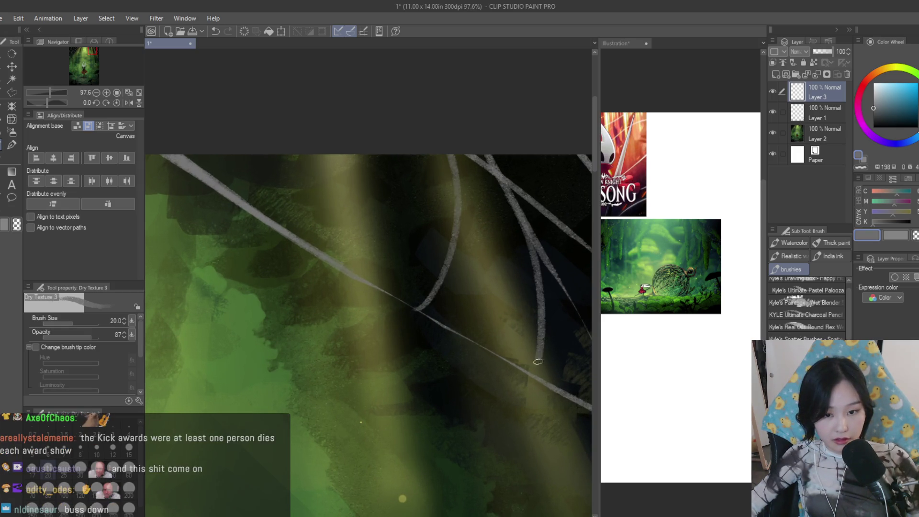
pyautogui.scroll(2, 537, 306)
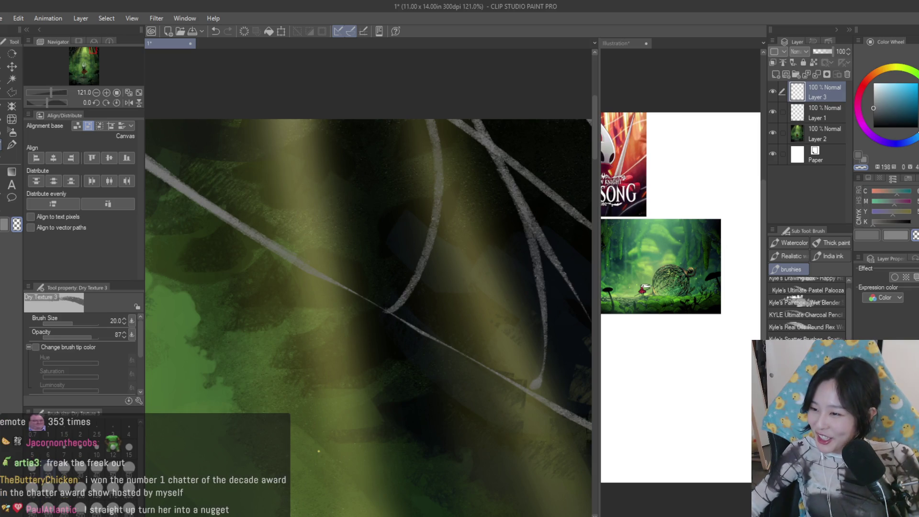
pyautogui.scroll(2, 452, 238)
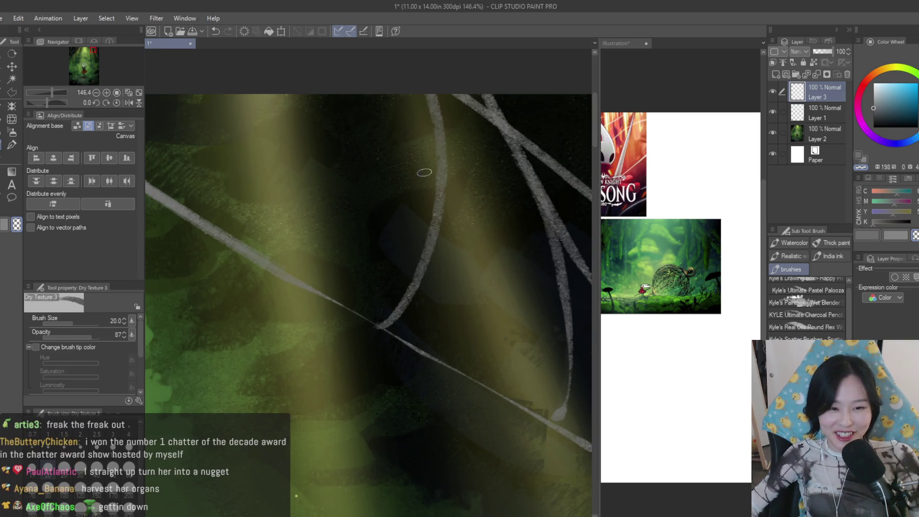
pyautogui.moveTo(423, 176); pyautogui.dragTo(398, 301)
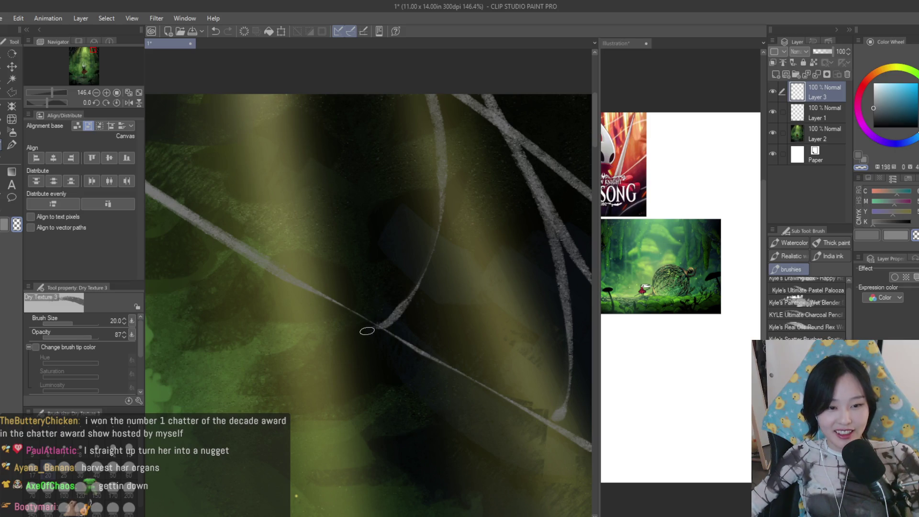
pyautogui.scroll(-6, 379, 333)
pyautogui.scroll(-3, 503, 259)
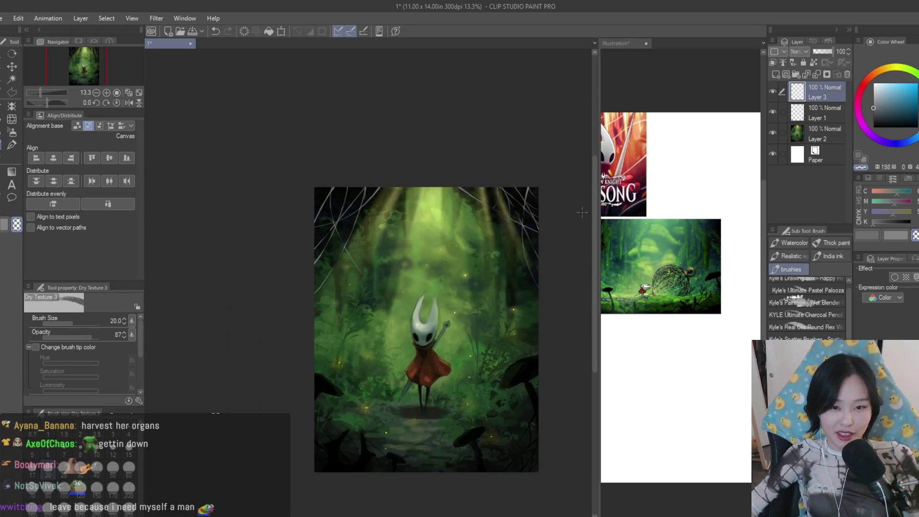
pyautogui.scroll(3, 290, 208)
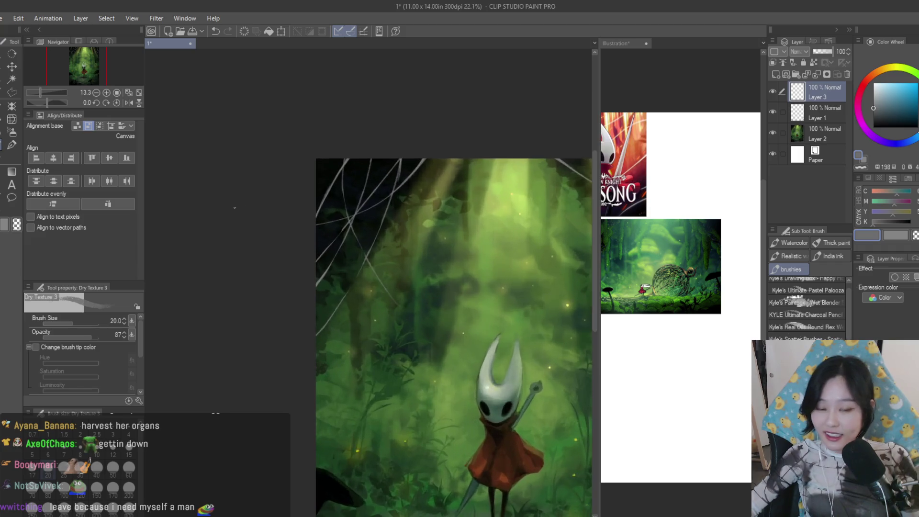
pyautogui.scroll(2, 435, 249)
pyautogui.scroll(1, 435, 249)
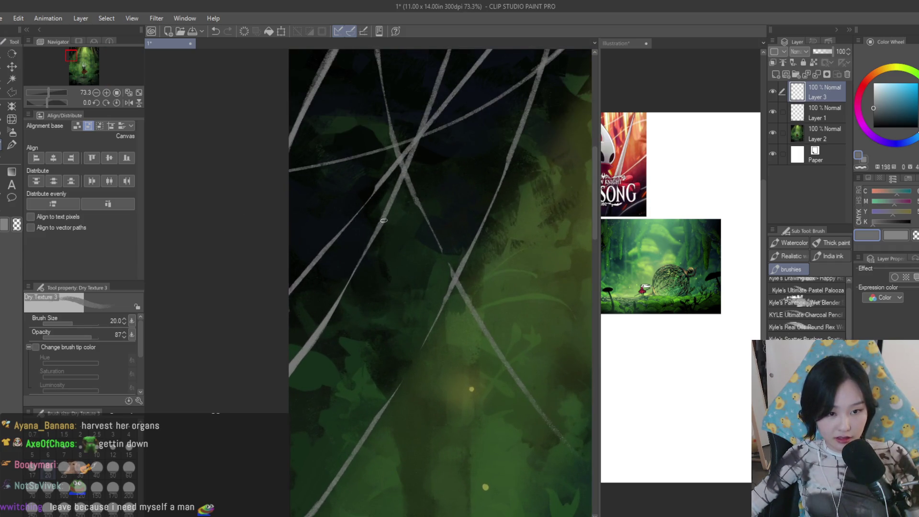
# Paint two grey curved strands in the upper left and darken sections of the vertical and diagonal strands
pyautogui.moveTo(374, 221); pyautogui.dragTo(410, 374)
pyautogui.moveTo(321, 316); pyautogui.dragTo(339, 474)
pyautogui.scroll(-1, 339, 474)
pyautogui.scroll(-1, 335, 324)
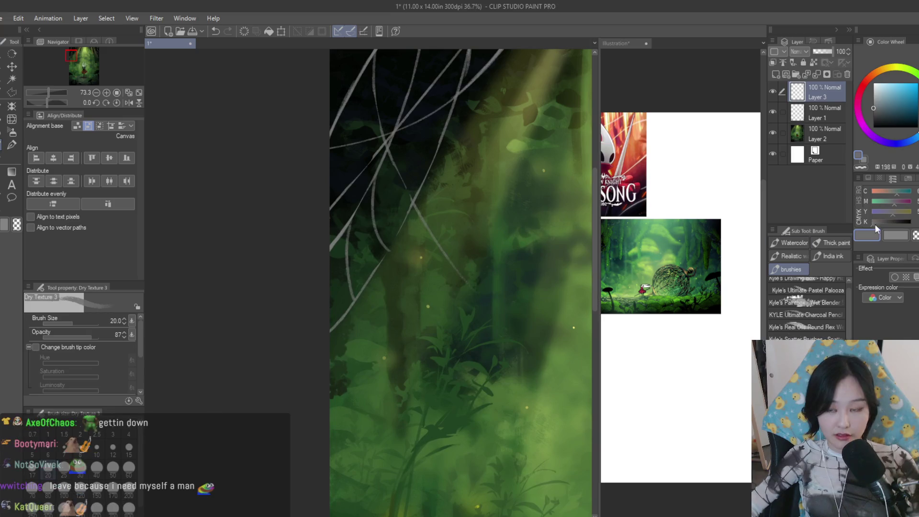
pyautogui.scroll(-1, 334, 273)
pyautogui.scroll(2, 335, 273)
pyautogui.moveTo(320, 261); pyautogui.dragTo(325, 341)
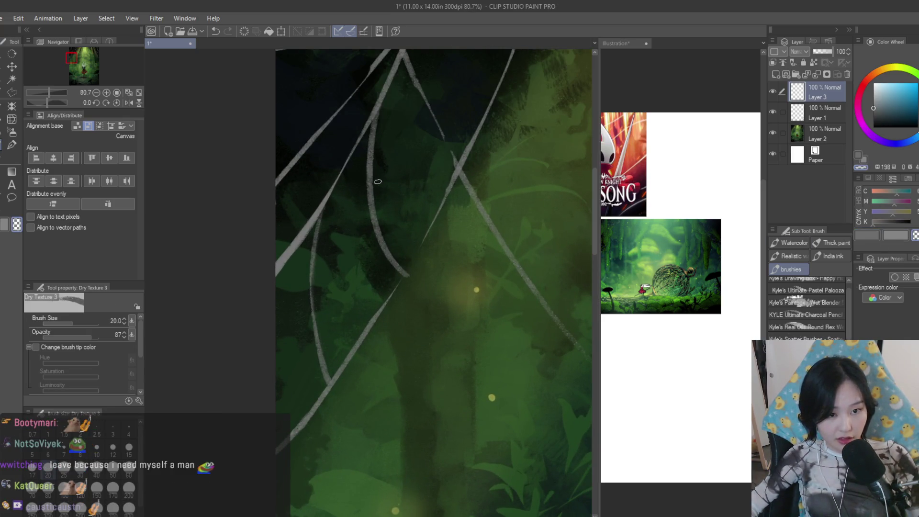
pyautogui.moveTo(372, 205); pyautogui.dragTo(380, 229)
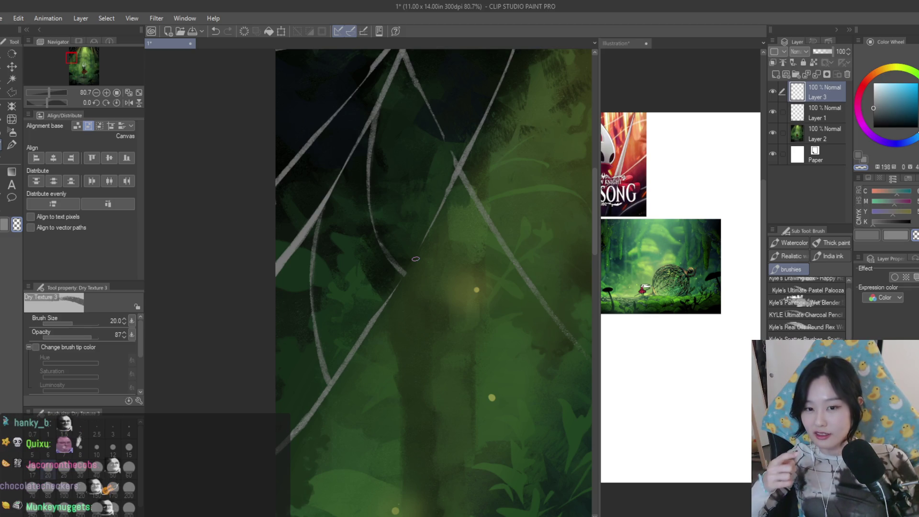
pyautogui.scroll(1, 340, 224)
pyautogui.scroll(1, 331, 237)
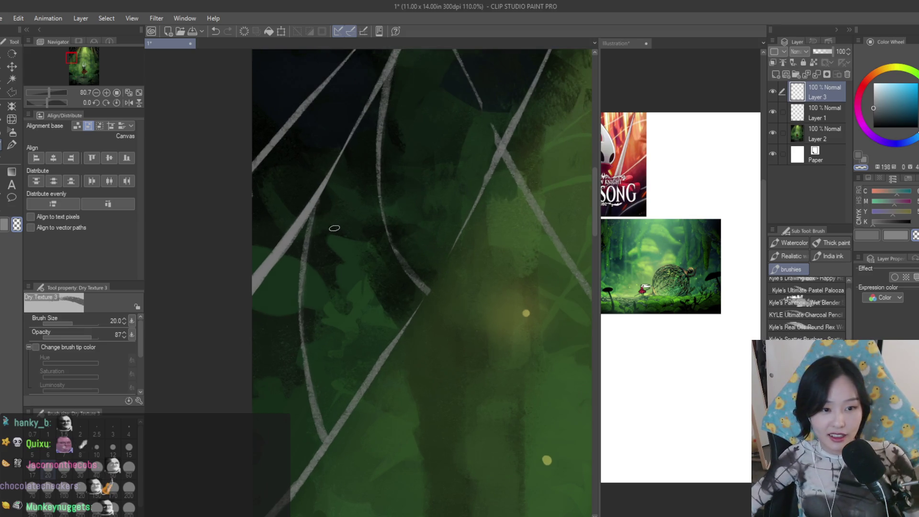
pyautogui.scroll(-2, 402, 218)
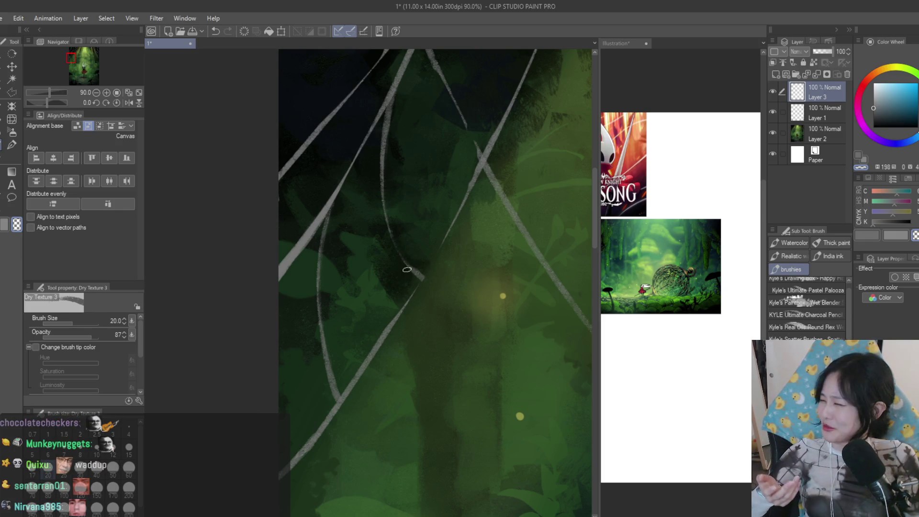
pyautogui.scroll(-1, 406, 269)
pyautogui.scroll(-4, 486, 288)
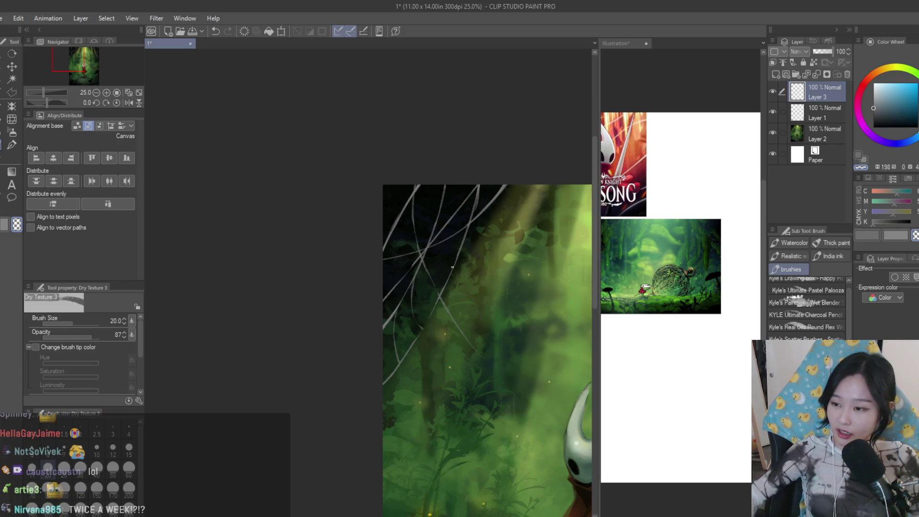
pyautogui.scroll(1, 279, 318)
pyautogui.scroll(1, 269, 300)
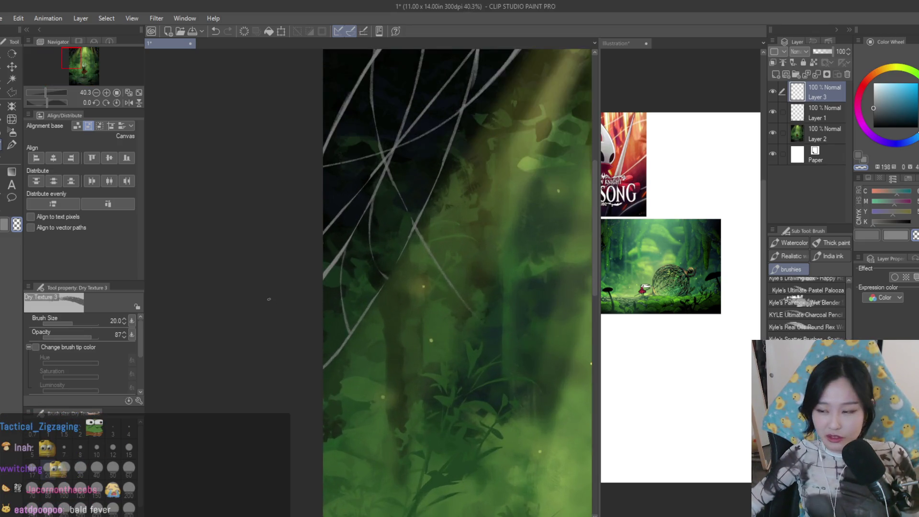
pyautogui.scroll(1, 440, 305)
pyautogui.press('e')
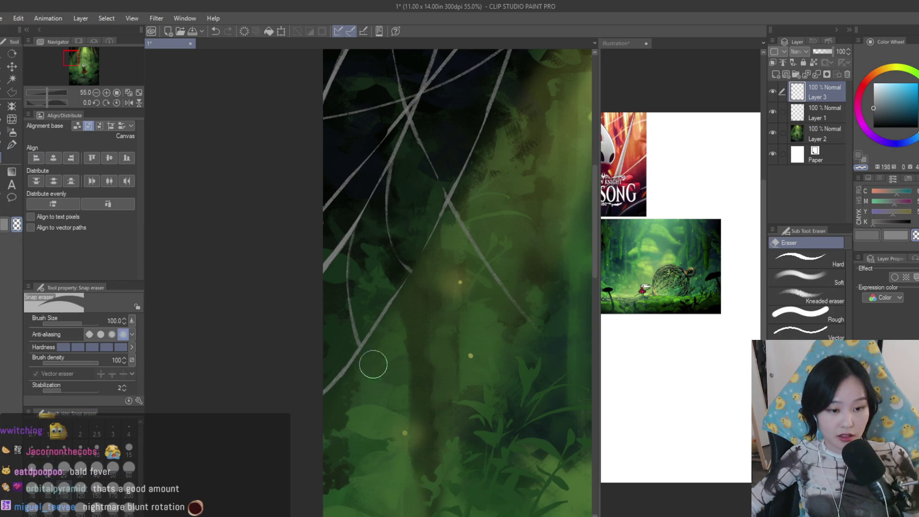
pyautogui.click(8, 146)
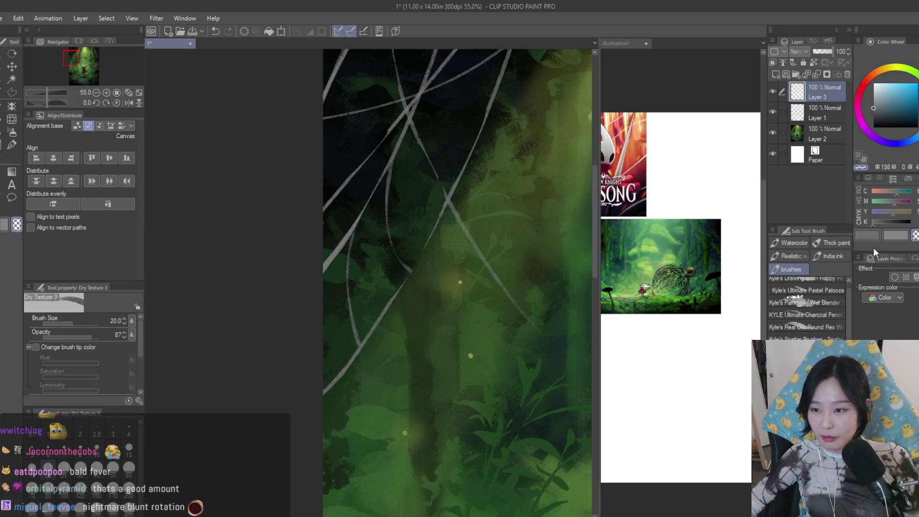
pyautogui.scroll(2, 331, 356)
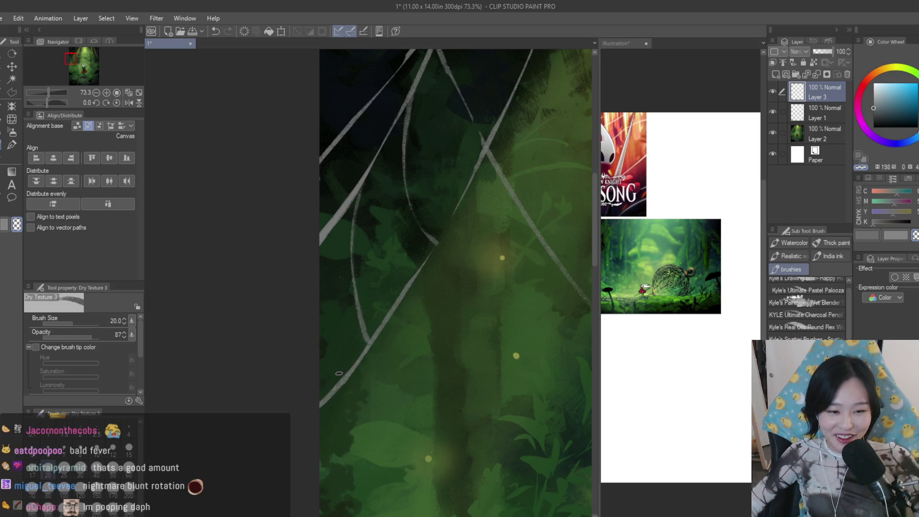
pyautogui.scroll(3, 344, 365)
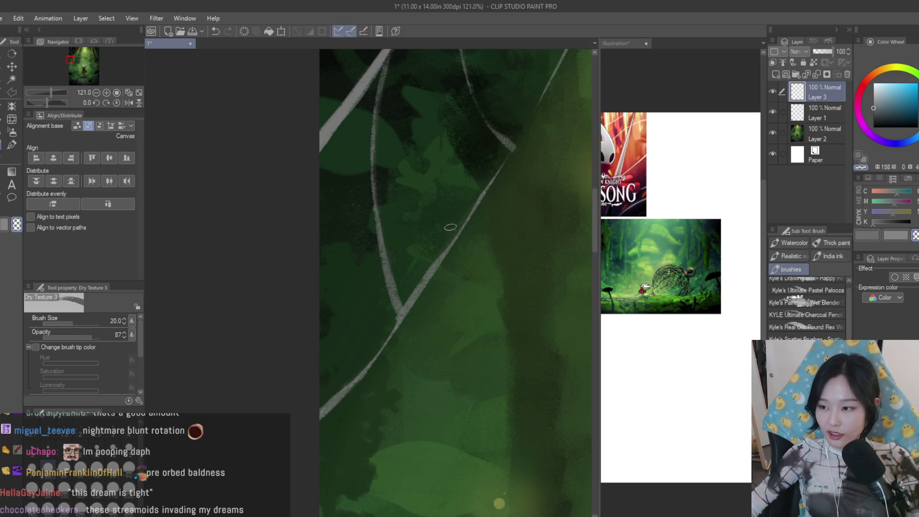
pyautogui.scroll(-3, 464, 209)
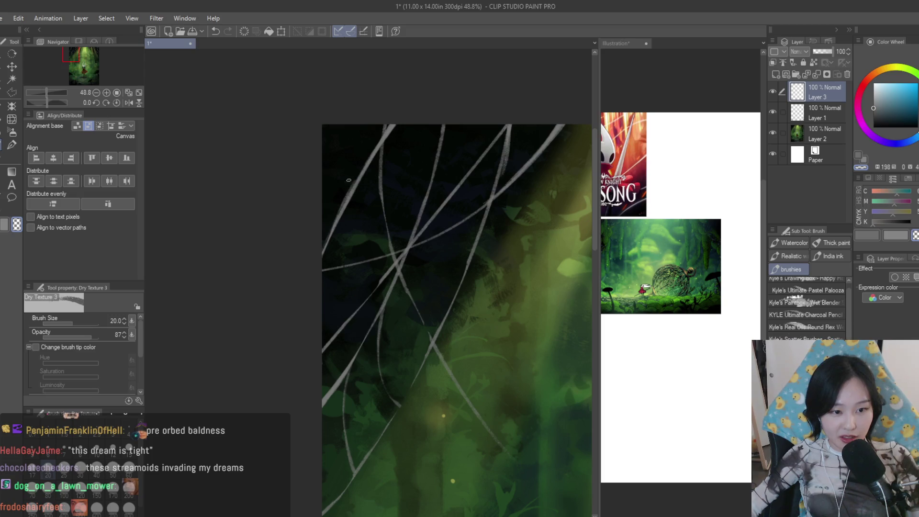
pyautogui.scroll(-2, 468, 303)
pyautogui.scroll(-2, 468, 303)
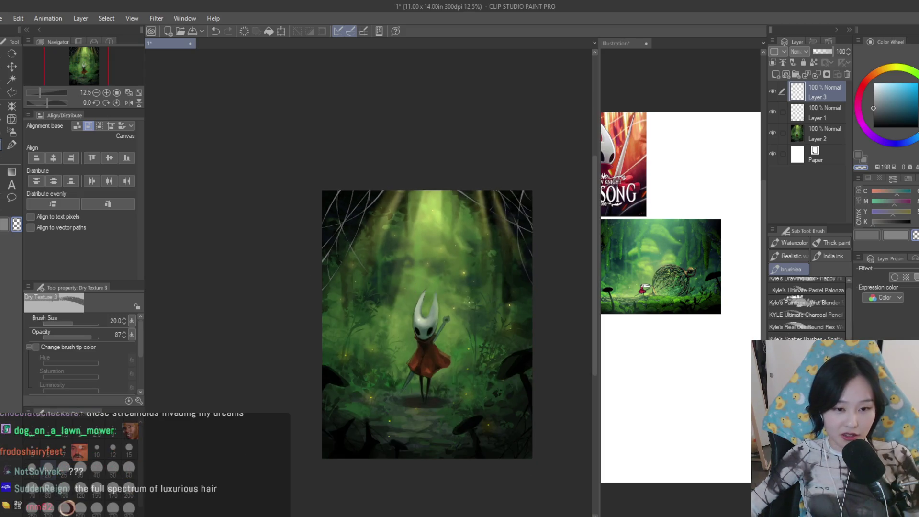
pyautogui.scroll(2, 468, 302)
pyautogui.scroll(2, 431, 259)
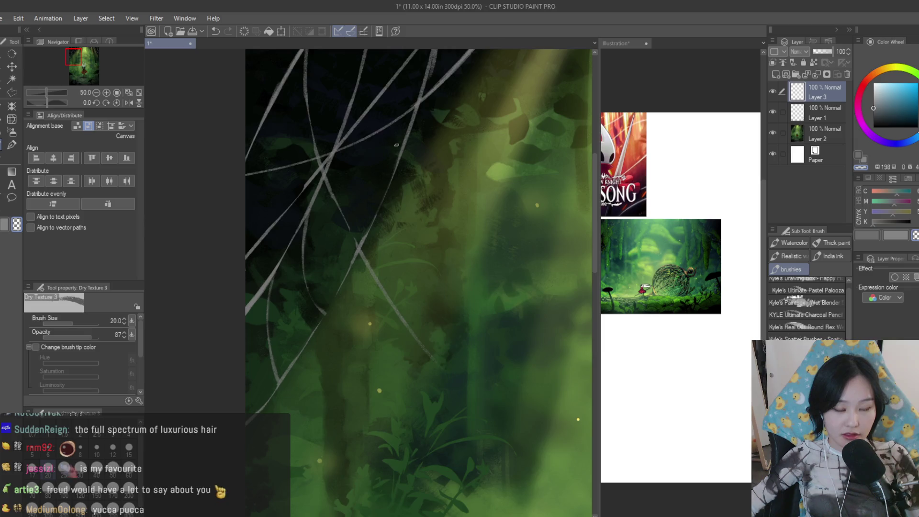
pyautogui.scroll(-2, 393, 152)
pyautogui.scroll(1, 337, 181)
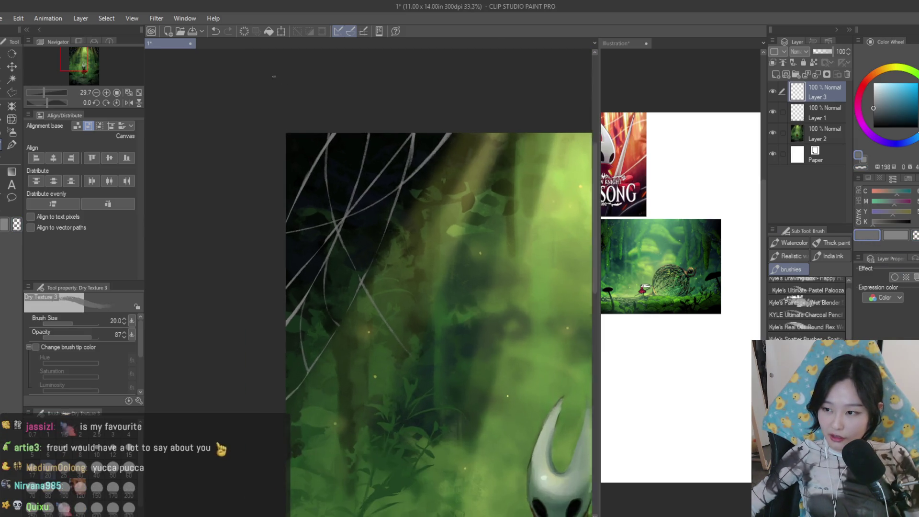
pyautogui.scroll(1, 337, 180)
pyautogui.scroll(1, 337, 180)
# Paint a thin grey vine across the upper-left and keep Layer 3 at full opacity
pyautogui.moveTo(354, 173); pyautogui.dragTo(286, 211)
pyautogui.scroll(1, 310, 234)
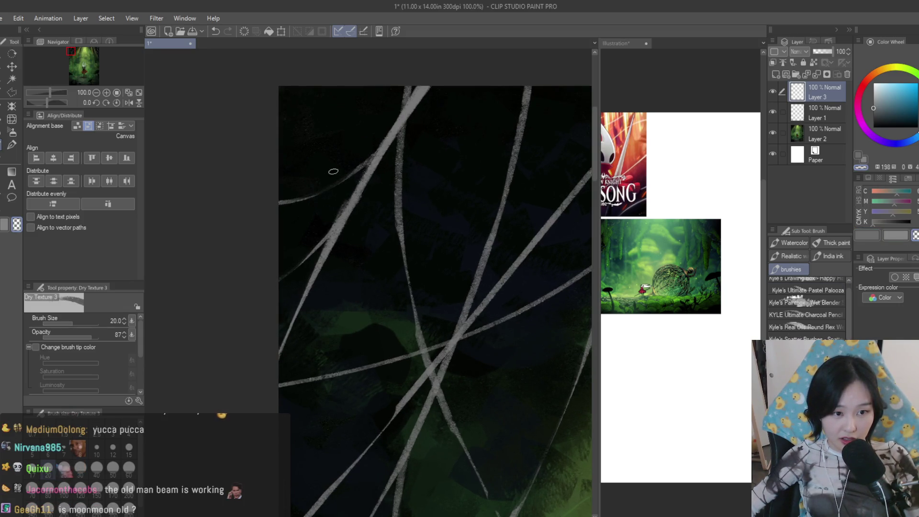
pyautogui.scroll(-3, 262, 193)
pyautogui.scroll(-2, 261, 192)
pyautogui.scroll(-2, 262, 193)
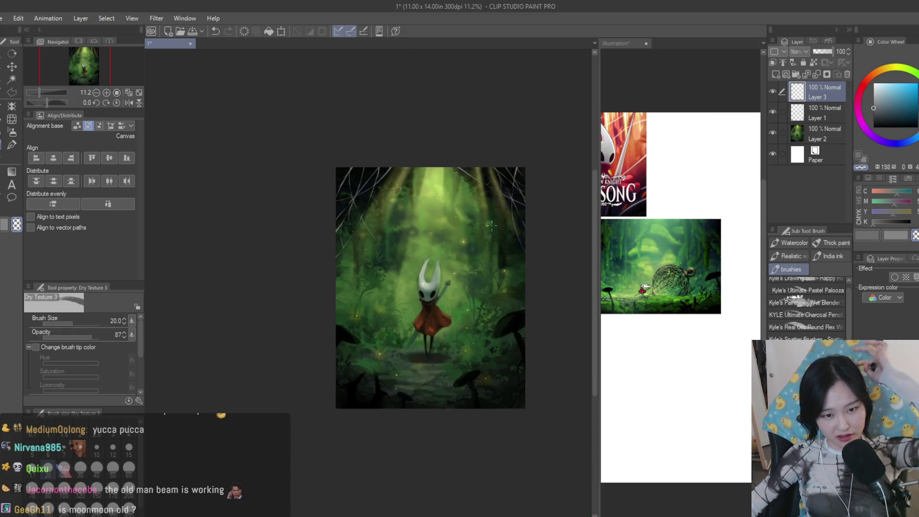
pyautogui.scroll(1, 530, 230)
pyautogui.scroll(1, 454, 203)
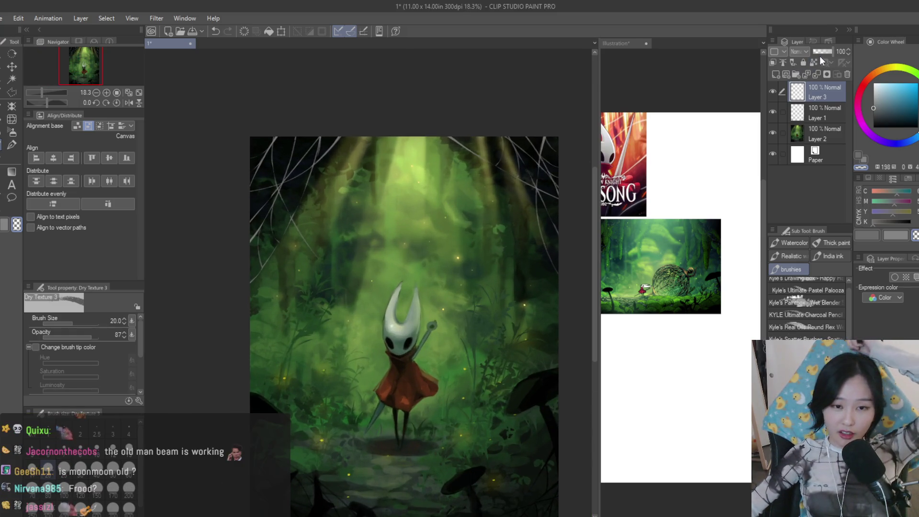
pyautogui.click(820, 55)
pyautogui.moveTo(820, 55); pyautogui.dragTo(853, 59)
pyautogui.click(814, 64)
# Load a slightly darker colour into the pen for the next strokes
pyautogui.click(874, 115)
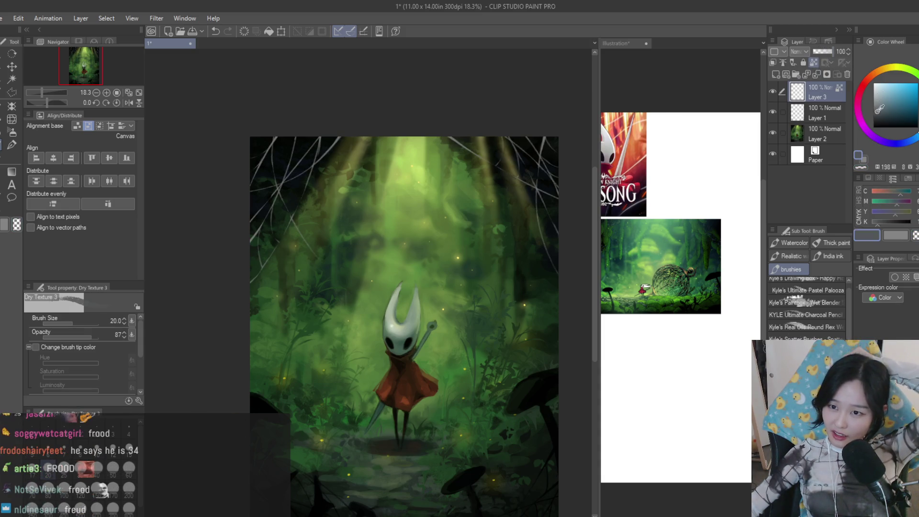
pyautogui.click(10, 143)
pyautogui.scroll(3, 505, 123)
pyautogui.scroll(2, 504, 122)
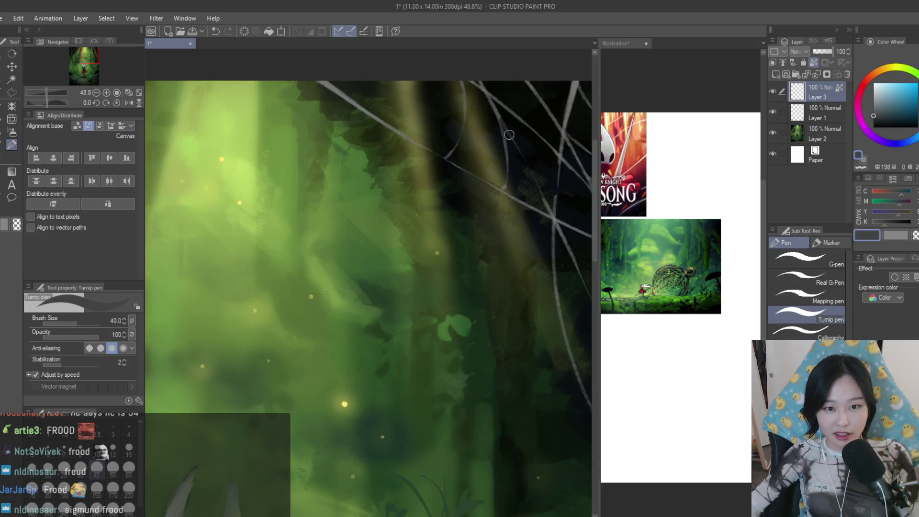
# Enlarge the pen, then switch to the Soft airbrush at half size
pyautogui.press(']')
pyautogui.press(']')
pyautogui.press(']')
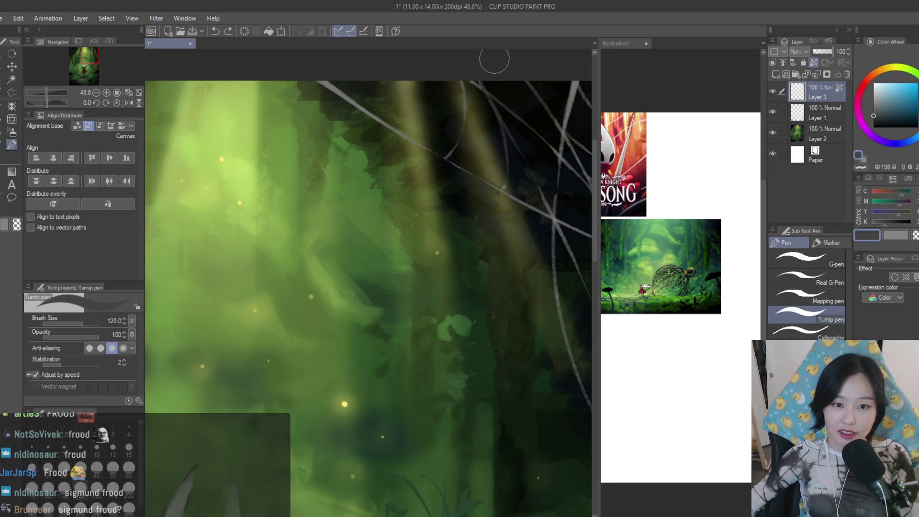
pyautogui.press(']')
pyautogui.scroll(-2, 481, 93)
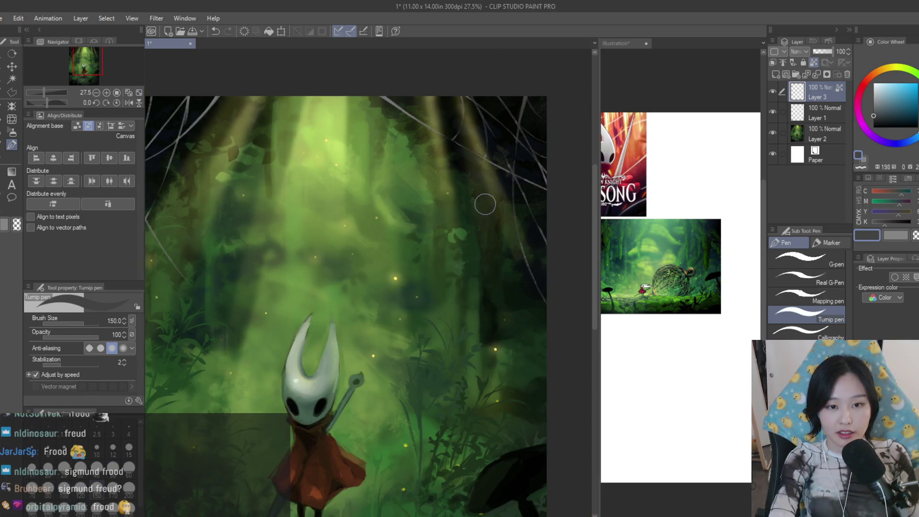
pyautogui.press(']')
pyautogui.press(']')
pyautogui.press(']')
pyautogui.scroll(-2, 513, 136)
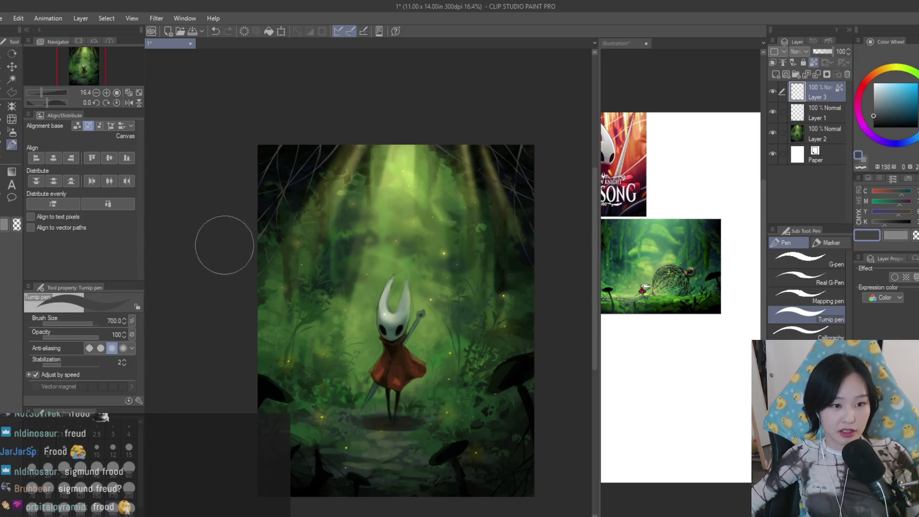
pyautogui.scroll(1, 442, 145)
pyautogui.press('b')
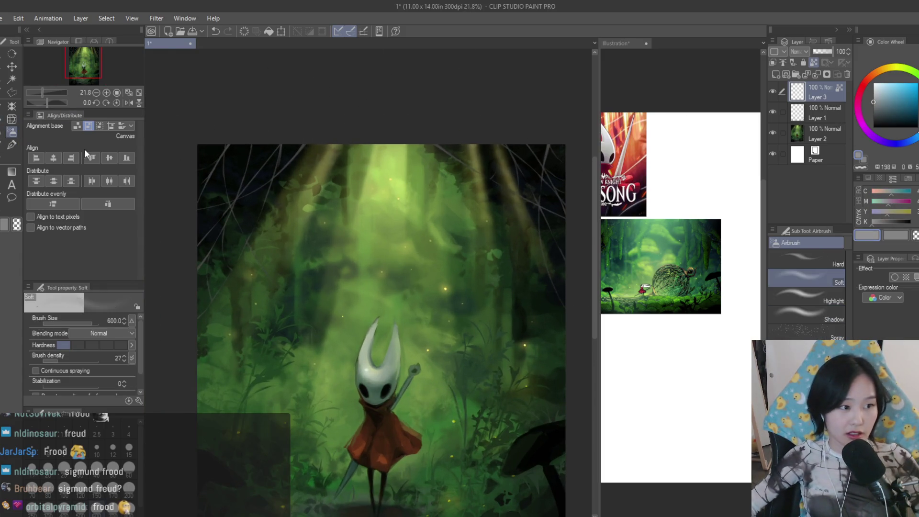
pyautogui.press('[')
pyautogui.press('[')
pyautogui.press('[')
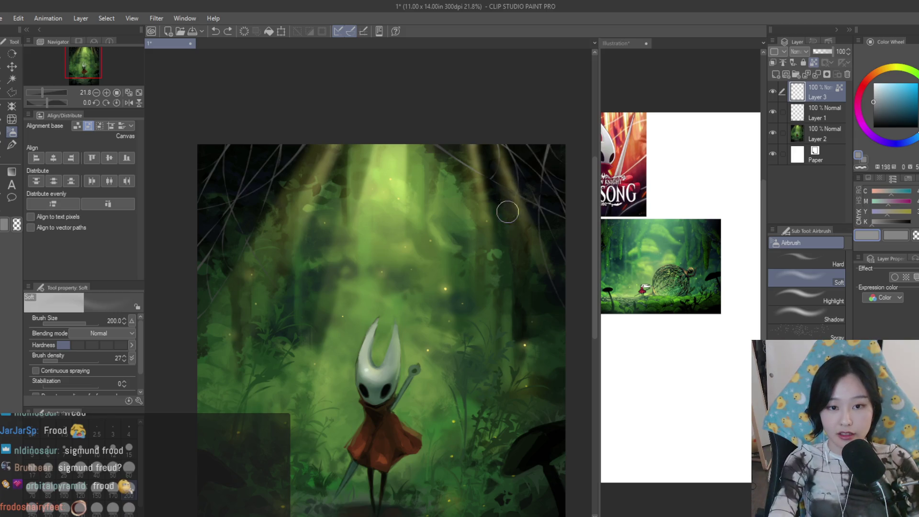
pyautogui.scroll(-3, 536, 263)
pyautogui.scroll(3, 404, 119)
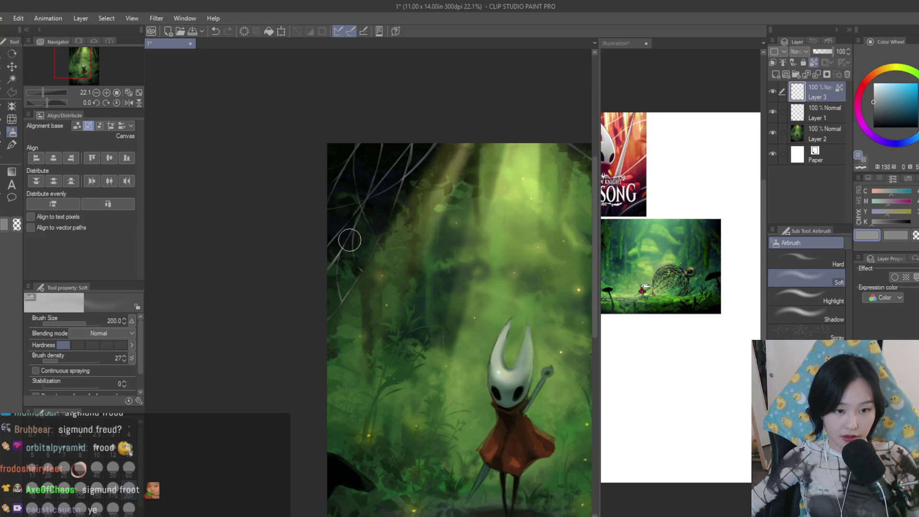
pyautogui.scroll(-3, 382, 227)
pyautogui.scroll(-1, 473, 282)
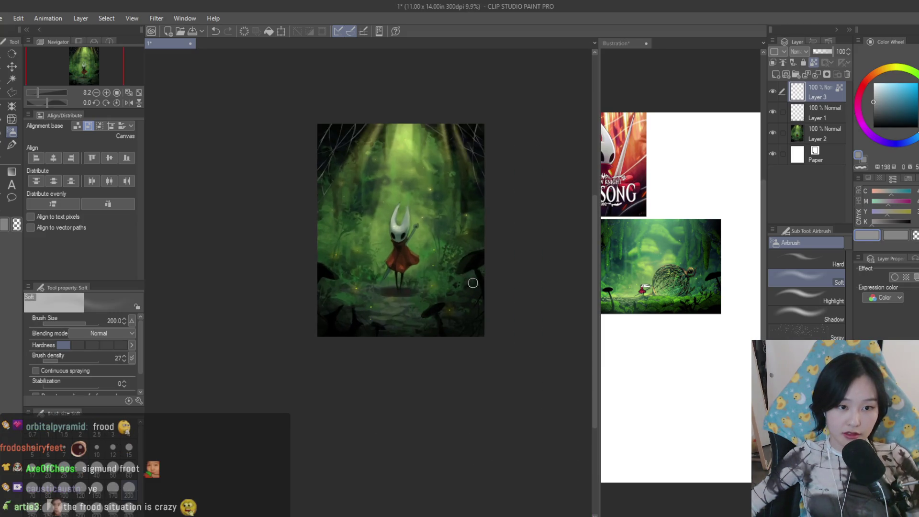
pyautogui.scroll(2, 385, 140)
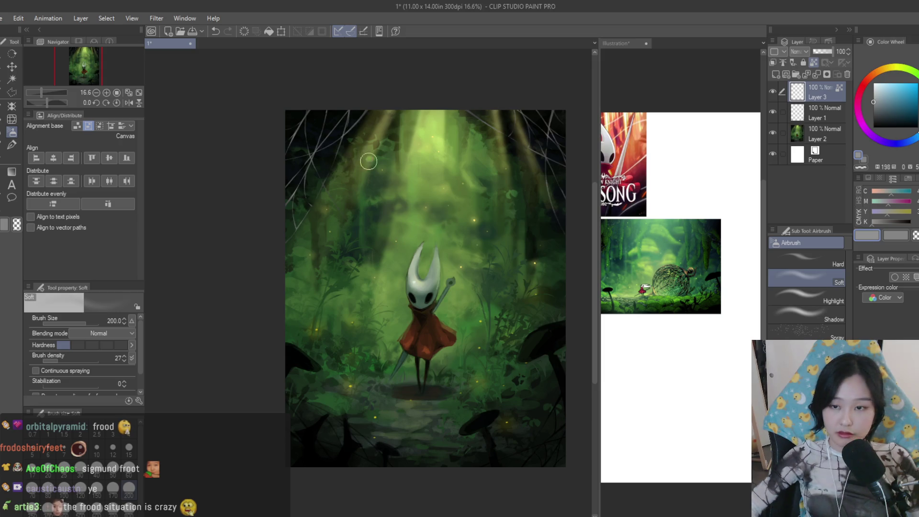
# Undo and then reapply the last airbrush stroke
pyautogui.hotkey('ctrl', 'z')
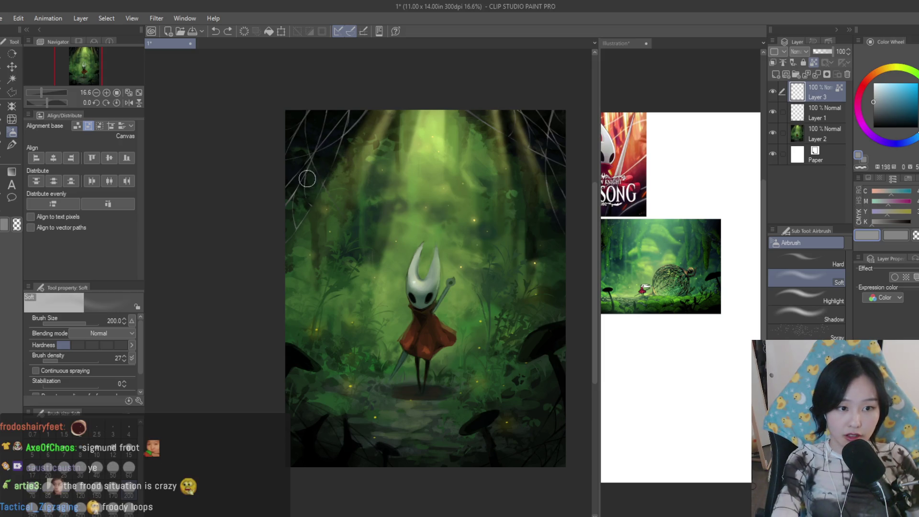
pyautogui.hotkey('ctrl', 'y')
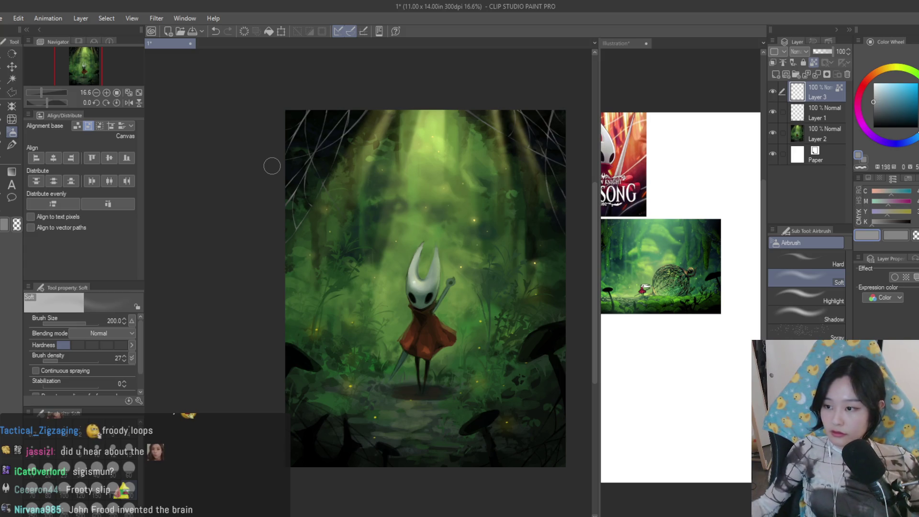
pyautogui.scroll(4, 285, 125)
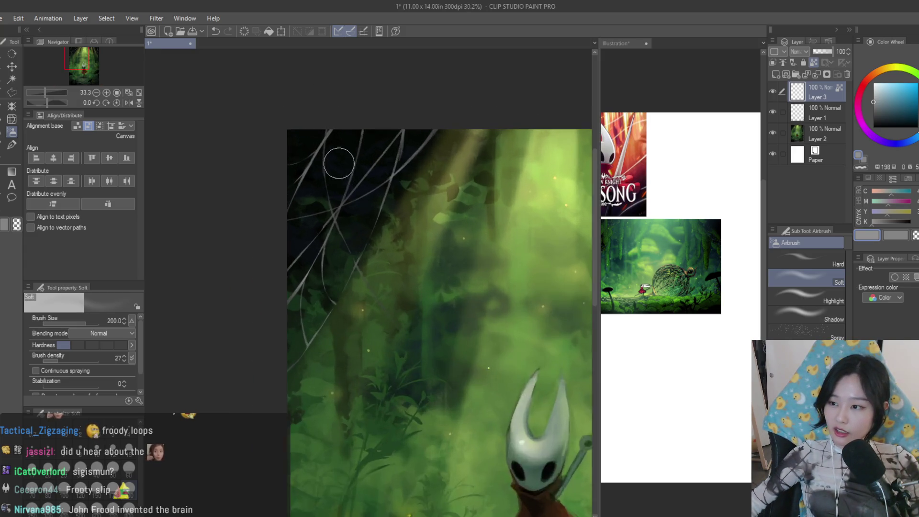
pyautogui.scroll(1, 381, 177)
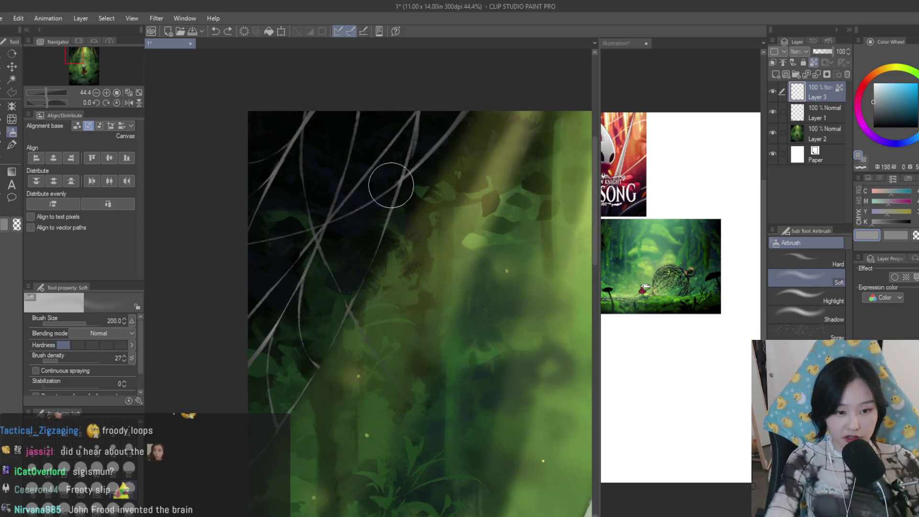
pyautogui.scroll(-5, 422, 406)
pyautogui.scroll(4, 513, 232)
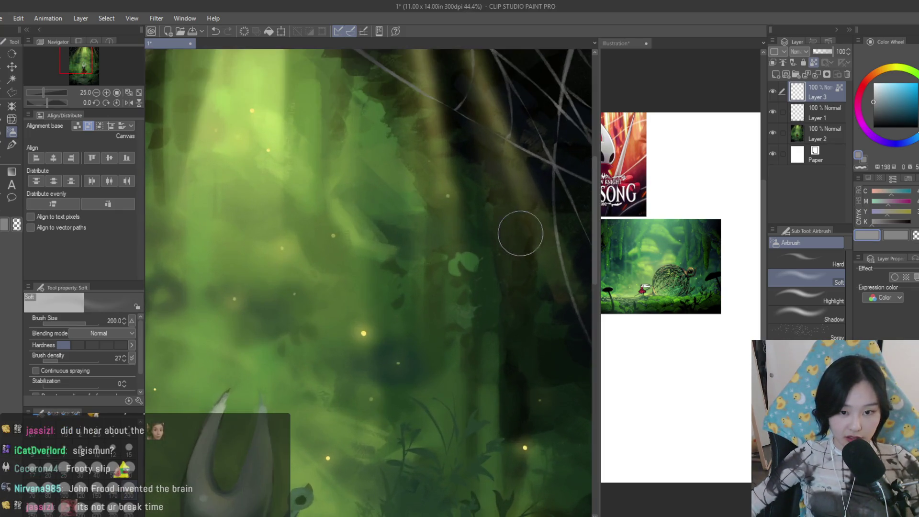
pyautogui.scroll(-1, 424, 181)
pyautogui.scroll(-2, 472, 184)
pyautogui.scroll(-1, 498, 153)
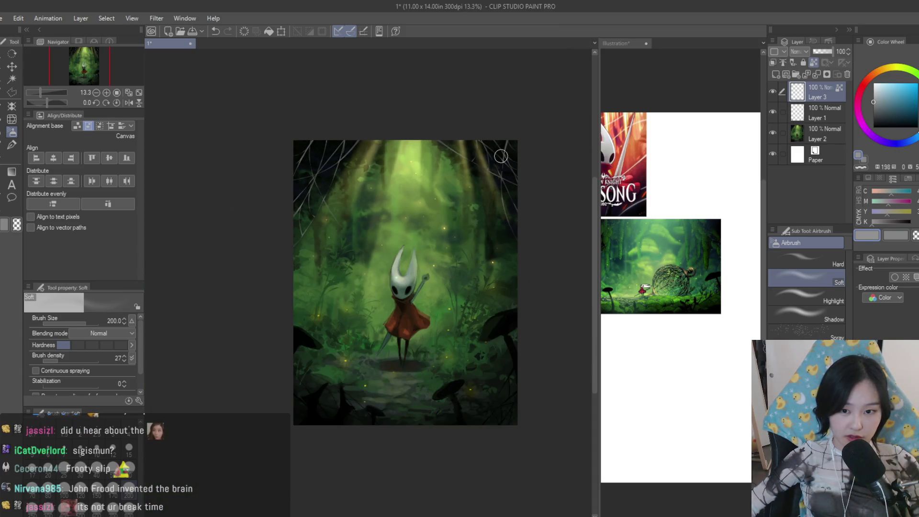
pyautogui.scroll(1, 499, 154)
pyautogui.scroll(-2, 684, 266)
pyautogui.scroll(4, 684, 266)
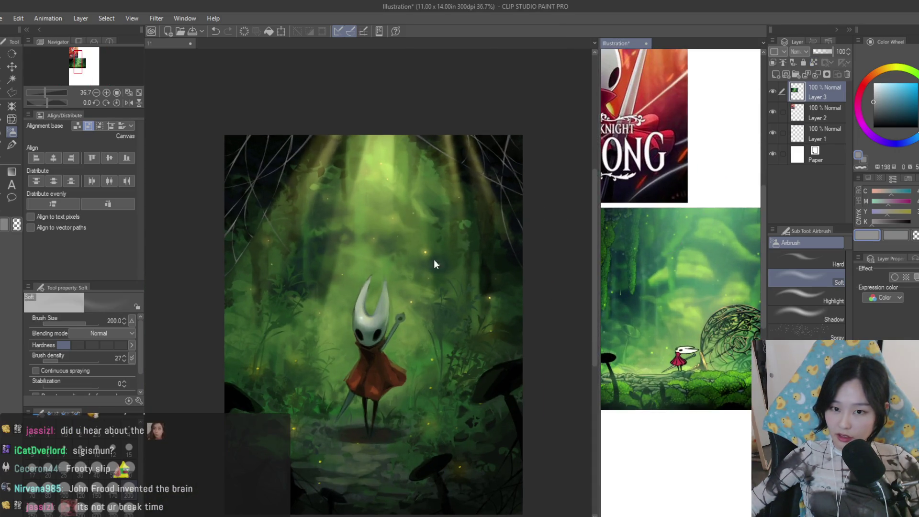
# Merge Layers 1–3 of the main painting into a single Layer 3 above the paper
pyautogui.click(395, 162)
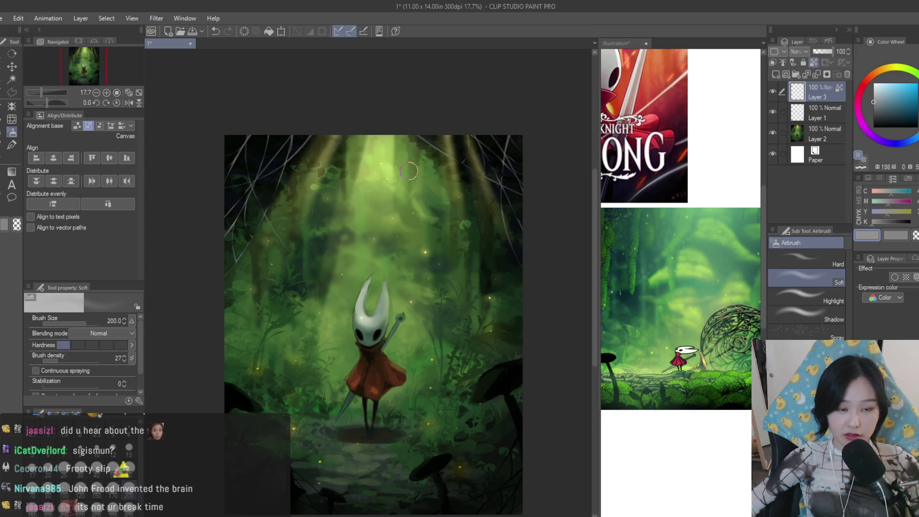
pyautogui.scroll(3, 411, 172)
pyautogui.scroll(-4, 460, 273)
pyautogui.scroll(-2, 474, 302)
pyautogui.scroll(-1, 474, 302)
pyautogui.scroll(2, 446, 302)
pyautogui.scroll(2, 418, 304)
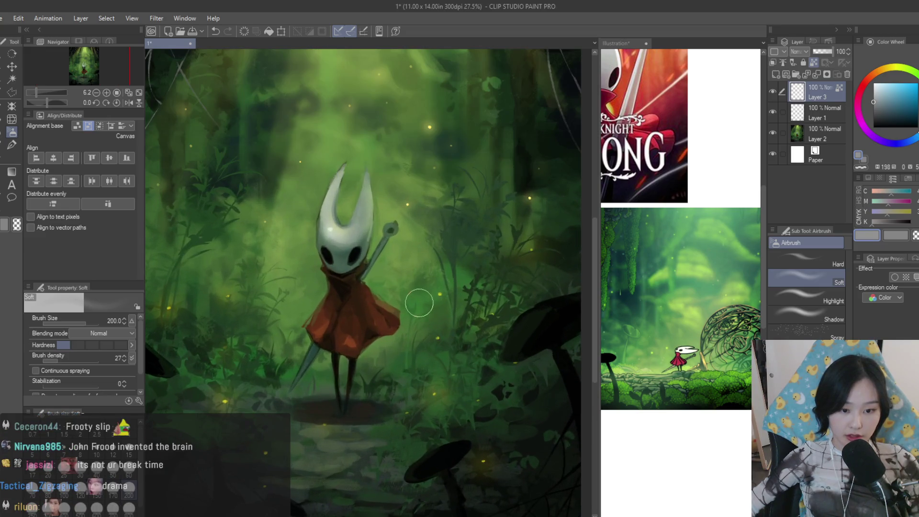
pyautogui.scroll(1, 538, 293)
pyautogui.scroll(1, 538, 294)
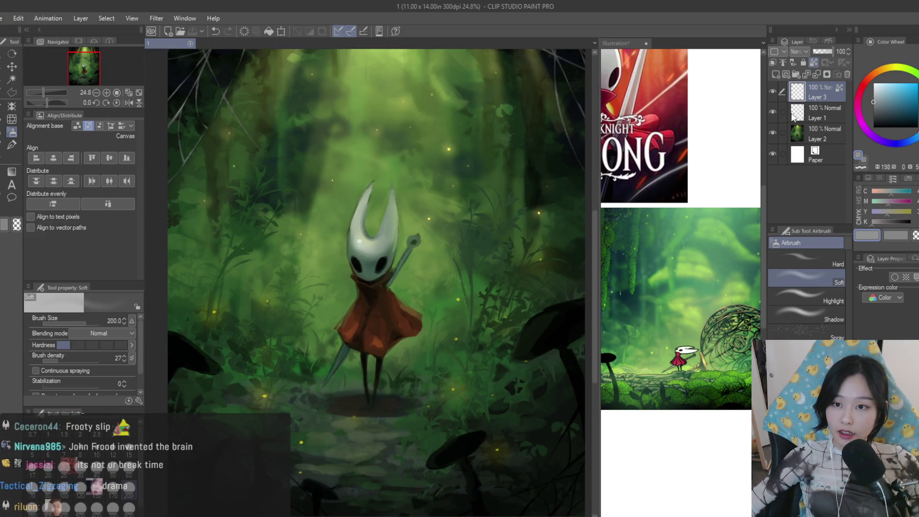
pyautogui.moveTo(781, 113); pyautogui.dragTo(782, 133)
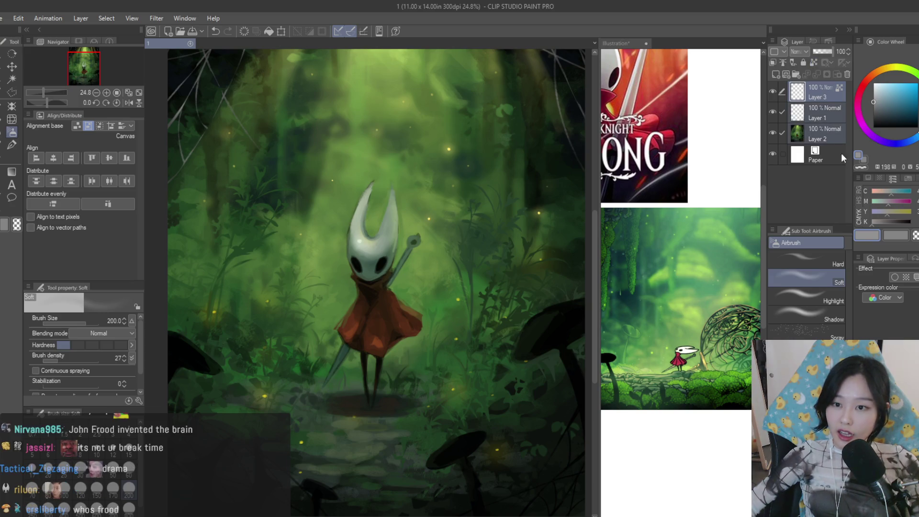
pyautogui.hotkey('shift', 'alt', 'e')
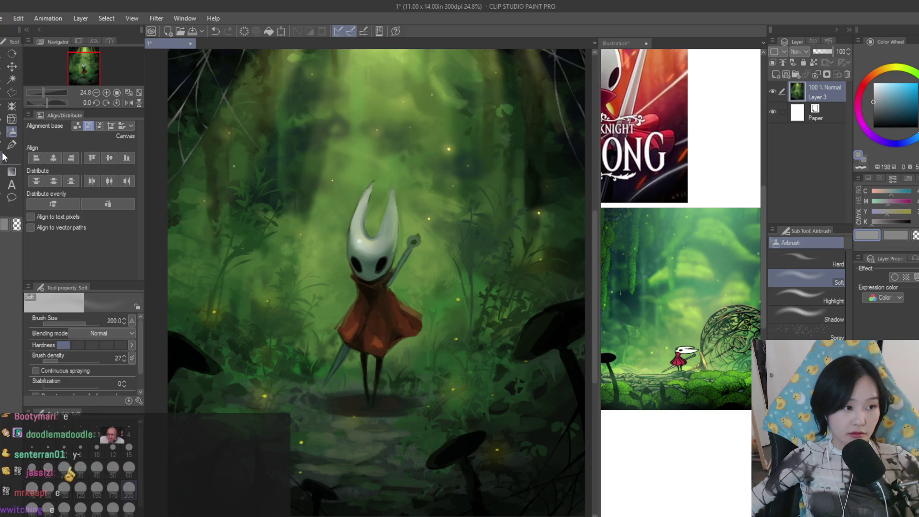
# Load an orange-brown on the Dry Texture brush for the cloak highlights
pyautogui.press('b')
pyautogui.scroll(3, 316, 392)
pyautogui.scroll(5, 404, 296)
pyautogui.keyDown('alt'); pyautogui.click(405, 295); pyautogui.keyUp('alt')
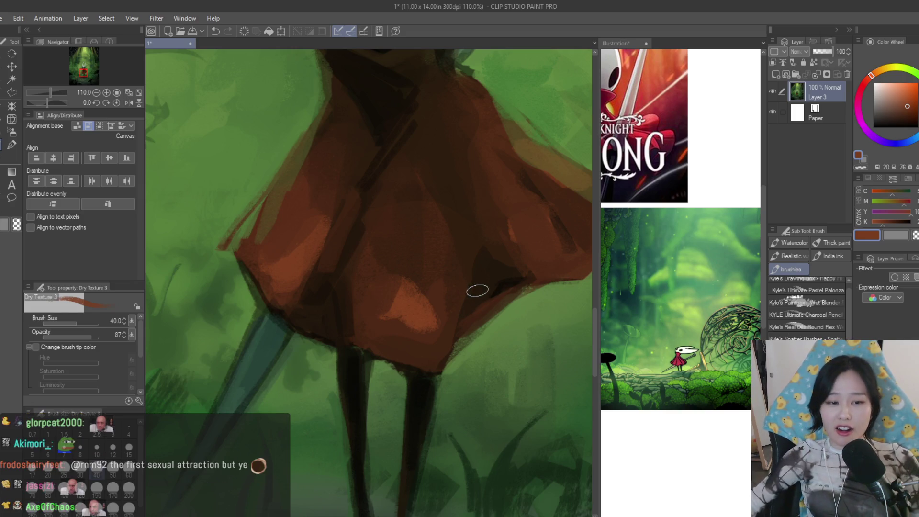
pyautogui.scroll(2, 404, 297)
pyautogui.moveTo(404, 297)
pyautogui.mouseDown()
pyautogui.moveTo(390, 303)
pyautogui.moveTo(420, 338)
pyautogui.moveTo(365, 318)
pyautogui.moveTo(418, 208)
pyautogui.mouseUp()
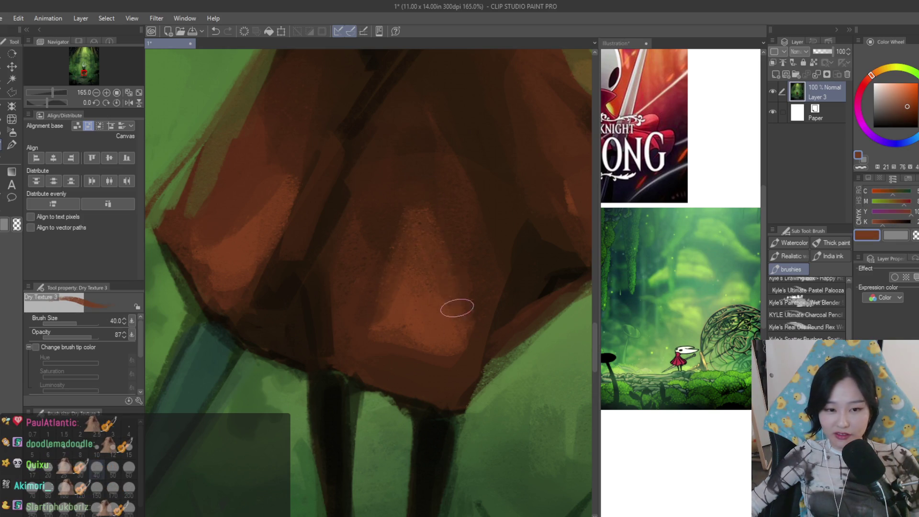
pyautogui.scroll(-3, 409, 200)
pyautogui.scroll(-4, 436, 311)
pyautogui.scroll(2, 474, 382)
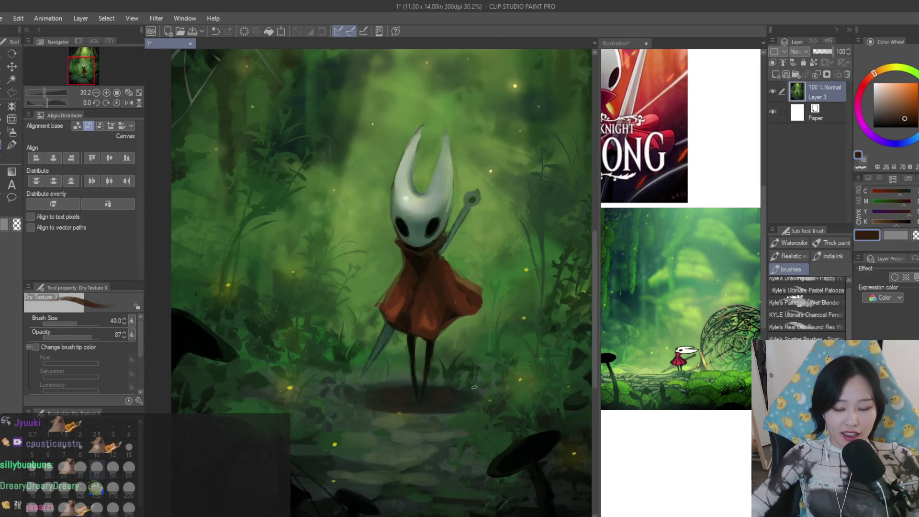
pyautogui.scroll(2, 475, 382)
pyautogui.scroll(2, 432, 402)
pyautogui.scroll(1, 380, 404)
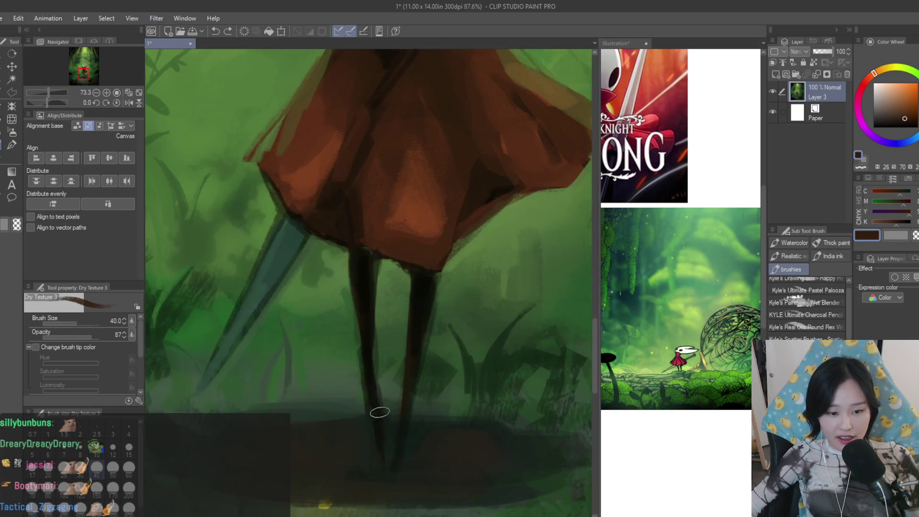
pyautogui.scroll(-1, 365, 434)
pyautogui.scroll(-1, 382, 375)
pyautogui.scroll(-2, 390, 384)
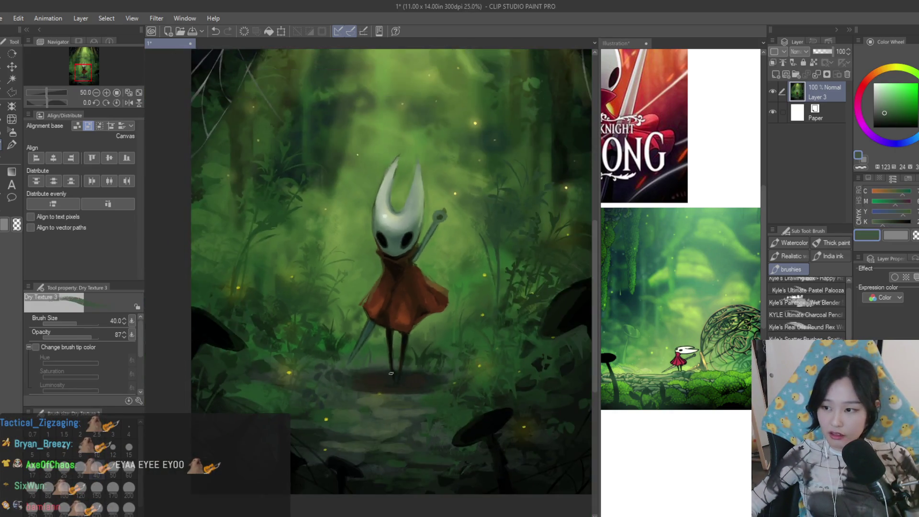
pyautogui.scroll(-2, 431, 403)
pyautogui.scroll(2, 382, 211)
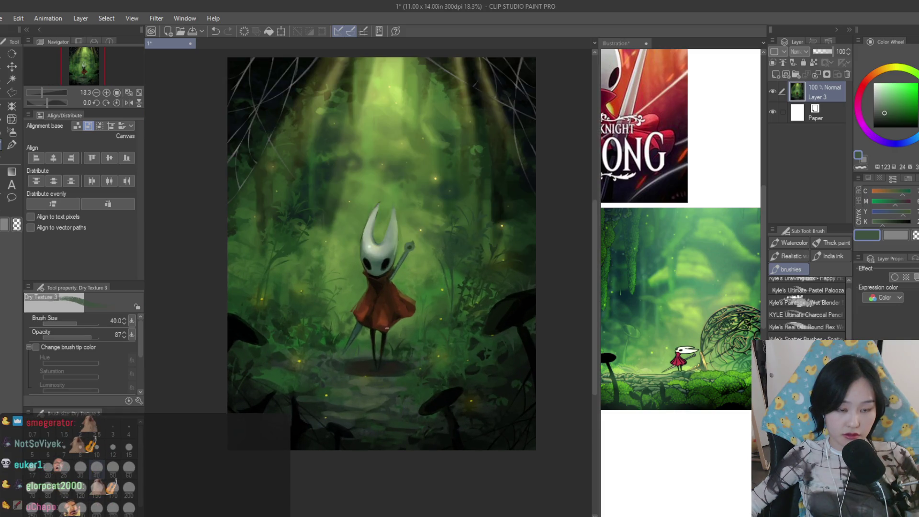
pyautogui.scroll(2, 382, 210)
pyautogui.scroll(2, 382, 210)
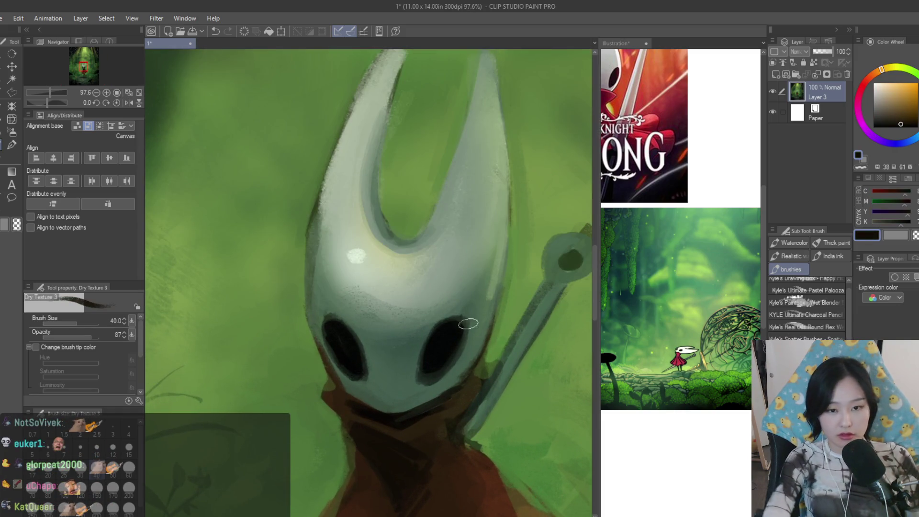
pyautogui.scroll(-1, 465, 295)
# With a smaller brush, outline the first horn's right and inner edges in near-black
pyautogui.press('[')
pyautogui.moveTo(493, 200); pyautogui.dragTo(518, 280)
pyautogui.hotkey('ctrl', 'z')
pyautogui.moveTo(494, 213); pyautogui.dragTo(514, 363)
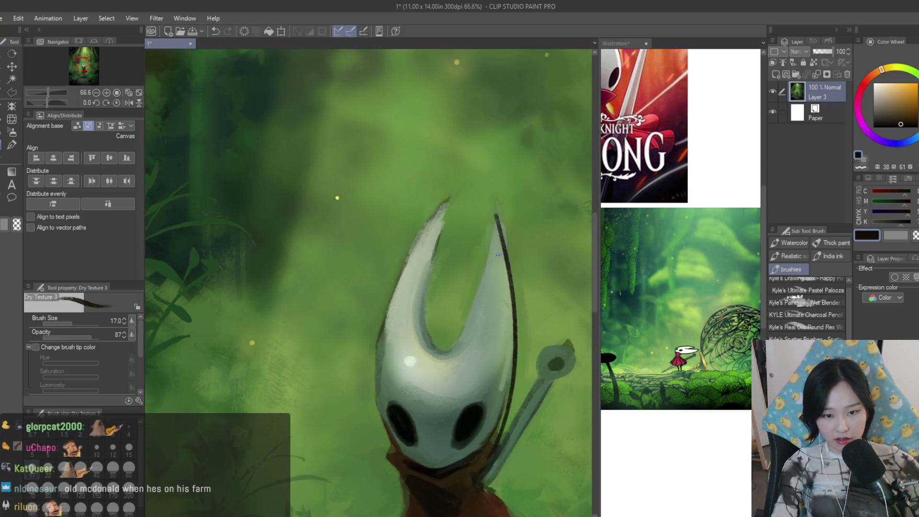
pyautogui.moveTo(496, 216); pyautogui.dragTo(432, 351)
pyautogui.moveTo(445, 209); pyautogui.dragTo(430, 344)
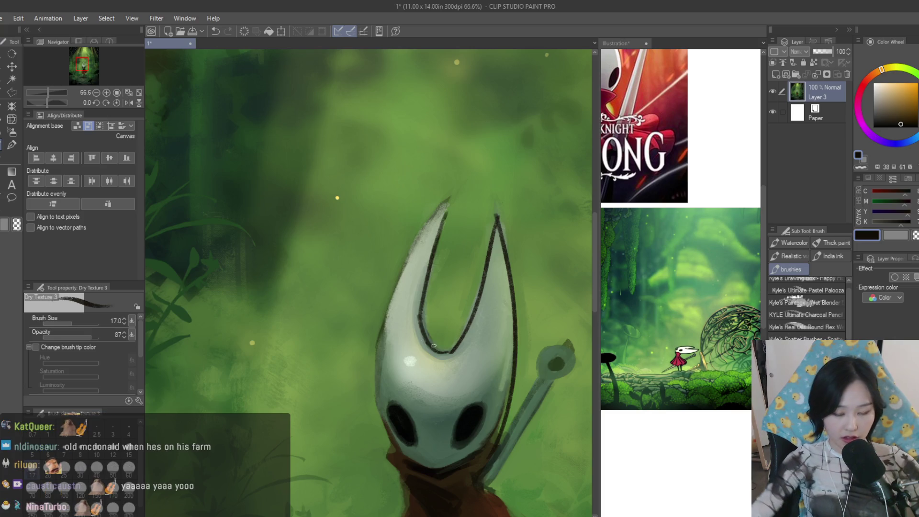
pyautogui.scroll(-4, 439, 288)
pyautogui.scroll(1, 438, 287)
pyautogui.scroll(3, 461, 180)
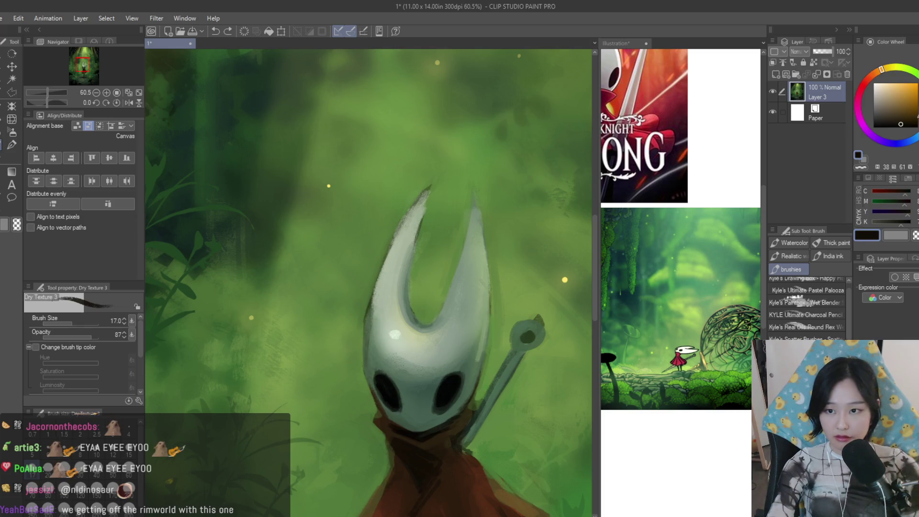
# In a darker tone, outline the right horn's edges and the left horn's outer edge
pyautogui.click(894, 120)
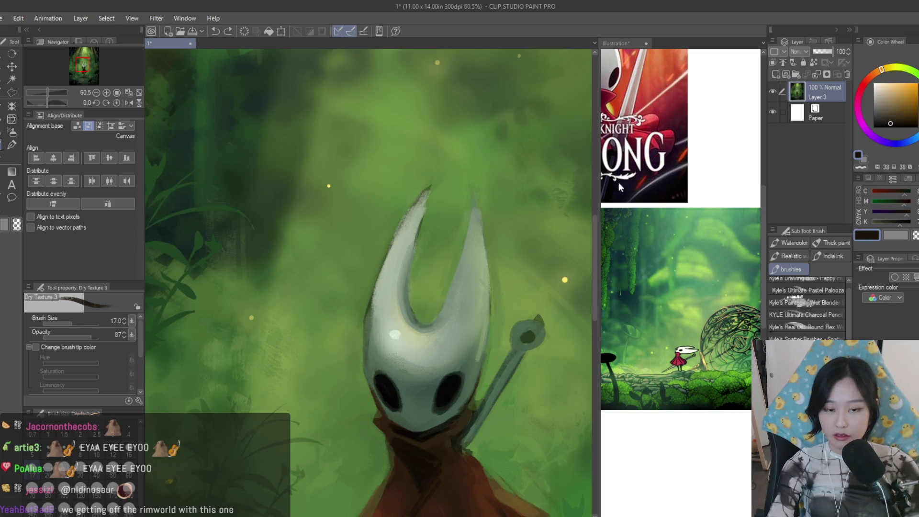
pyautogui.moveTo(470, 180); pyautogui.dragTo(491, 327)
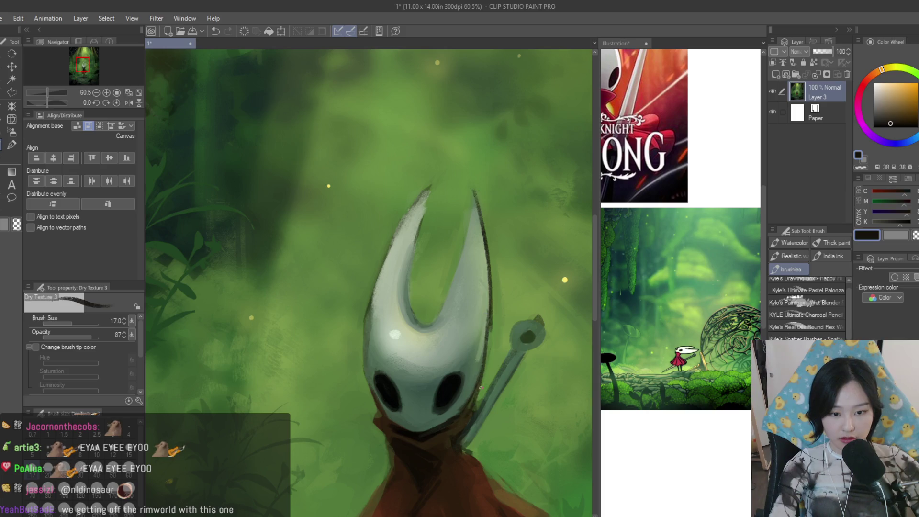
pyautogui.moveTo(472, 197); pyautogui.dragTo(443, 309)
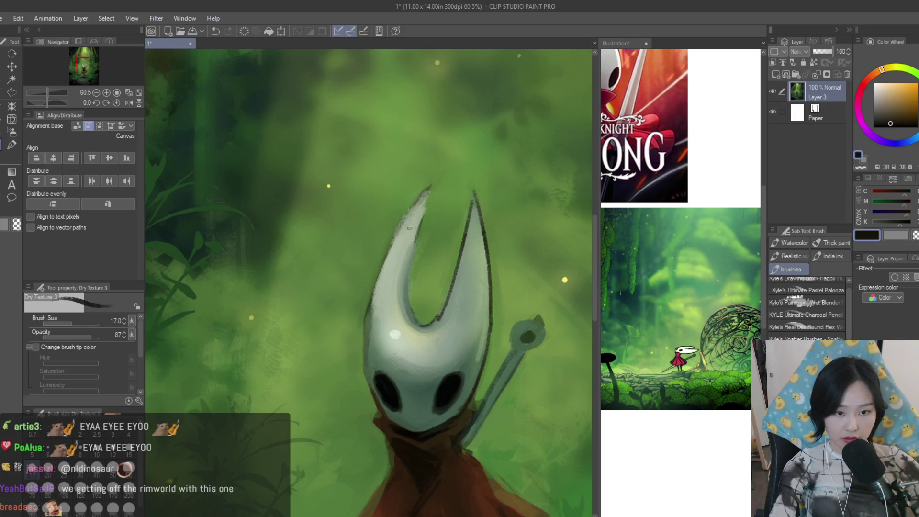
pyautogui.moveTo(428, 194); pyautogui.dragTo(374, 272)
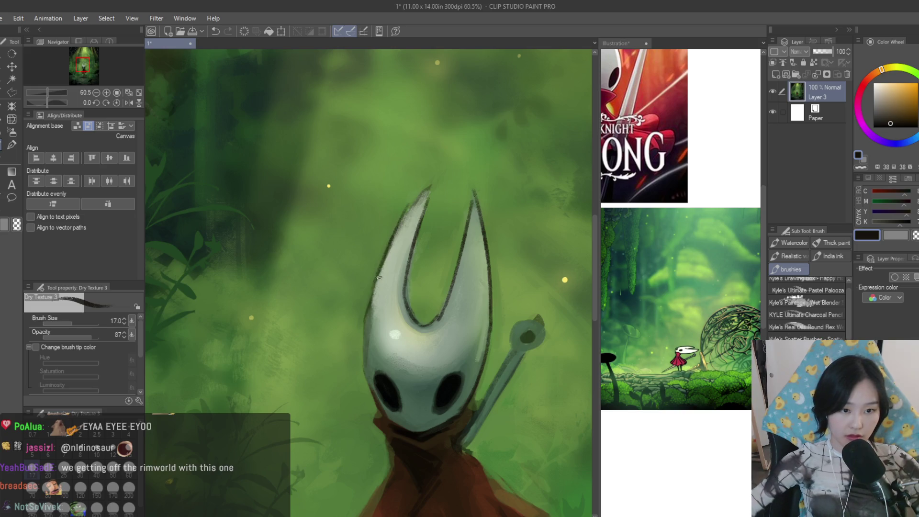
pyautogui.scroll(-5, 374, 357)
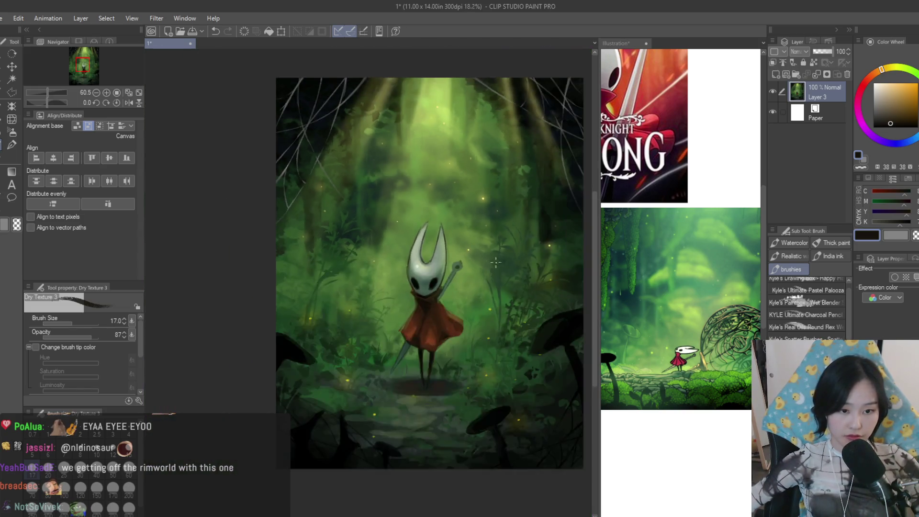
pyautogui.scroll(-2, 476, 290)
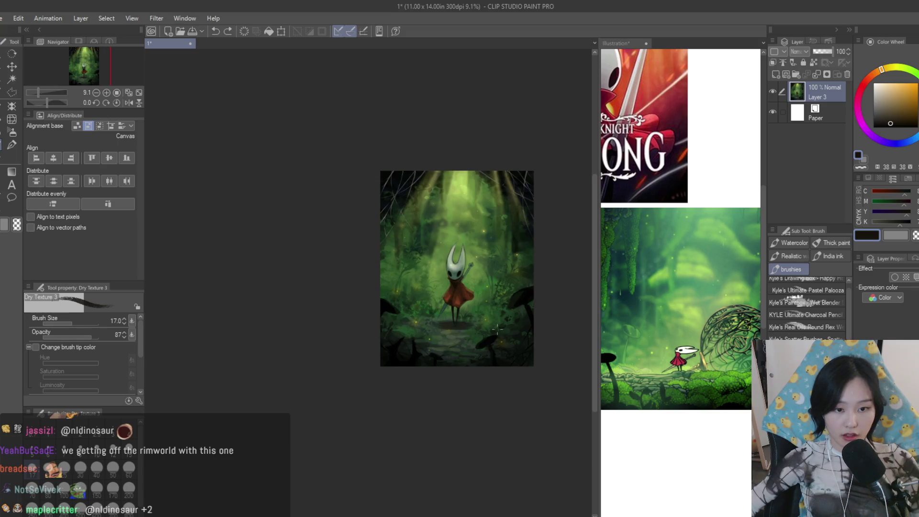
pyautogui.scroll(4, 460, 273)
pyautogui.scroll(2, 426, 249)
# After sampling cloak and background tones, outline the cloak edge beside the staff in near-black
pyautogui.keyDown('alt'); pyautogui.click(428, 264); pyautogui.keyUp('alt')
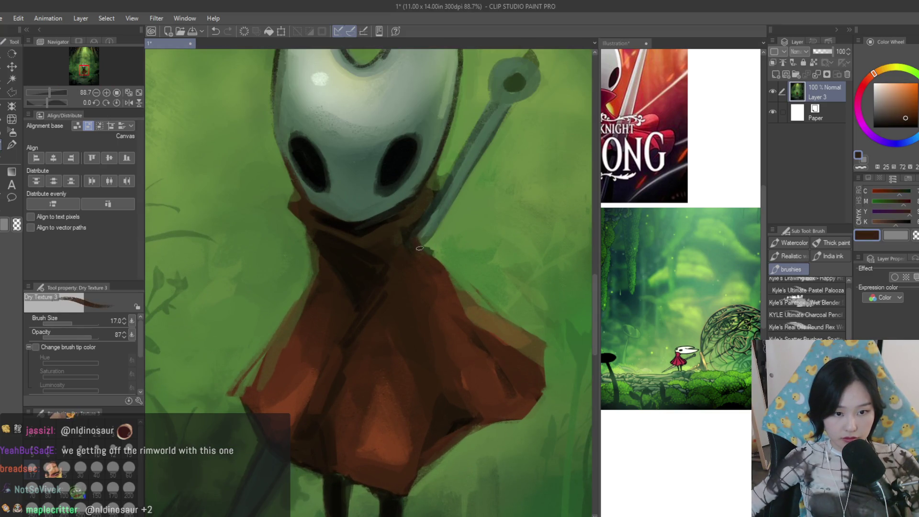
pyautogui.keyDown('alt'); pyautogui.click(433, 226); pyautogui.keyUp('alt')
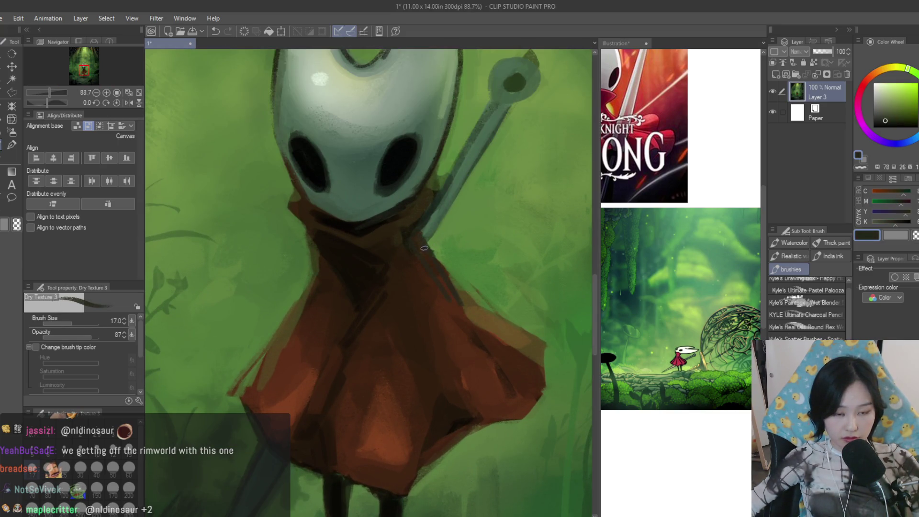
pyautogui.keyDown('alt'); pyautogui.click(421, 234); pyautogui.keyUp('alt')
pyautogui.scroll(-3, 453, 283)
pyautogui.scroll(3, 392, 285)
pyautogui.keyDown('alt'); pyautogui.click(392, 285); pyautogui.keyUp('alt')
pyautogui.scroll(-2, 430, 302)
pyautogui.scroll(3, 386, 261)
pyautogui.moveTo(382, 244); pyautogui.dragTo(446, 316)
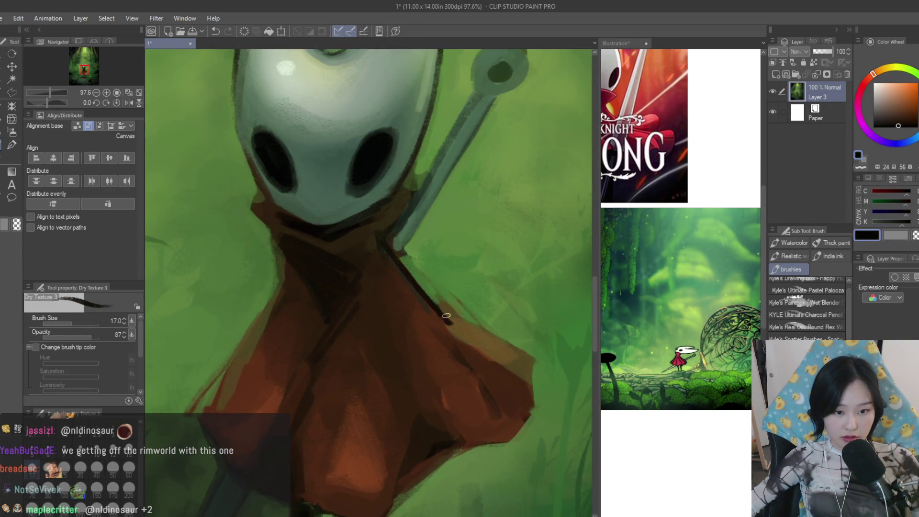
pyautogui.scroll(-3, 370, 319)
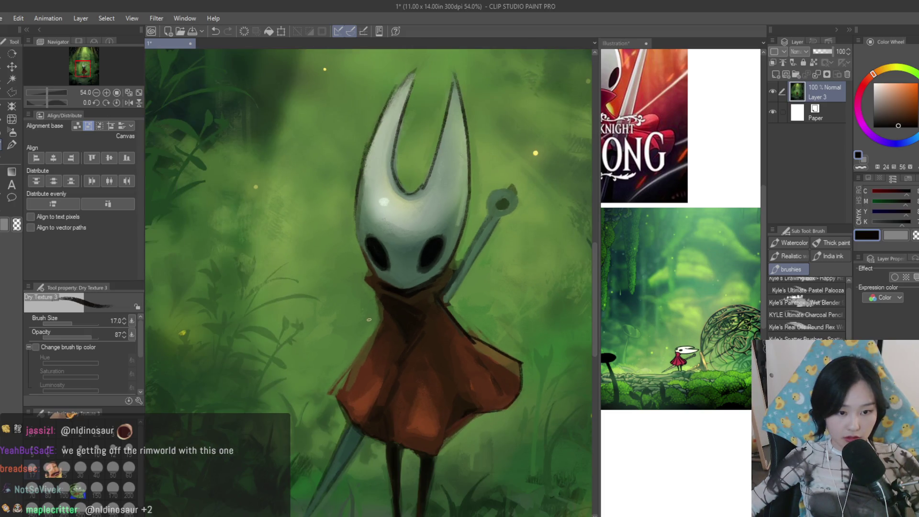
pyautogui.scroll(-3, 352, 427)
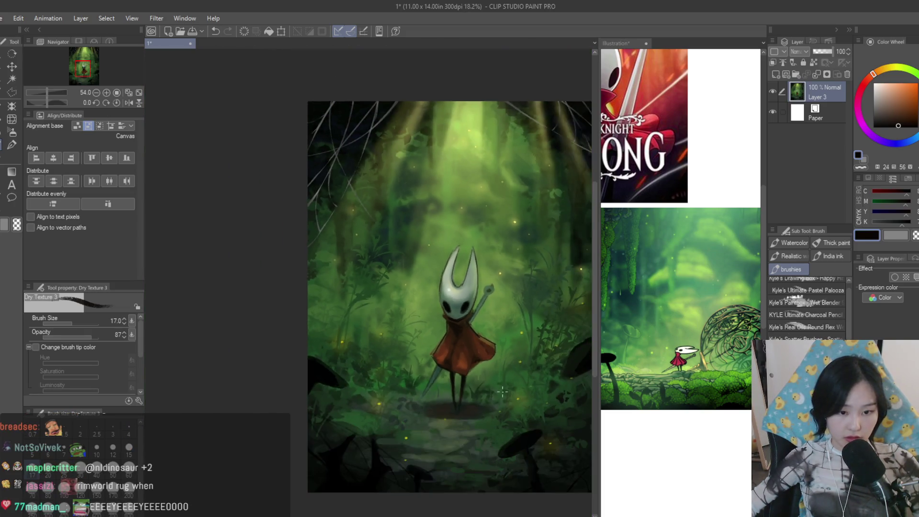
pyautogui.scroll(3, 413, 294)
pyautogui.scroll(2, 413, 294)
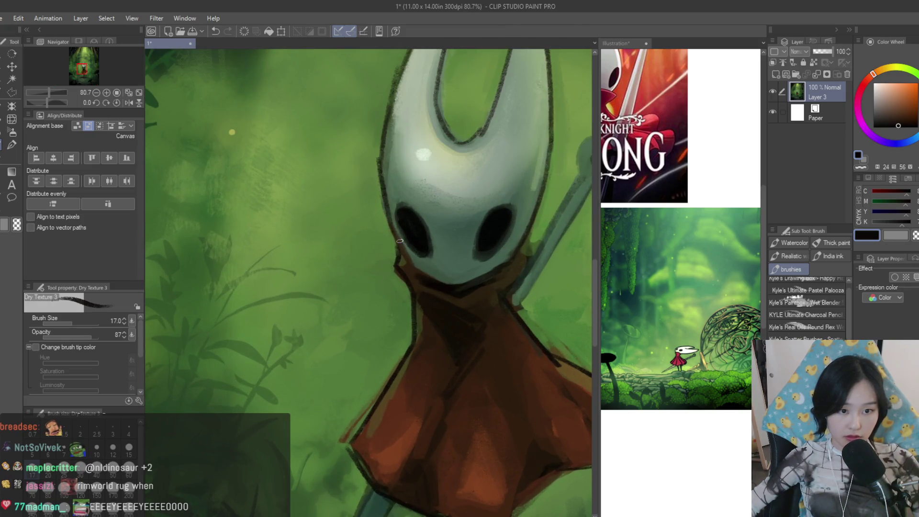
pyautogui.scroll(-3, 399, 238)
pyautogui.scroll(1, 454, 305)
pyautogui.scroll(1, 454, 306)
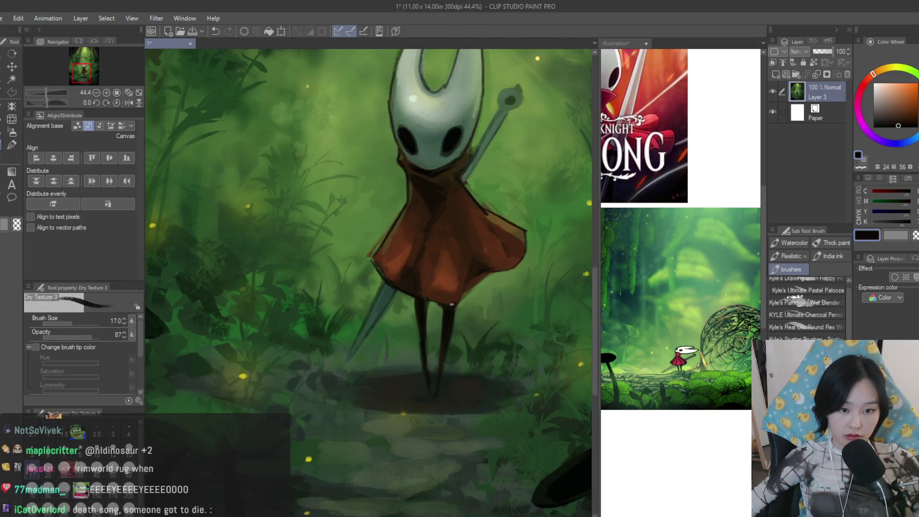
pyautogui.scroll(-2, 475, 276)
pyautogui.scroll(-2, 482, 288)
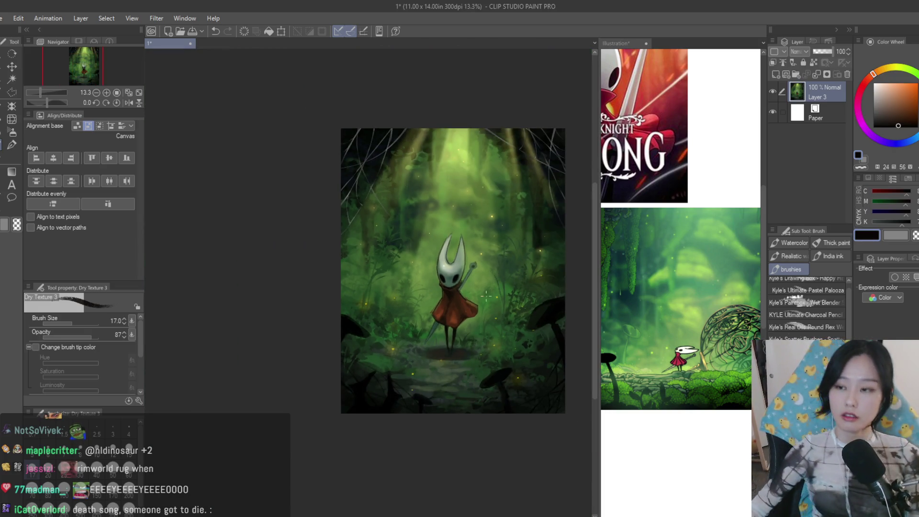
pyautogui.scroll(2, 352, 259)
pyautogui.scroll(2, 374, 301)
pyautogui.scroll(-2, 387, 338)
pyautogui.scroll(-1, 398, 356)
pyautogui.scroll(1, 398, 356)
pyautogui.scroll(3, 546, 376)
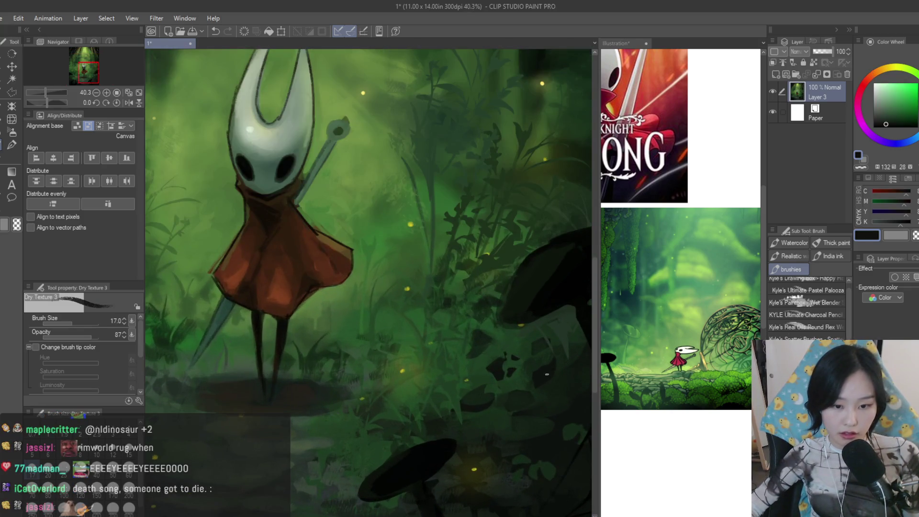
pyautogui.scroll(1, 506, 368)
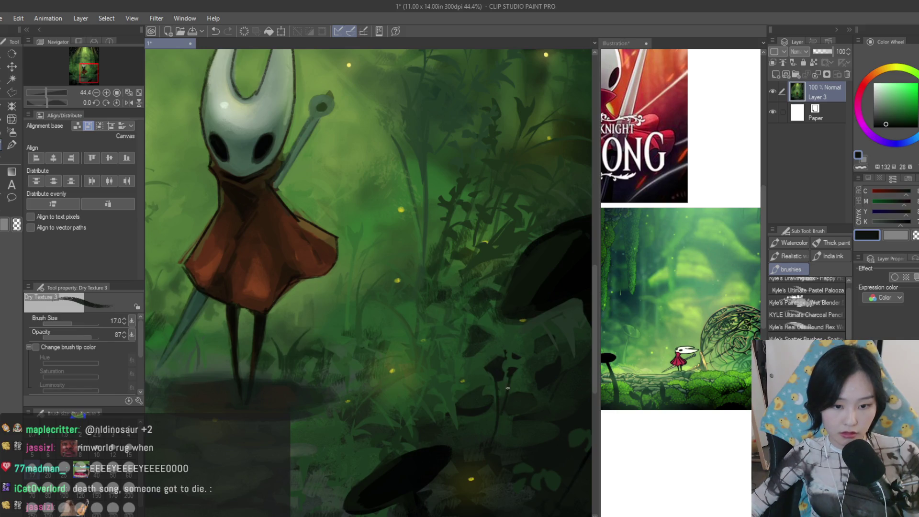
pyautogui.scroll(-4, 500, 352)
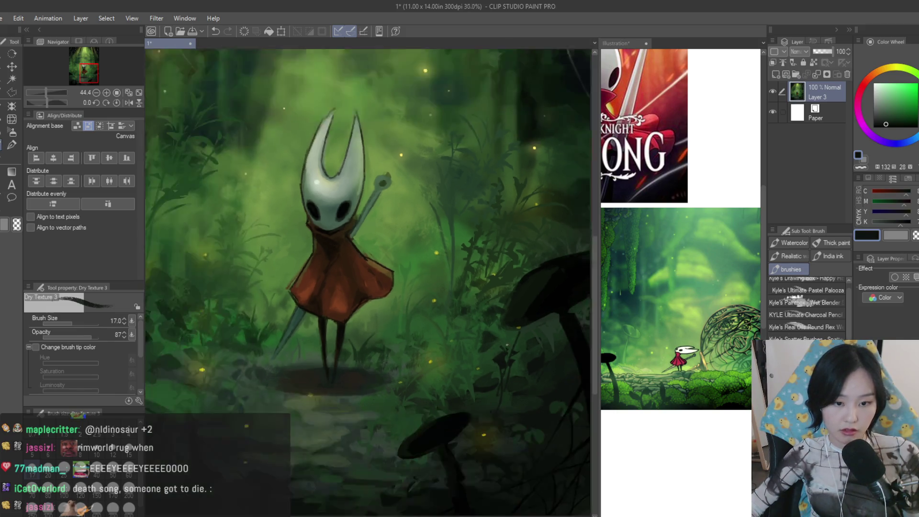
pyautogui.scroll(2, 381, 335)
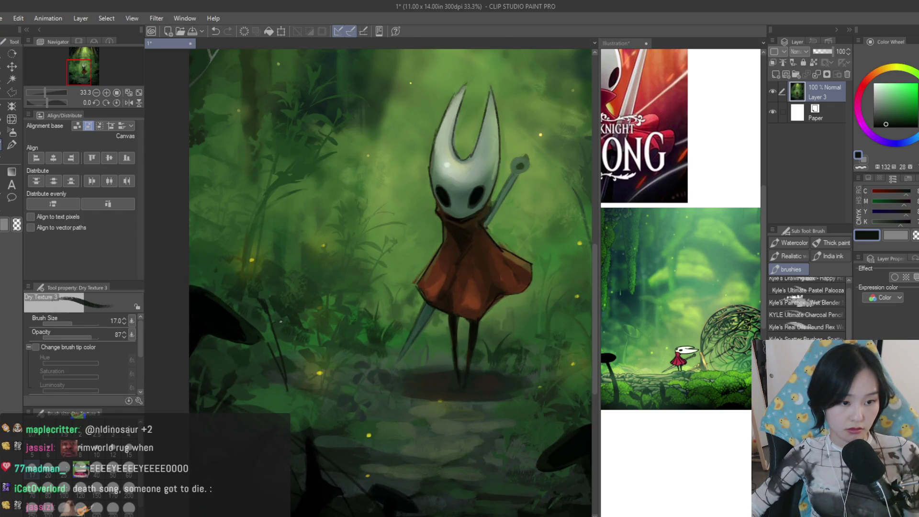
pyautogui.scroll(-2, 406, 359)
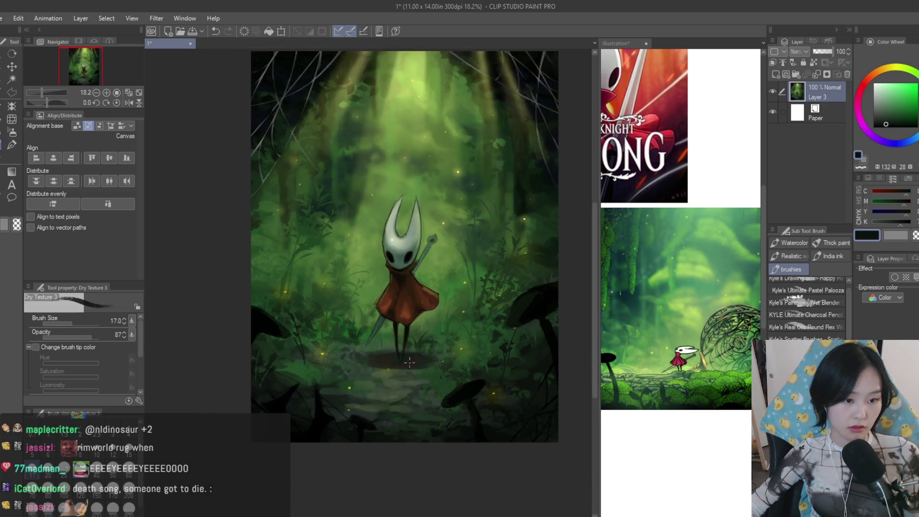
pyautogui.scroll(2, 422, 410)
pyautogui.scroll(1, 307, 377)
# Blend dark green shadows into the foliage by the lower-right mushroom with the Wet Blender
pyautogui.keyDown('alt'); pyautogui.click(301, 367); pyautogui.keyUp('alt')
pyautogui.keyDown('alt'); pyautogui.click(305, 343); pyautogui.keyUp('alt')
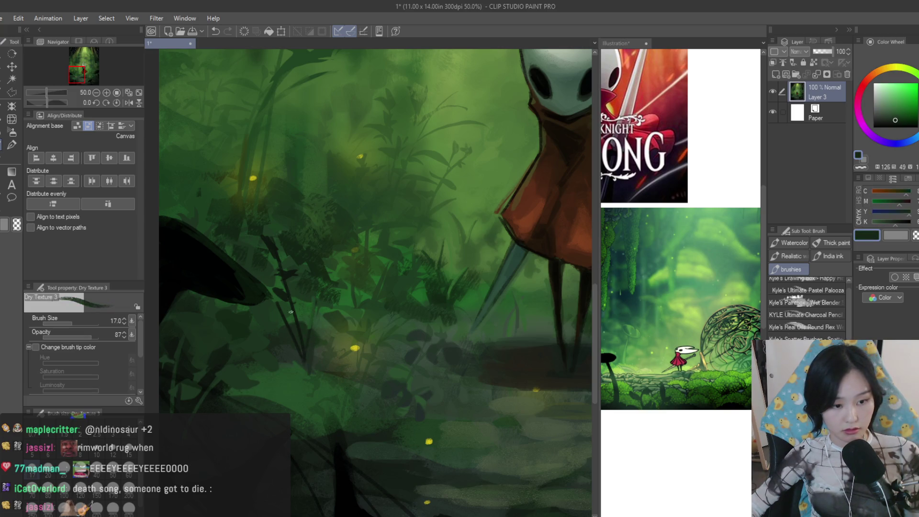
pyautogui.scroll(1, 302, 344)
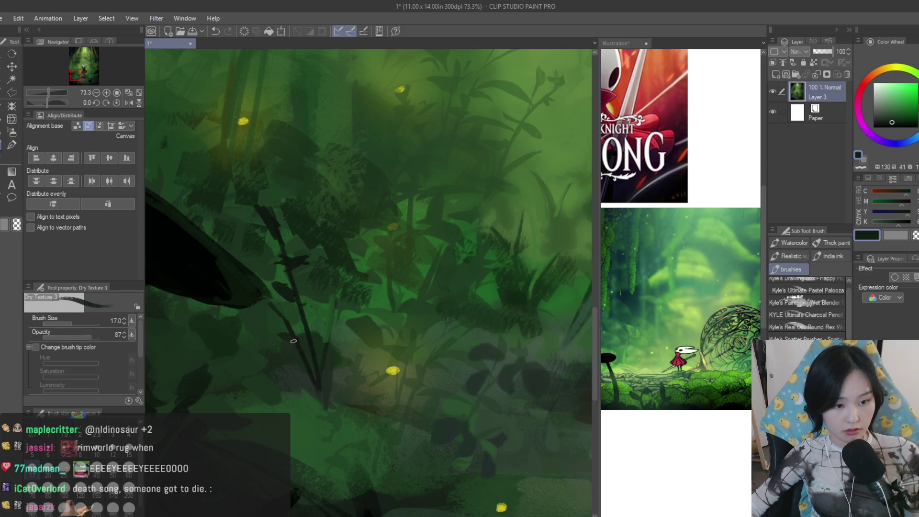
pyautogui.scroll(-2, 261, 391)
pyautogui.scroll(2, 465, 438)
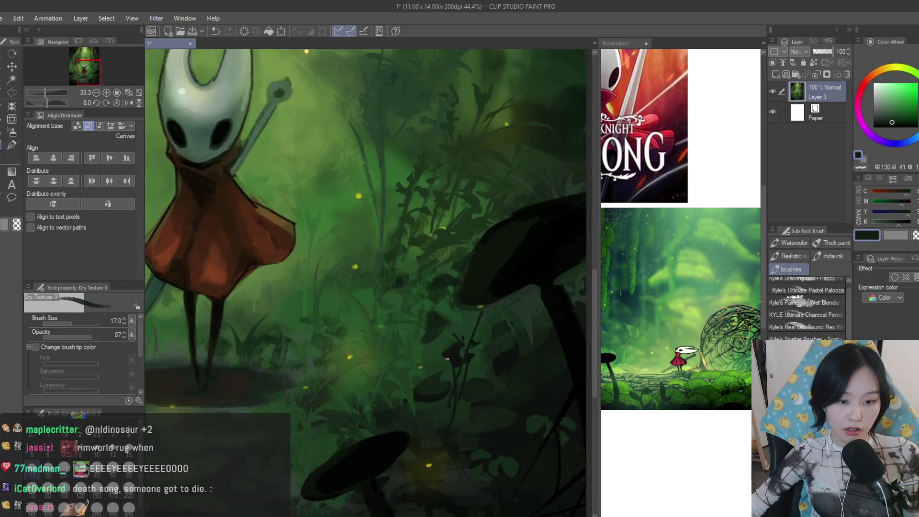
pyautogui.scroll(-2, 503, 341)
pyautogui.scroll(2, 479, 346)
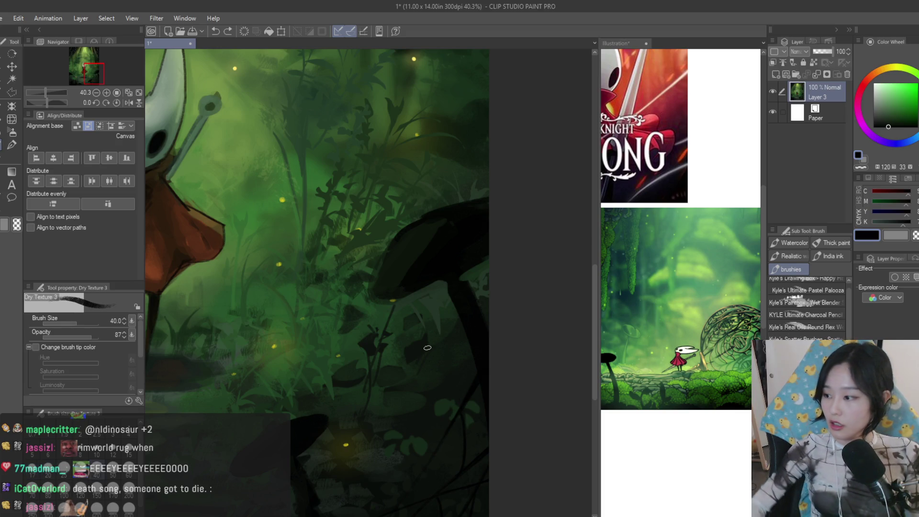
pyautogui.click(842, 302)
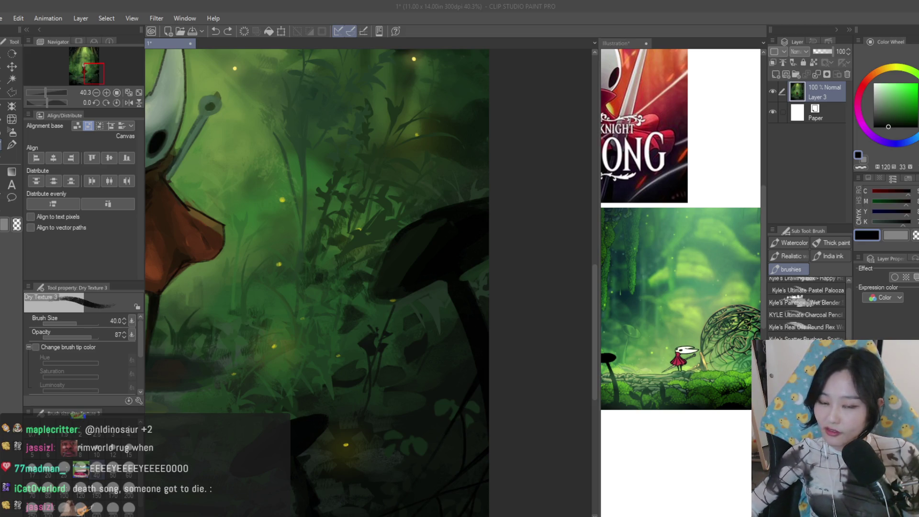
pyautogui.scroll(1, 444, 363)
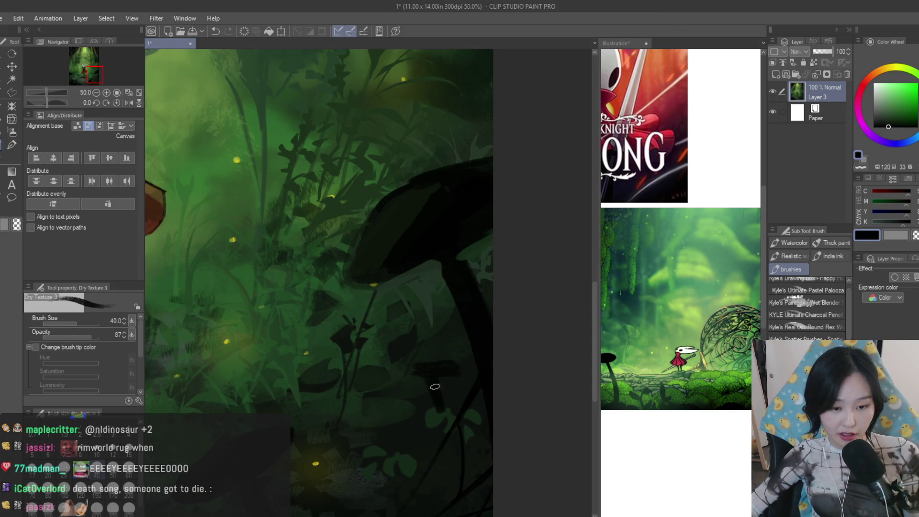
pyautogui.moveTo(443, 352)
pyautogui.mouseDown()
pyautogui.moveTo(452, 345)
pyautogui.moveTo(431, 375)
pyautogui.moveTo(456, 393)
pyautogui.mouseUp()
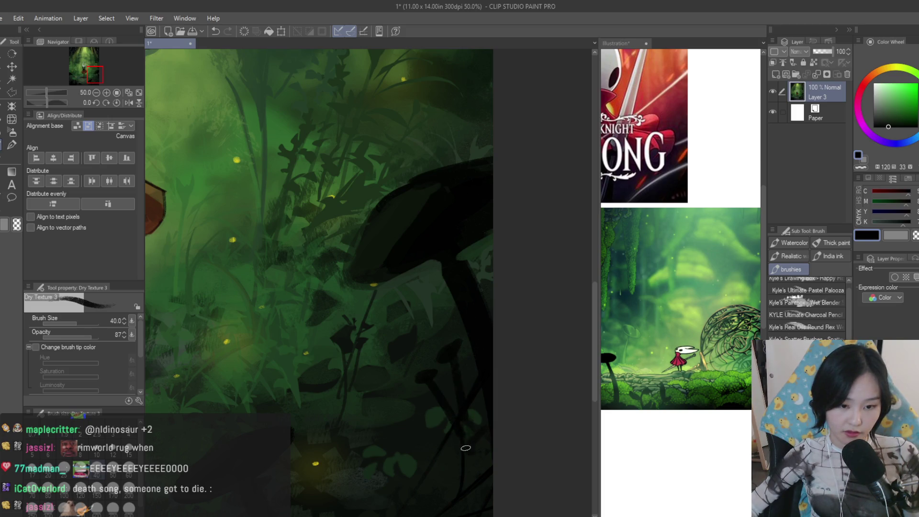
pyautogui.scroll(-2, 496, 324)
pyautogui.scroll(-2, 517, 363)
pyautogui.scroll(2, 517, 359)
pyautogui.scroll(2, 291, 348)
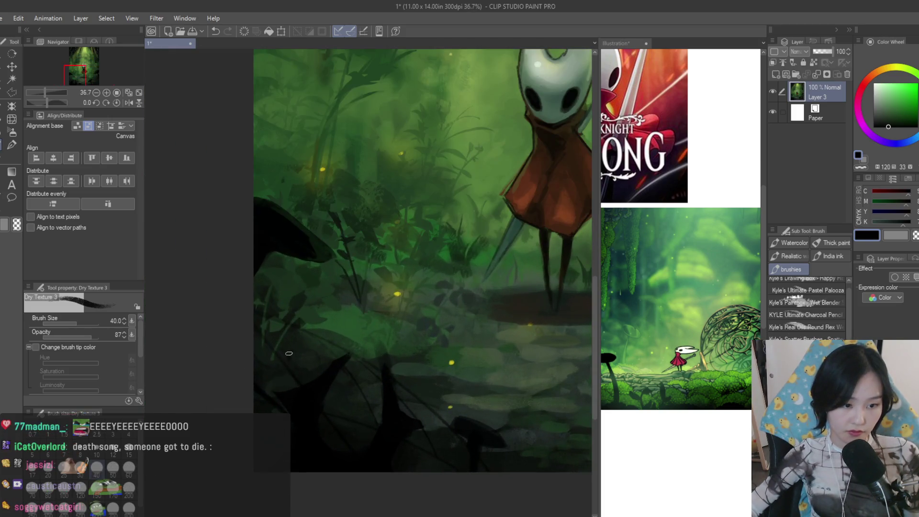
pyautogui.scroll(-3, 271, 347)
pyautogui.scroll(1, 542, 281)
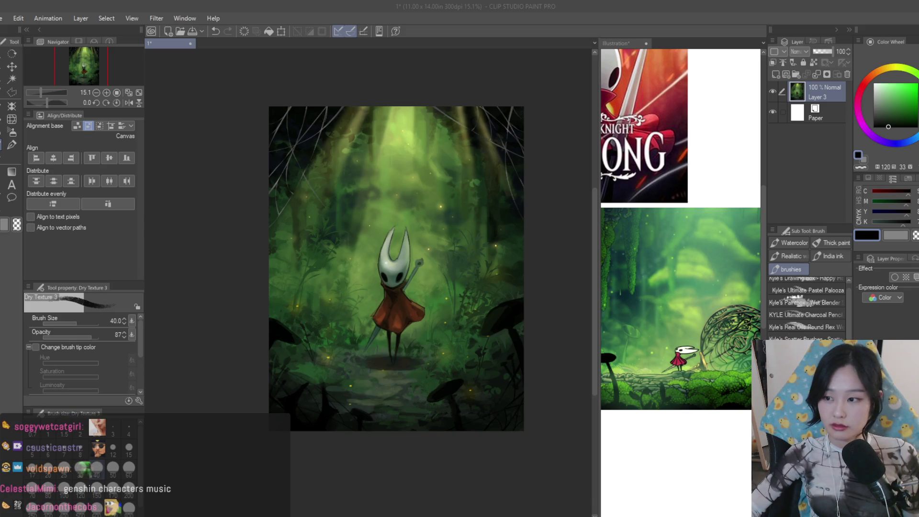
pyautogui.scroll(-2, 377, 241)
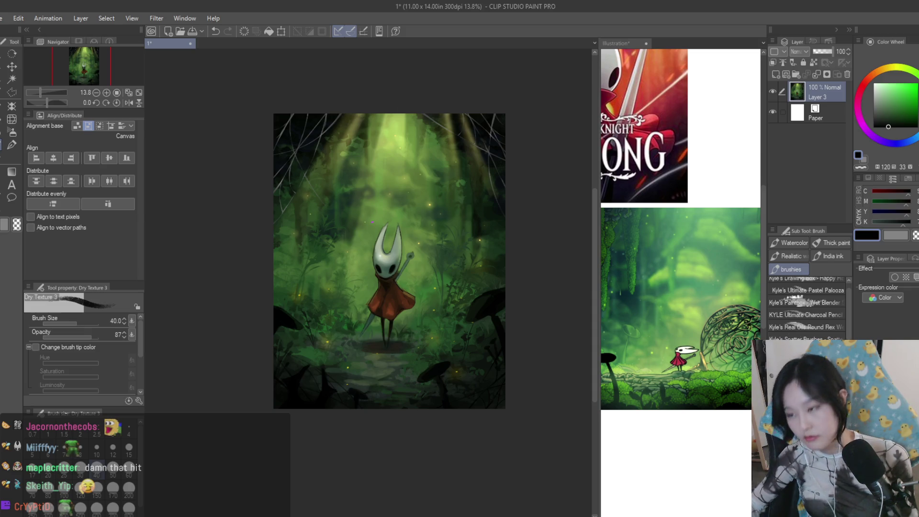
pyautogui.press('h')
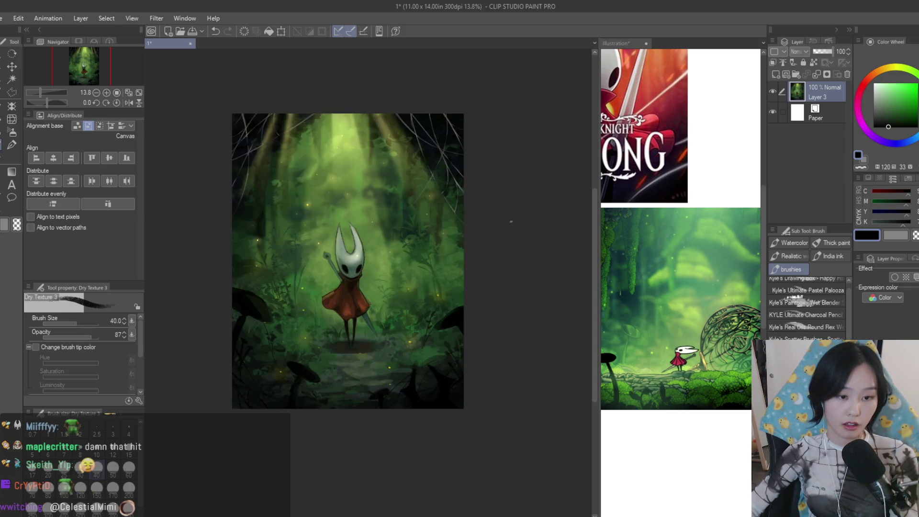
pyautogui.scroll(1, 411, 236)
pyautogui.scroll(-2, 431, 239)
pyautogui.scroll(2, 445, 274)
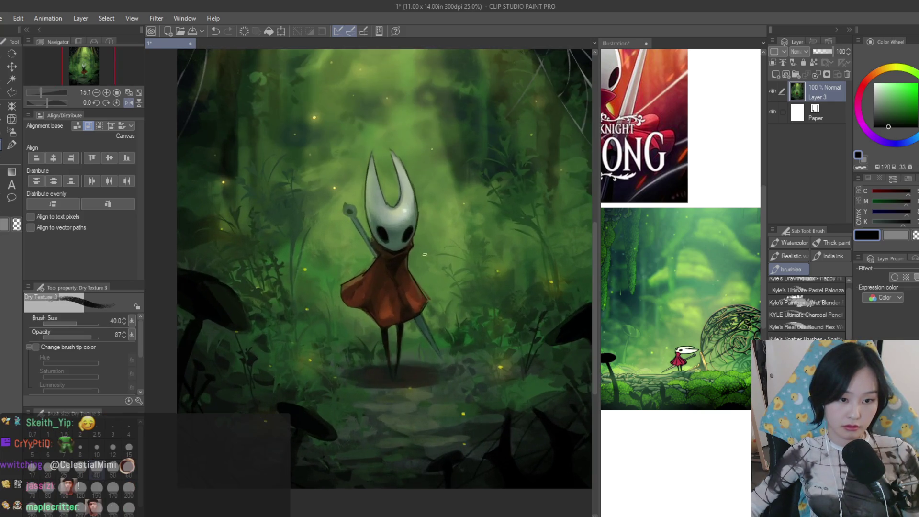
pyautogui.scroll(2, 458, 365)
pyautogui.scroll(2, 458, 365)
pyautogui.scroll(-2, 458, 365)
pyautogui.scroll(-3, 457, 364)
pyautogui.scroll(2, 453, 334)
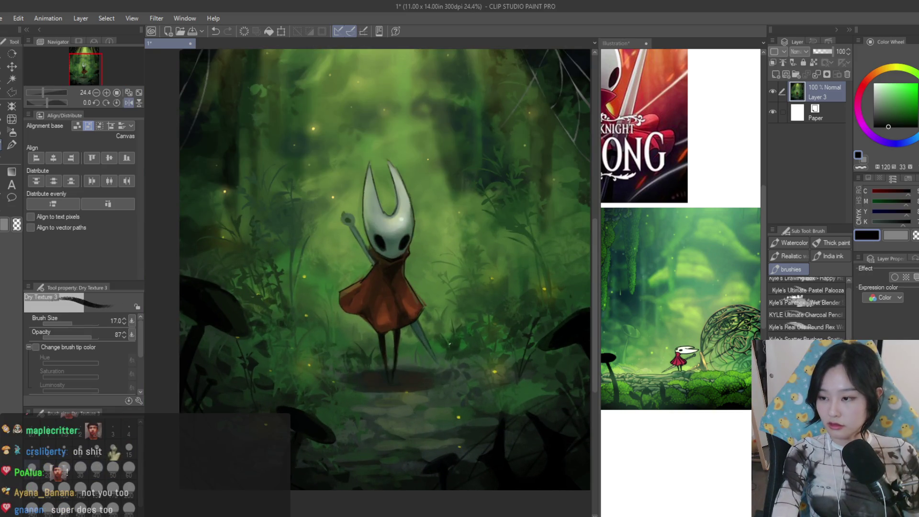
pyautogui.scroll(2, 352, 220)
pyautogui.scroll(2, 352, 219)
pyautogui.scroll(1, 352, 219)
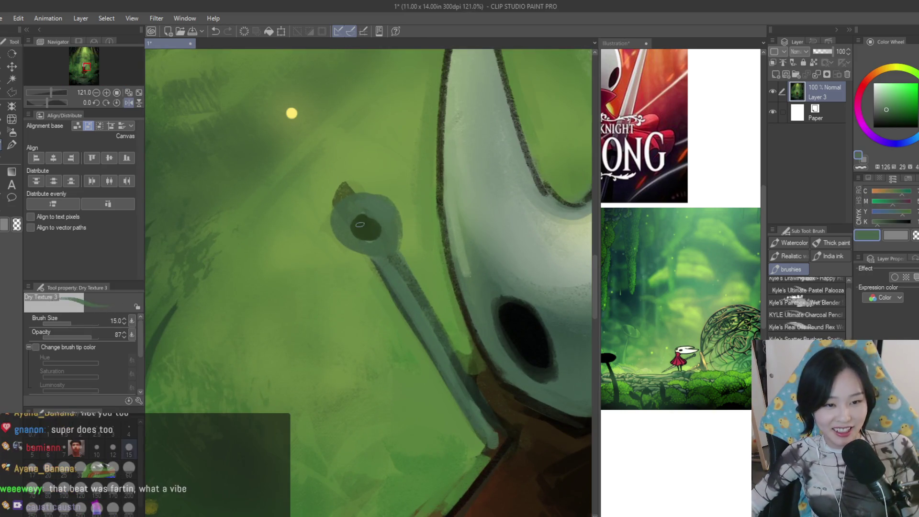
# Darken the knob's hole and shade the needle shaft's lower edge in grey-green
pyautogui.moveTo(361, 223)
pyautogui.mouseDown()
pyautogui.moveTo(350, 208)
pyautogui.moveTo(331, 232)
pyautogui.mouseUp()
pyautogui.keyDown('alt'); pyautogui.click(344, 181); pyautogui.keyUp('alt')
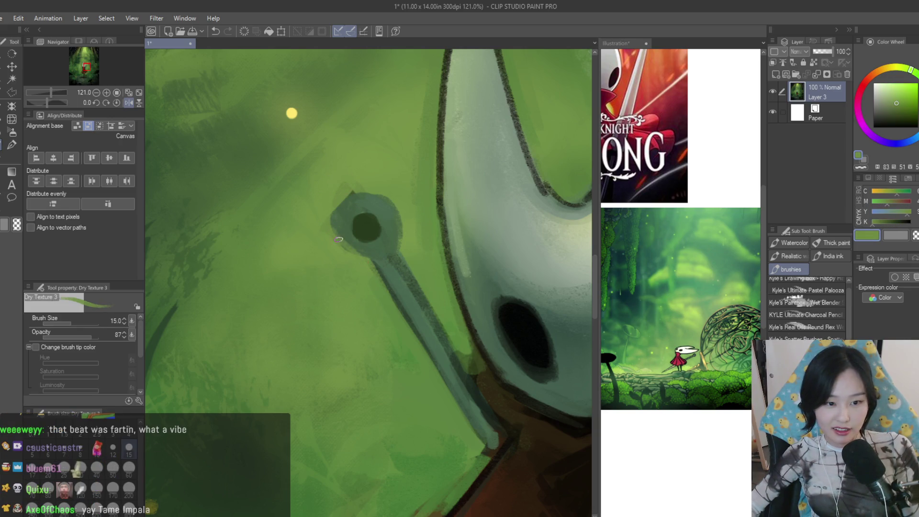
pyautogui.keyDown('alt'); pyautogui.click(341, 224); pyautogui.keyUp('alt')
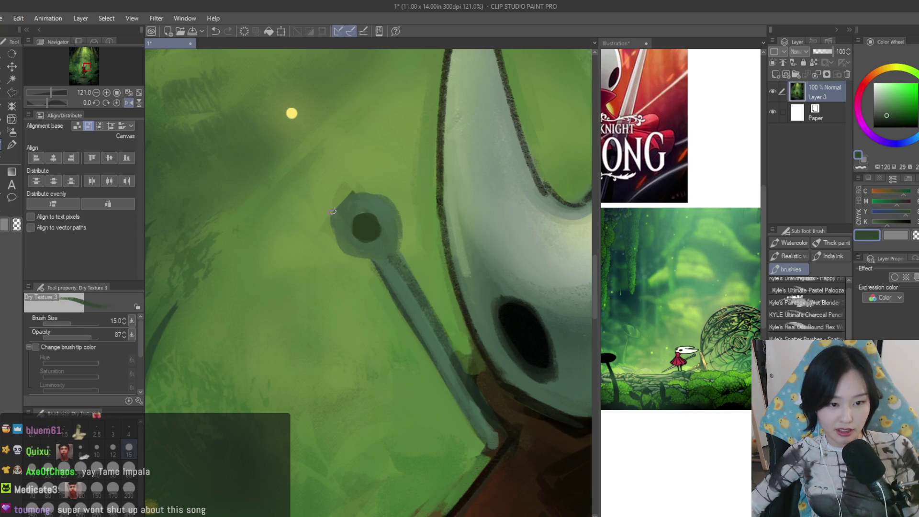
pyautogui.hotkey('ctrl', '0')
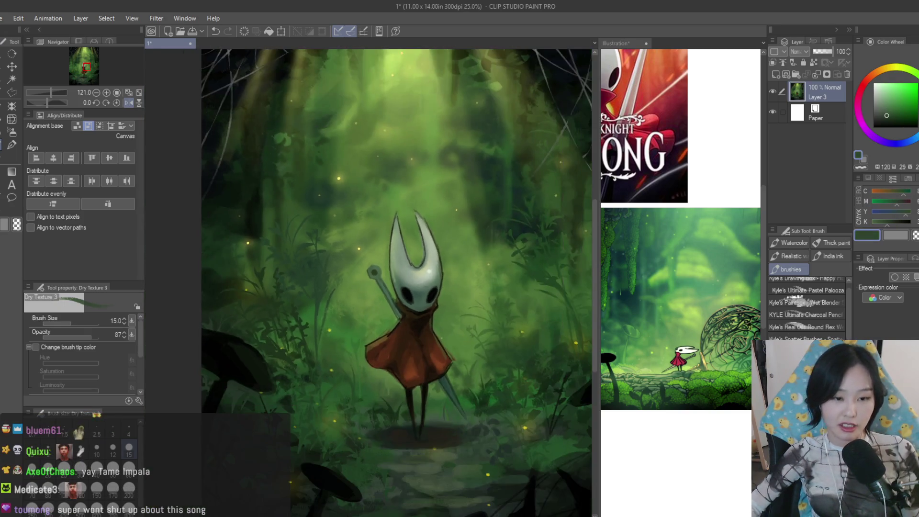
pyautogui.scroll(3, 359, 194)
pyautogui.scroll(2, 359, 194)
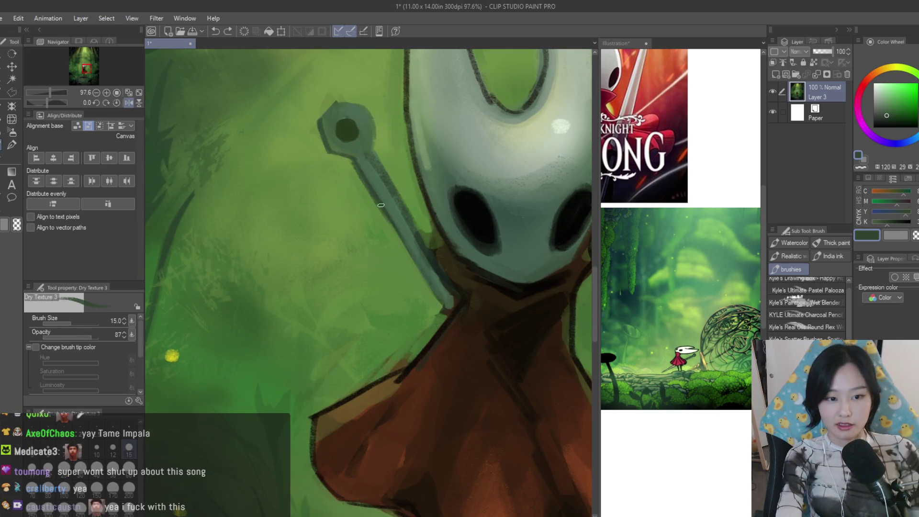
pyautogui.moveTo(377, 205); pyautogui.dragTo(442, 314)
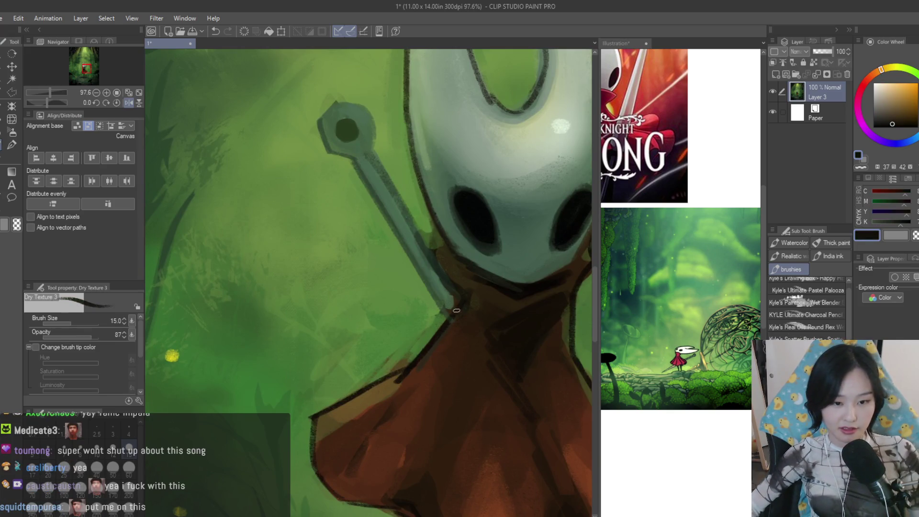
# Repaint the needle blade down to its tip in dark brown
pyautogui.keyDown('alt'); pyautogui.click(437, 310); pyautogui.keyUp('alt')
pyautogui.hotkey('ctrl', '0')
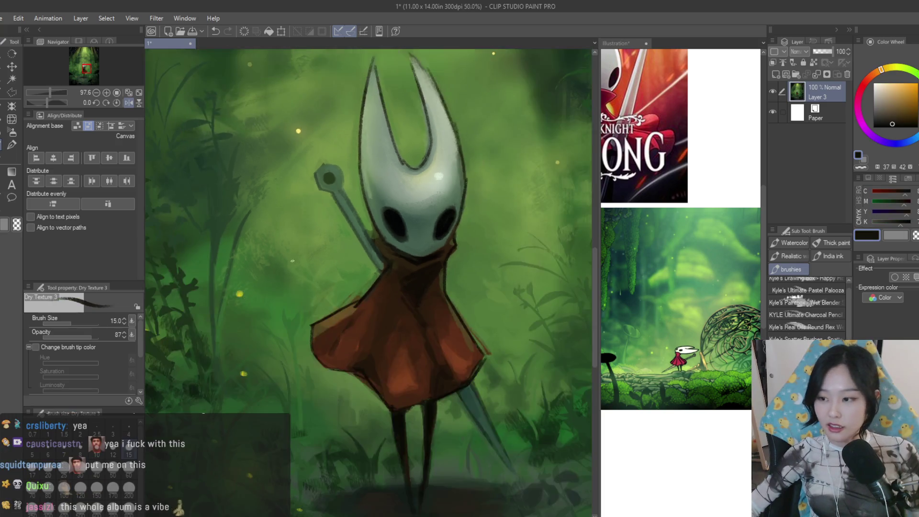
pyautogui.scroll(2, 386, 334)
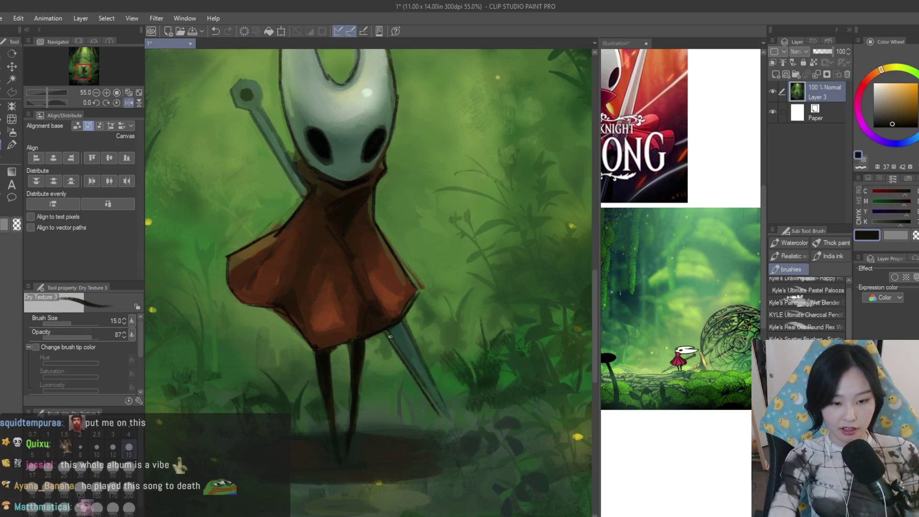
pyautogui.moveTo(385, 335); pyautogui.dragTo(448, 430)
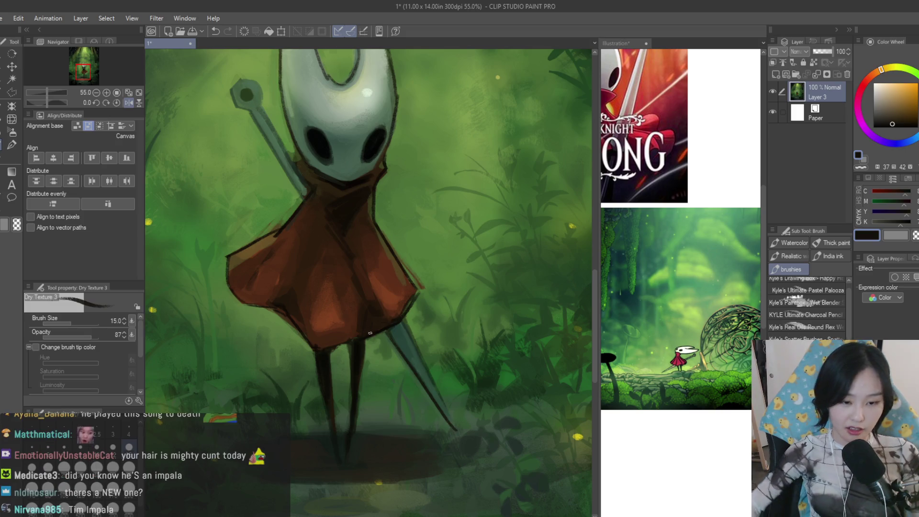
pyautogui.hotkey('ctrl', '0')
pyautogui.scroll(2, 403, 309)
pyautogui.scroll(1, 466, 445)
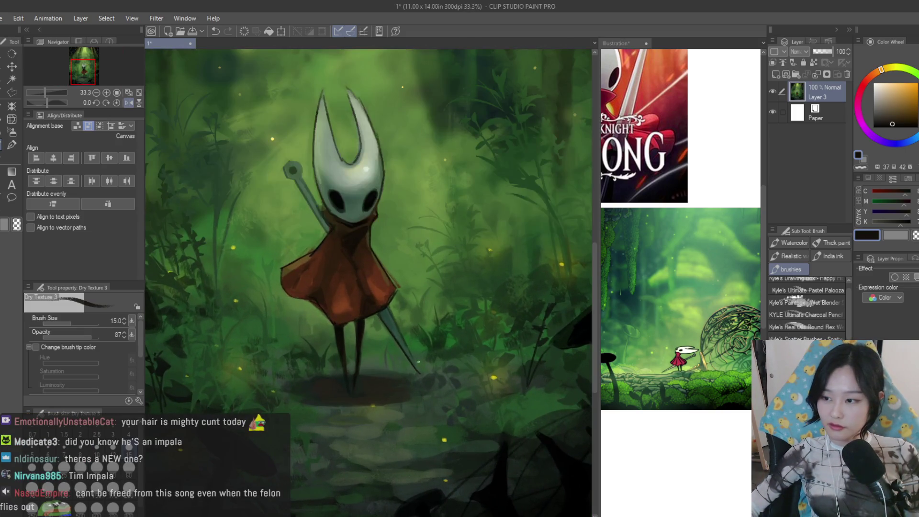
pyautogui.scroll(3, 465, 446)
pyautogui.scroll(2, 466, 445)
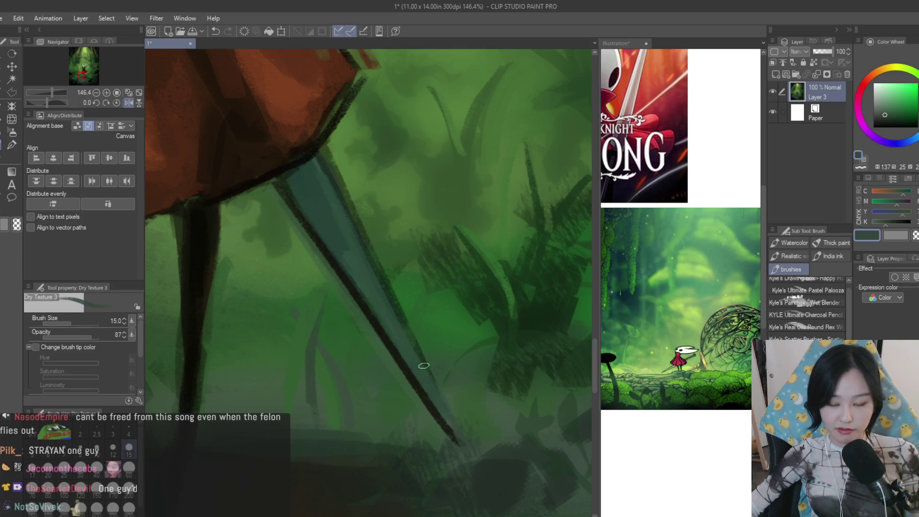
pyautogui.scroll(-3, 424, 365)
pyautogui.scroll(-2, 424, 366)
pyautogui.scroll(-2, 424, 366)
pyautogui.scroll(1, 424, 366)
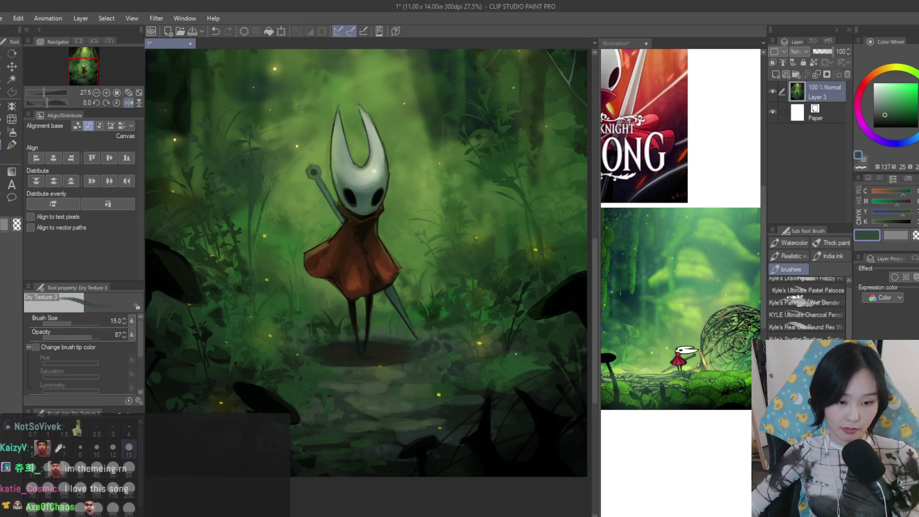
pyautogui.press('b')
pyautogui.scroll(2, 256, 400)
pyautogui.scroll(2, 256, 400)
# Airbrush a soft yellow glow around a firefly, then reload dark green on the Dry Texture brush
pyautogui.keyDown('alt'); pyautogui.click(343, 379); pyautogui.keyUp('alt')
pyautogui.moveTo(339, 369); pyautogui.dragTo(335, 406)
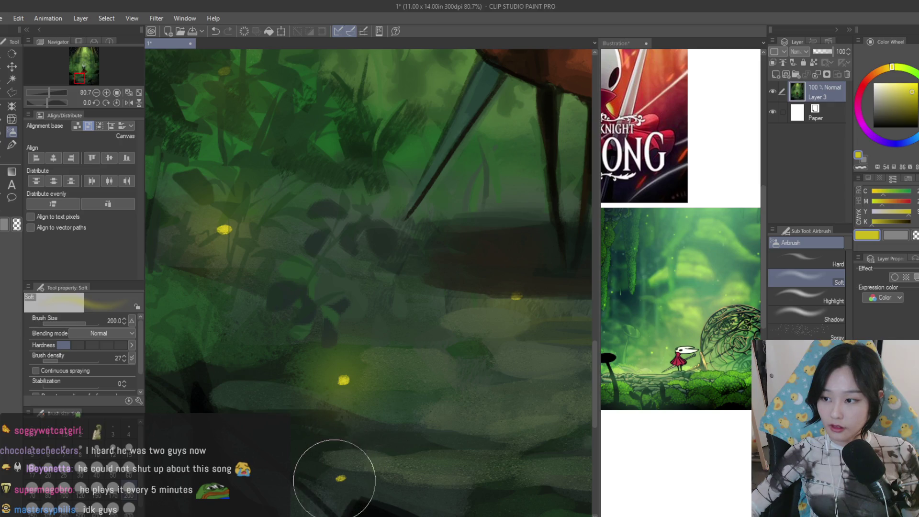
pyautogui.scroll(-3, 343, 472)
pyautogui.scroll(-2, 335, 410)
pyautogui.scroll(-1, 467, 365)
pyautogui.scroll(1, 468, 365)
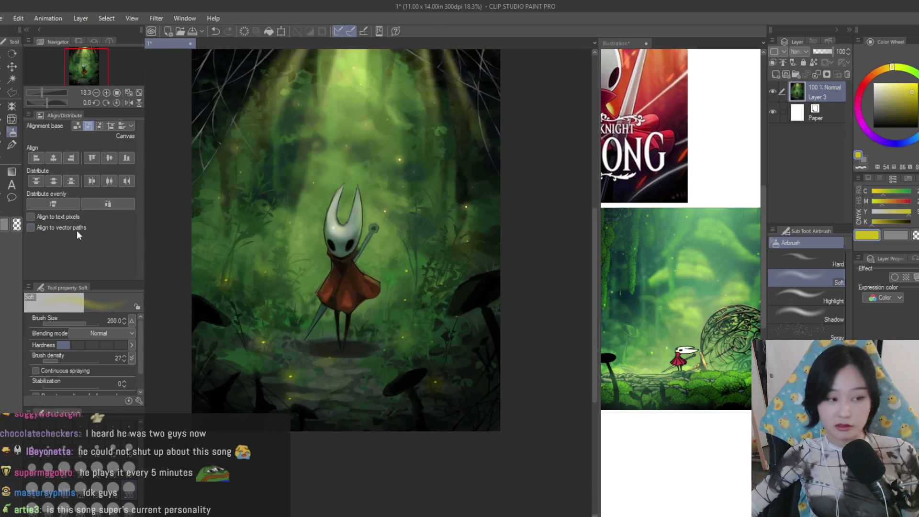
pyautogui.click(8, 158)
pyautogui.scroll(1, 301, 320)
pyautogui.scroll(2, 340, 314)
pyautogui.keyDown('alt'); pyautogui.click(332, 348); pyautogui.keyUp('alt')
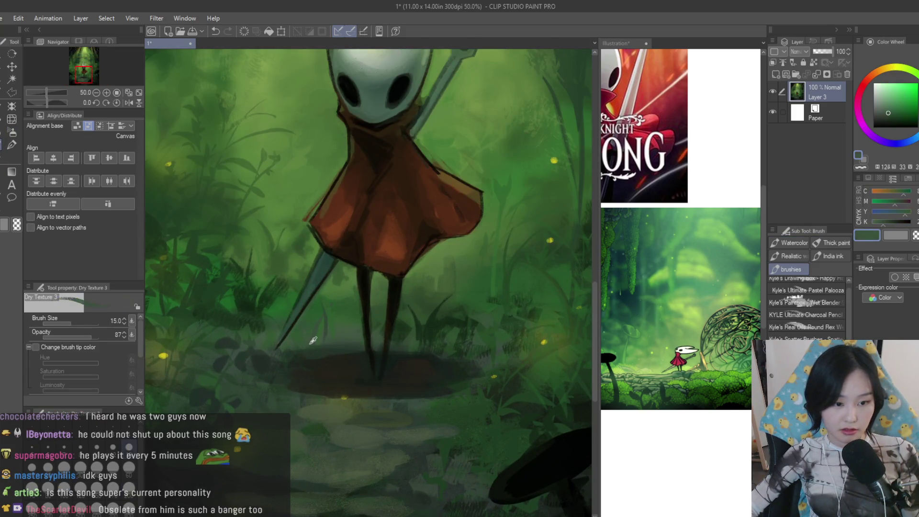
# Sample ground shadows under Hornet and the cloak's brown to compare tones
pyautogui.keyDown('alt'); pyautogui.click(310, 345); pyautogui.keyUp('alt')
pyautogui.scroll(-1, 326, 346)
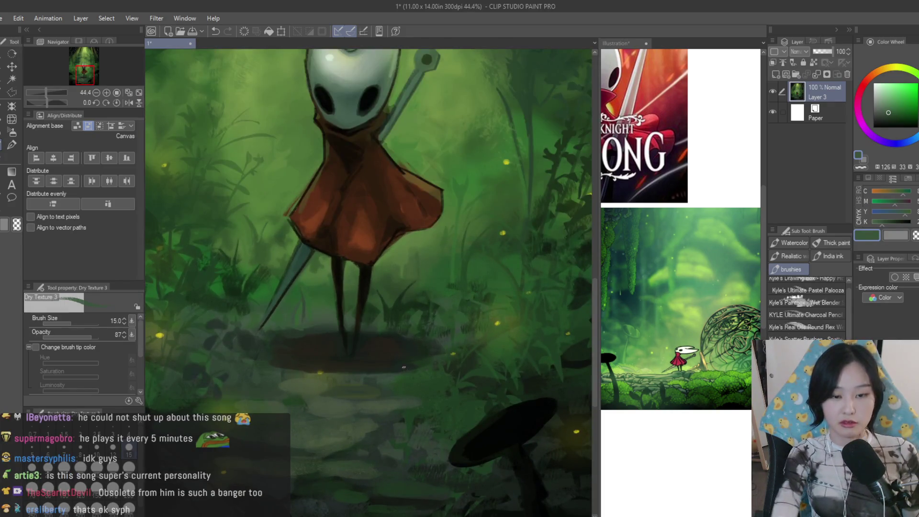
pyautogui.scroll(2, 304, 321)
pyautogui.keyDown('alt'); pyautogui.click(317, 339); pyautogui.keyUp('alt')
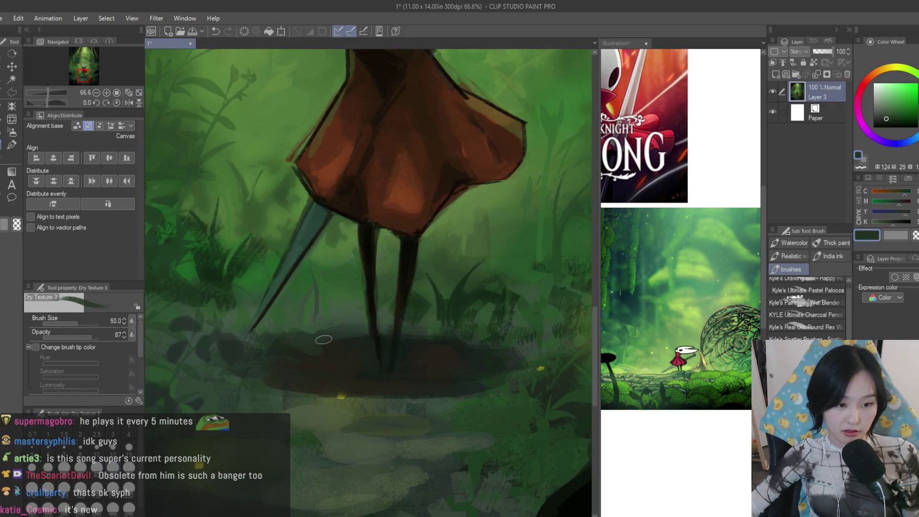
pyautogui.keyDown('alt'); pyautogui.click(323, 338); pyautogui.keyUp('alt')
pyautogui.keyDown('alt'); pyautogui.click(333, 345); pyautogui.keyUp('alt')
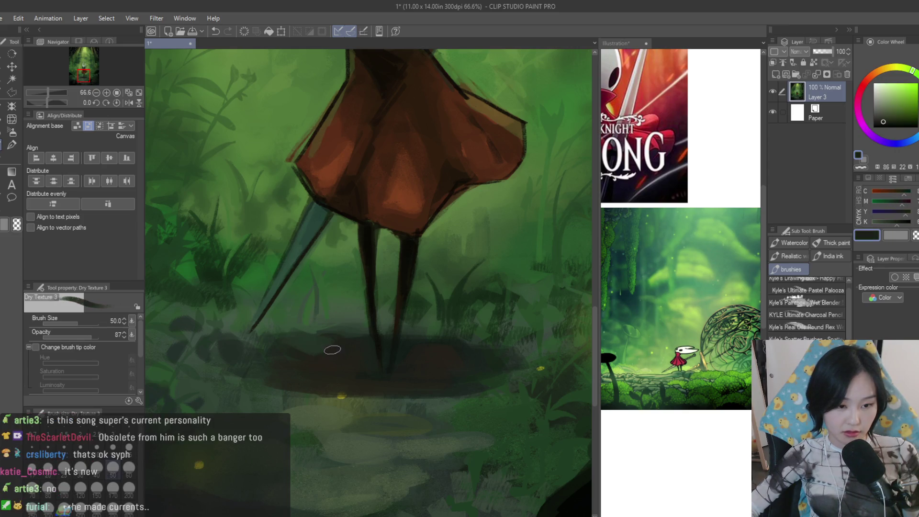
pyautogui.keyDown('alt'); pyautogui.click(443, 344); pyautogui.keyUp('alt')
pyautogui.keyDown('alt'); pyautogui.click(444, 336); pyautogui.keyUp('alt')
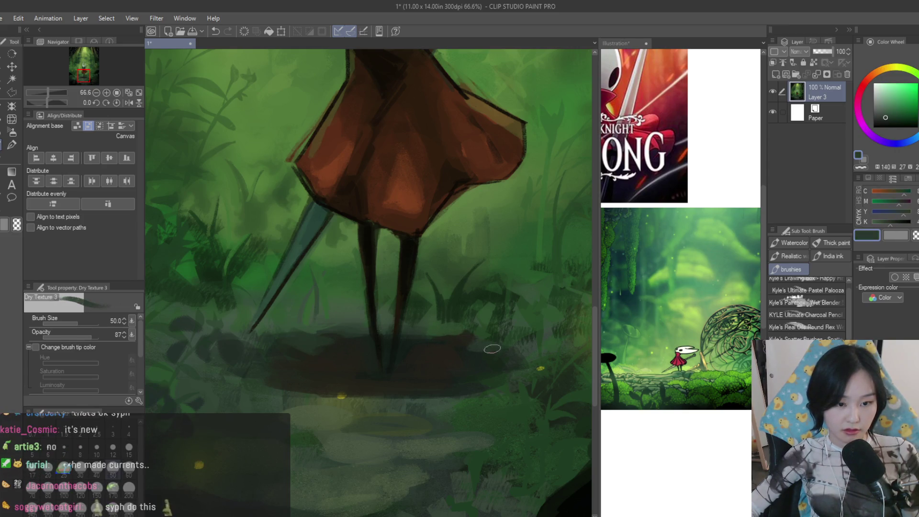
pyautogui.keyDown('alt'); pyautogui.click(525, 346); pyautogui.keyUp('alt')
pyautogui.keyDown('alt'); pyautogui.click(478, 382); pyautogui.keyUp('alt')
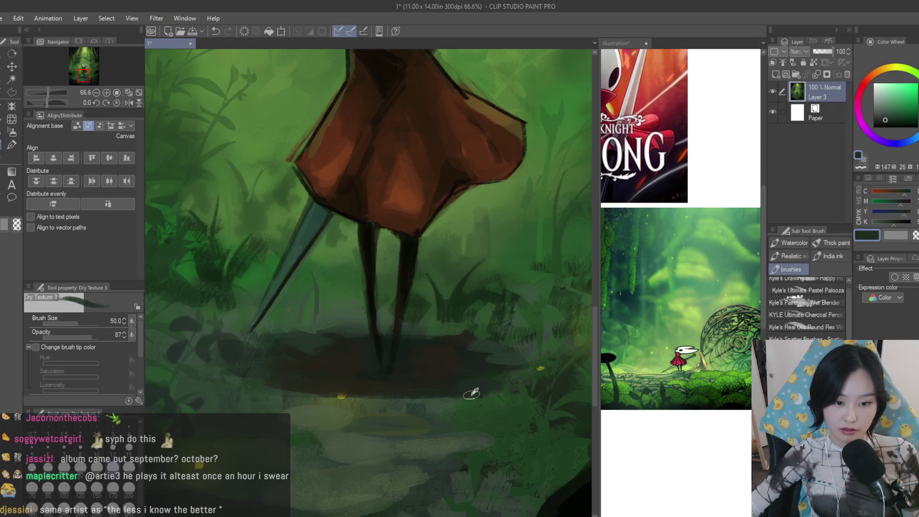
pyautogui.keyDown('alt'); pyautogui.click(431, 397); pyautogui.keyUp('alt')
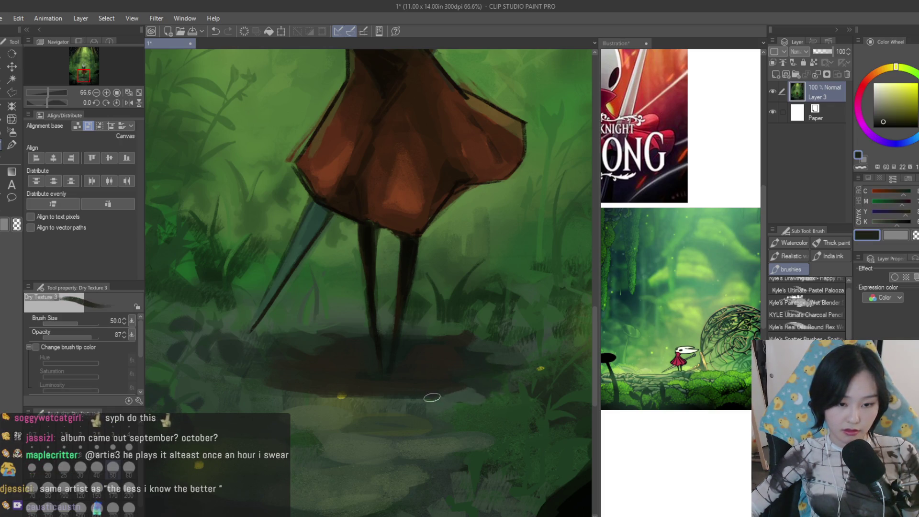
pyautogui.scroll(-2, 429, 405)
pyautogui.scroll(-2, 488, 406)
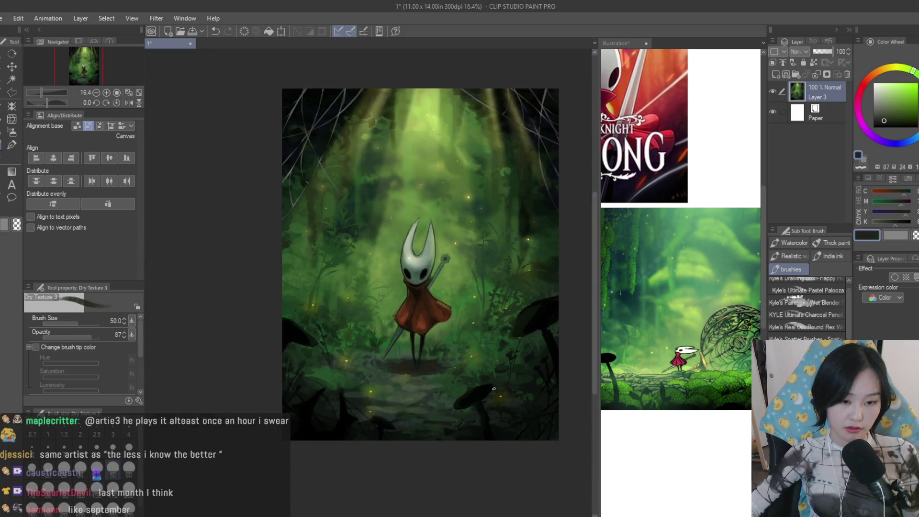
pyautogui.scroll(1, 415, 302)
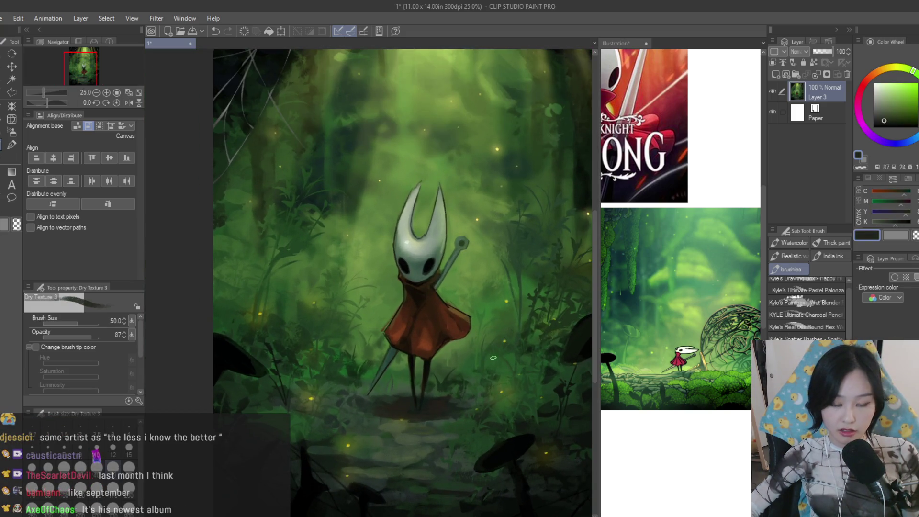
pyautogui.scroll(2, 492, 356)
pyautogui.scroll(2, 376, 381)
pyautogui.scroll(1, 366, 403)
pyautogui.keyDown('alt'); pyautogui.click(367, 403); pyautogui.keyUp('alt')
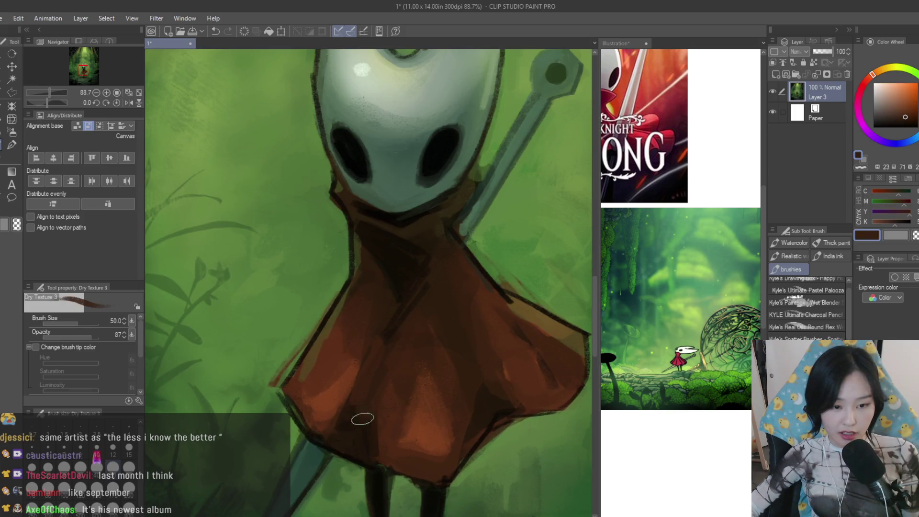
pyautogui.scroll(-2, 381, 298)
pyautogui.scroll(-2, 431, 323)
pyautogui.scroll(1, 476, 347)
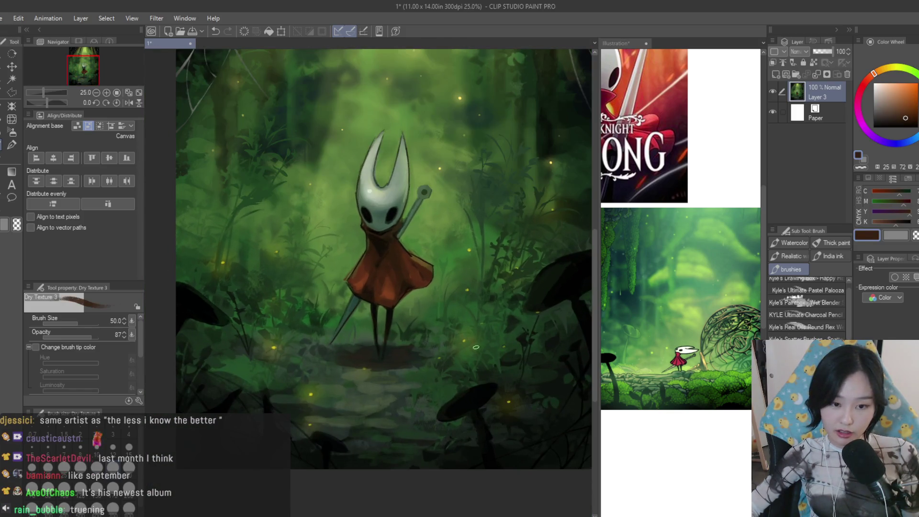
pyautogui.scroll(1, 403, 386)
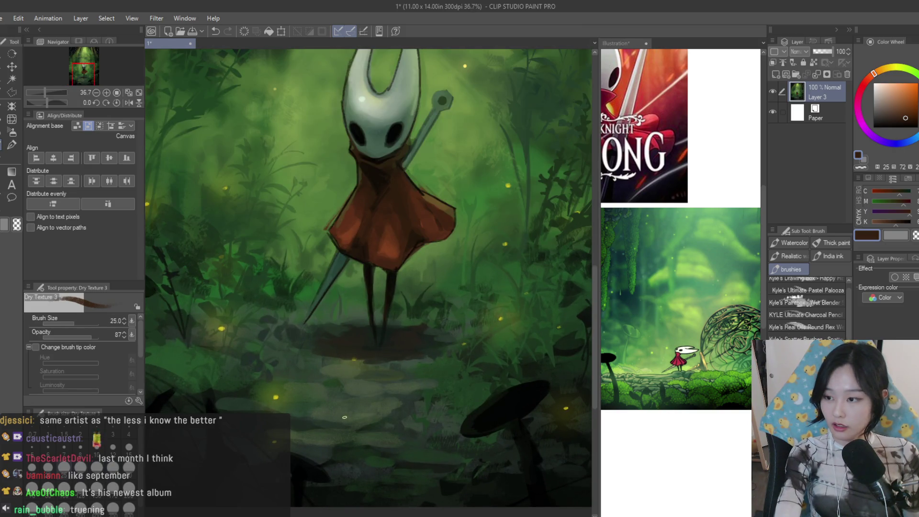
pyautogui.scroll(3, 288, 240)
# Compare foliage, grass and mist greens, ending on a pale misty green
pyautogui.keyDown('alt'); pyautogui.click(457, 440); pyautogui.keyUp('alt')
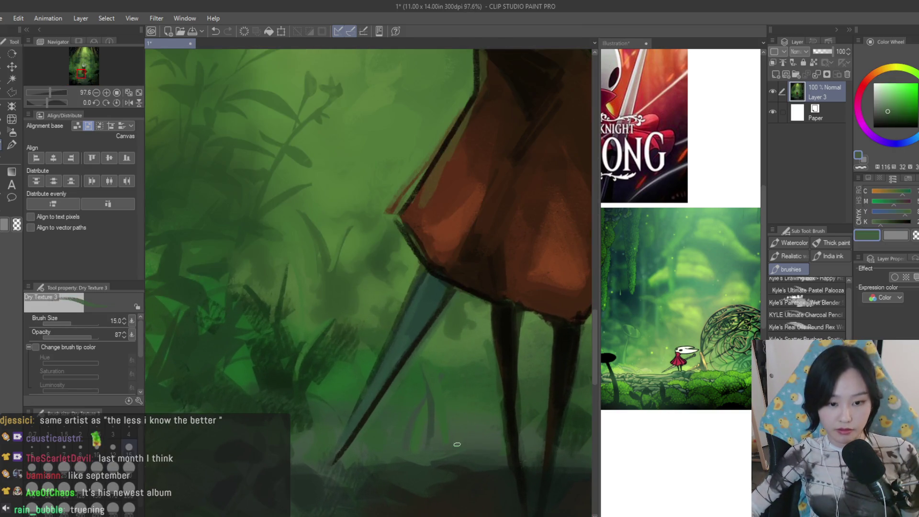
pyautogui.keyDown('alt'); pyautogui.click(460, 368); pyautogui.keyUp('alt')
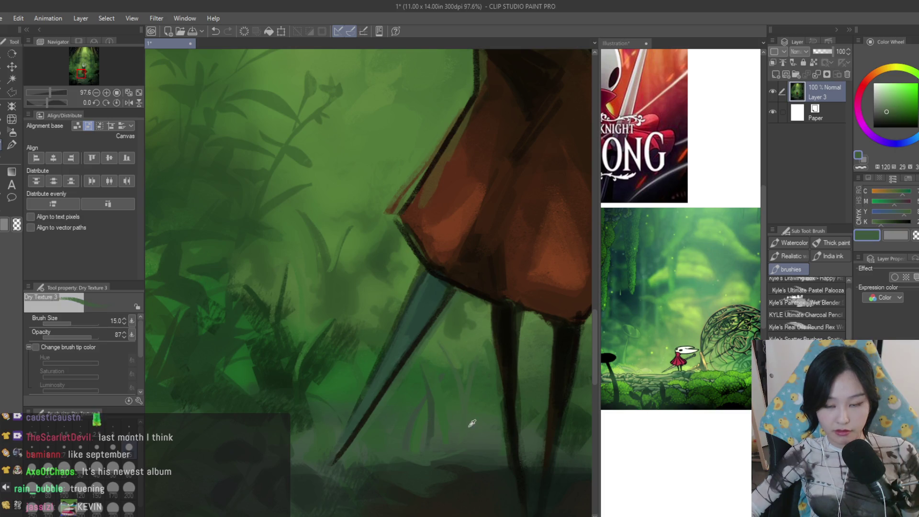
pyautogui.keyDown('alt'); pyautogui.click(334, 403); pyautogui.keyUp('alt')
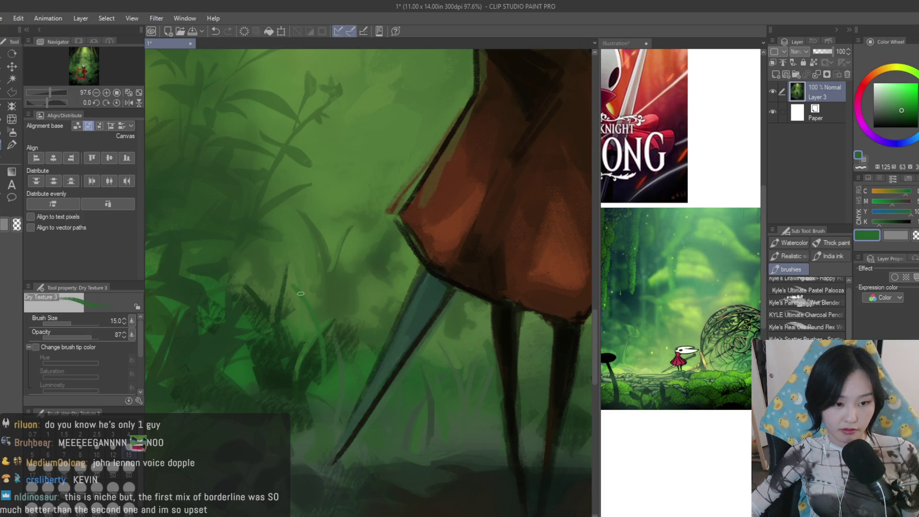
pyautogui.scroll(-3, 323, 360)
pyautogui.scroll(2, 421, 369)
pyautogui.keyDown('alt'); pyautogui.click(470, 327); pyautogui.keyUp('alt')
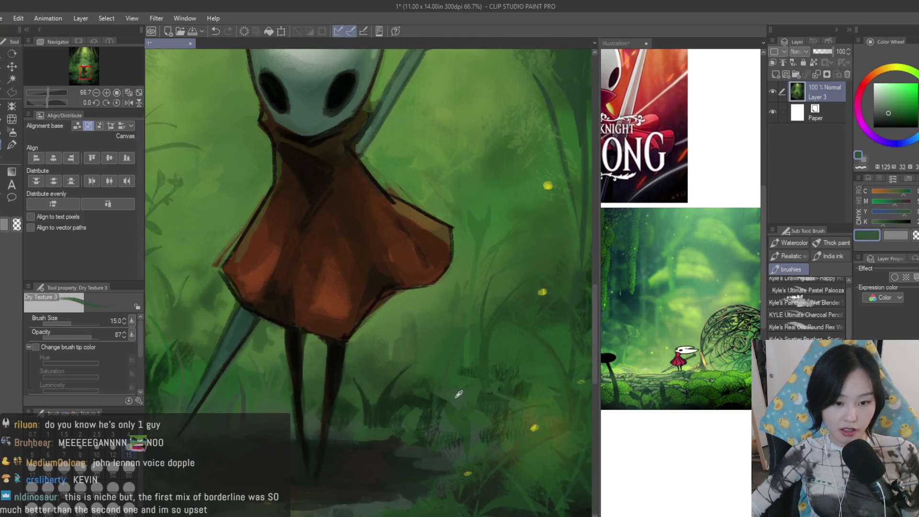
pyautogui.scroll(1, 507, 354)
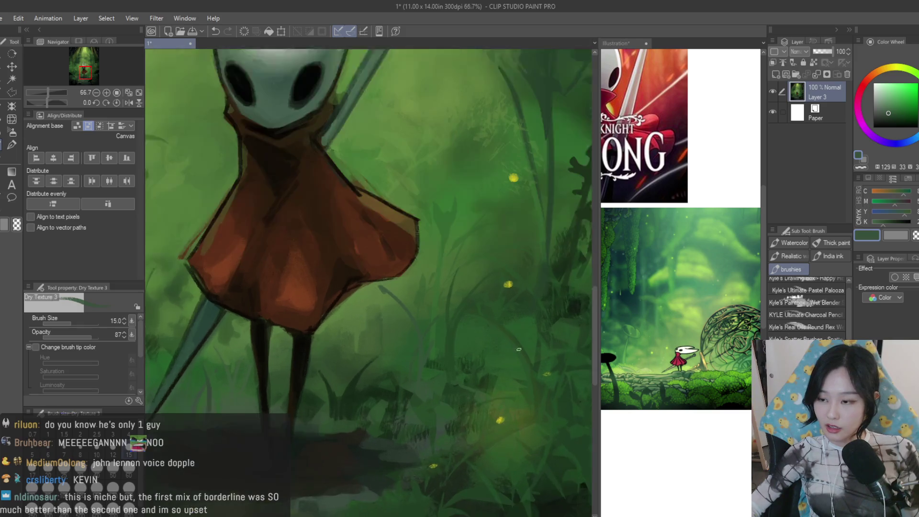
pyautogui.keyDown('alt'); pyautogui.click(368, 297); pyautogui.keyUp('alt')
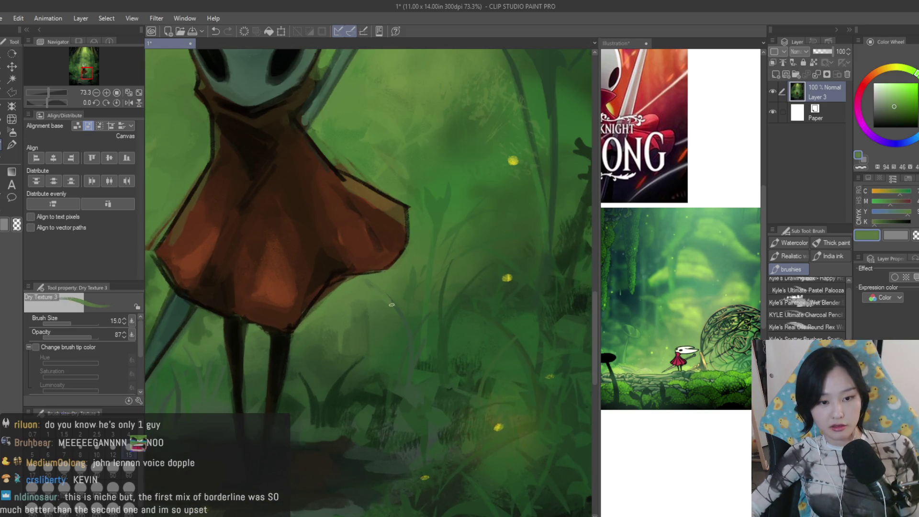
pyautogui.scroll(-2, 396, 318)
pyautogui.scroll(-1, 417, 352)
pyautogui.scroll(1, 447, 401)
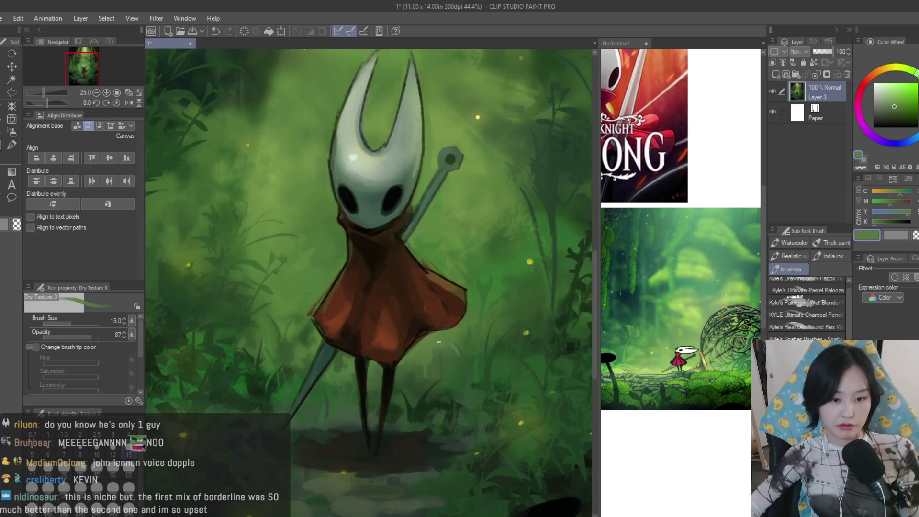
pyautogui.scroll(-3, 448, 402)
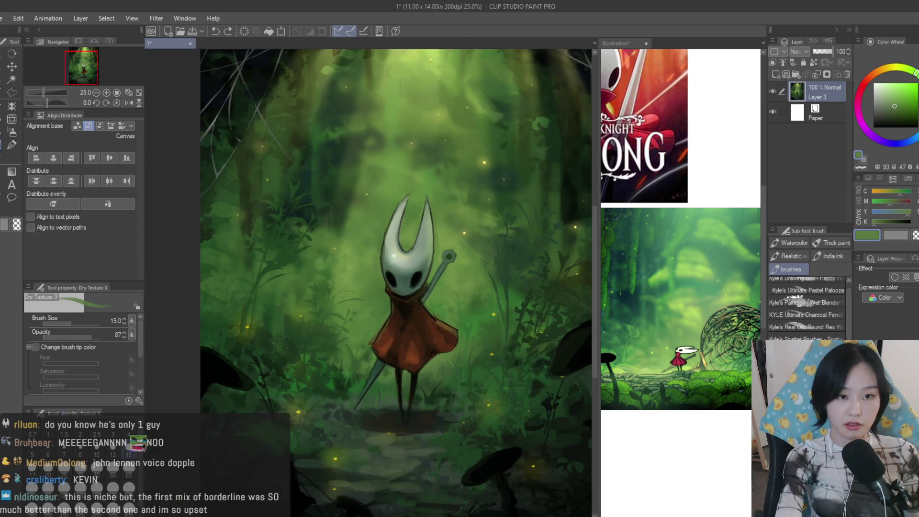
pyautogui.scroll(1, 454, 235)
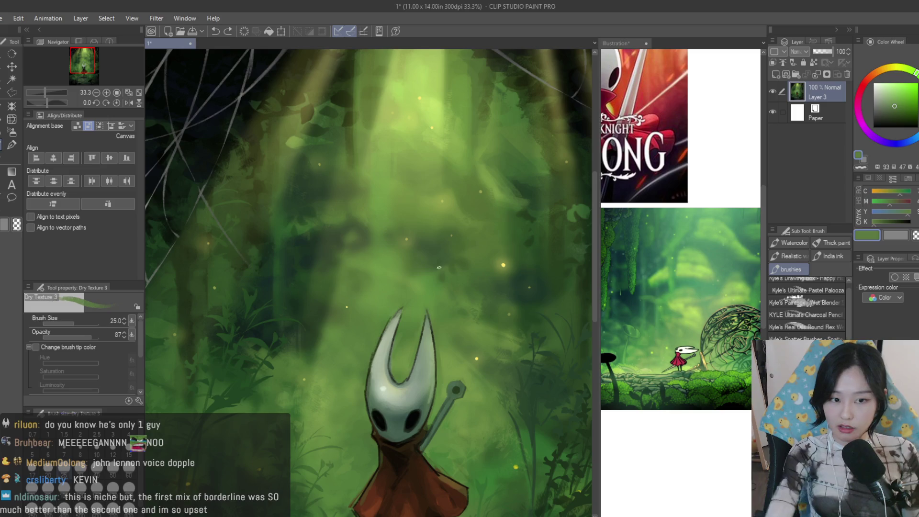
pyautogui.keyDown('alt'); pyautogui.click(386, 268); pyautogui.keyUp('alt')
pyautogui.keyDown('alt'); pyautogui.click(385, 231); pyautogui.keyUp('alt')
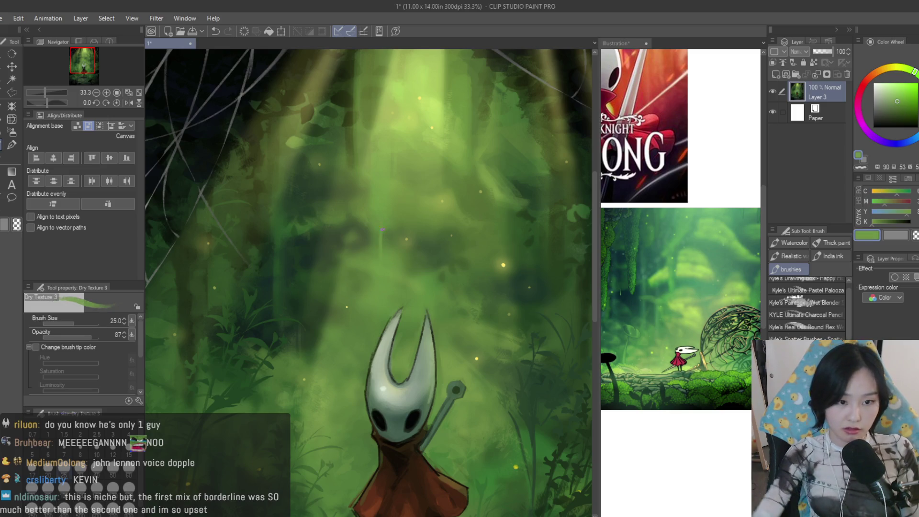
pyautogui.scroll(-2, 392, 265)
pyautogui.scroll(1, 366, 226)
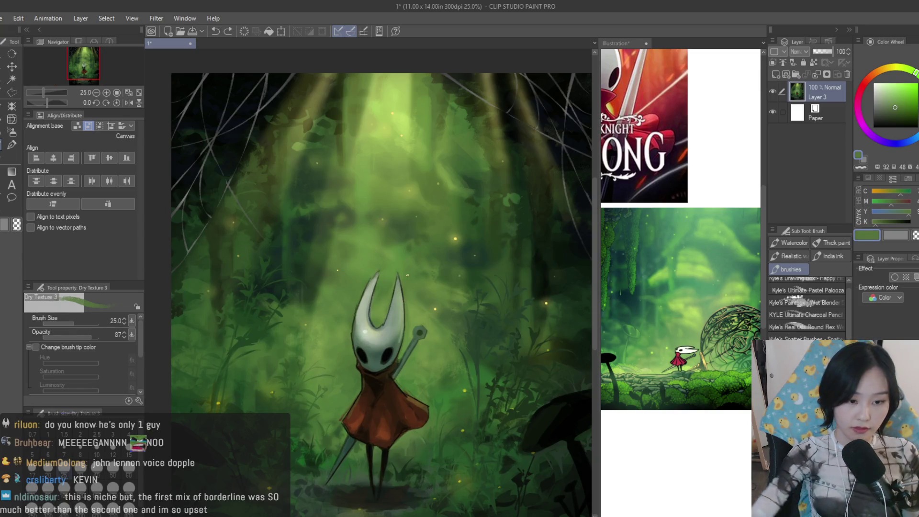
pyautogui.scroll(1, 340, 232)
pyautogui.keyDown('alt'); pyautogui.click(341, 231); pyautogui.keyUp('alt')
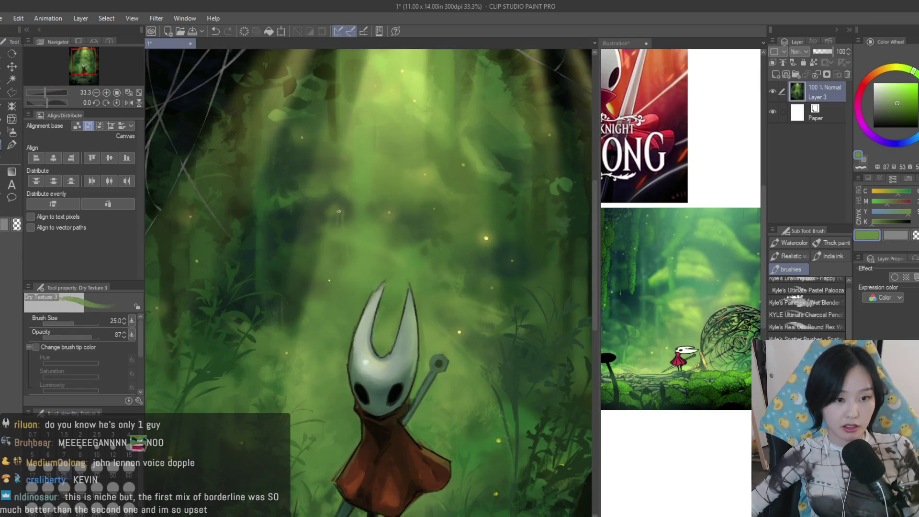
pyautogui.scroll(-3, 445, 146)
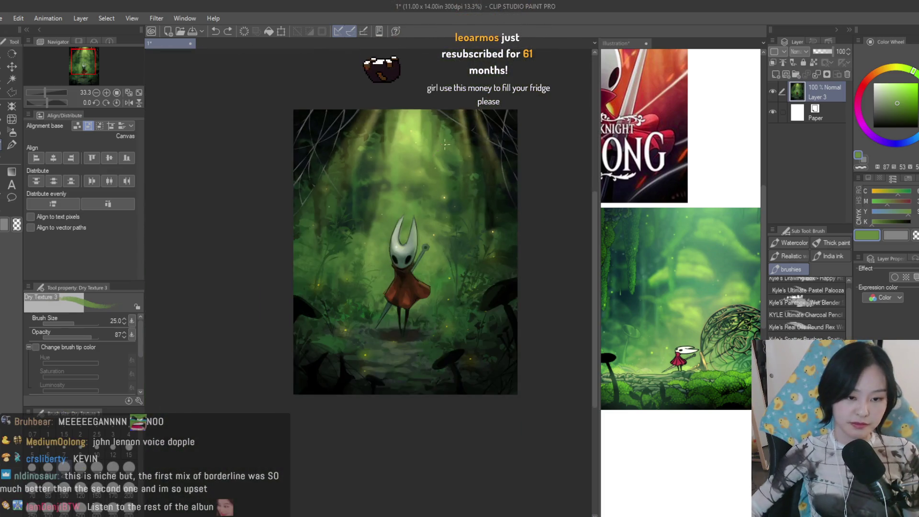
pyautogui.scroll(1, 431, 239)
pyautogui.scroll(1, 430, 240)
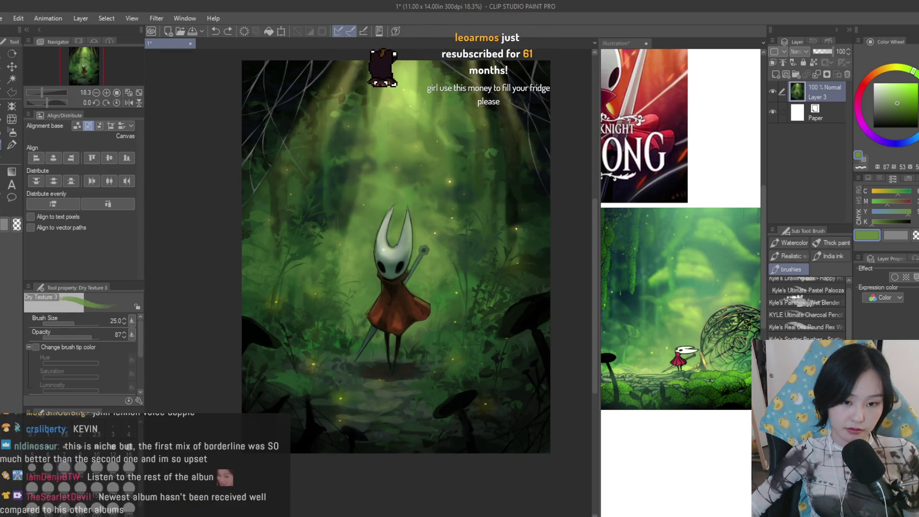
pyautogui.scroll(2, 482, 338)
pyautogui.scroll(2, 481, 339)
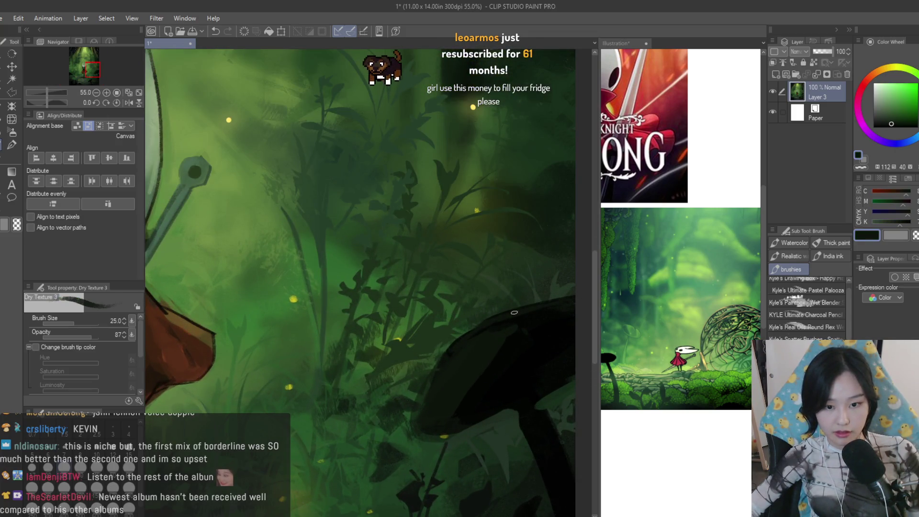
pyautogui.scroll(-4, 445, 434)
pyautogui.scroll(2, 467, 417)
pyautogui.scroll(1, 481, 406)
pyautogui.scroll(-2, 488, 400)
pyautogui.scroll(-1, 488, 401)
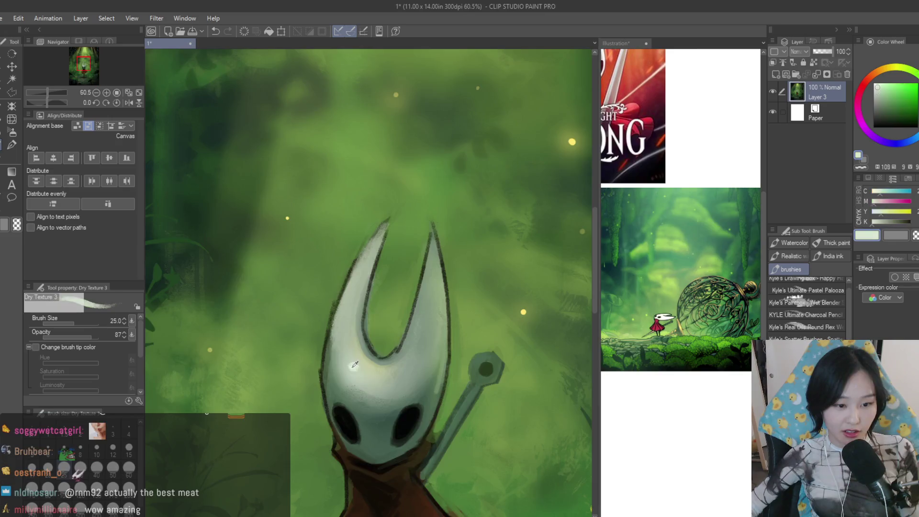
pyautogui.scroll(-10, 354, 375)
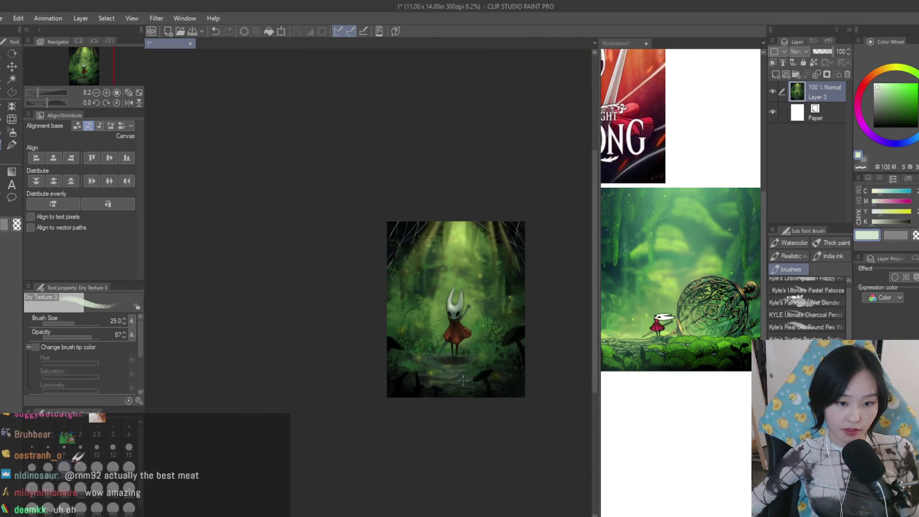
pyautogui.scroll(5, 354, 375)
pyautogui.scroll(3, 431, 266)
pyautogui.scroll(3, 431, 265)
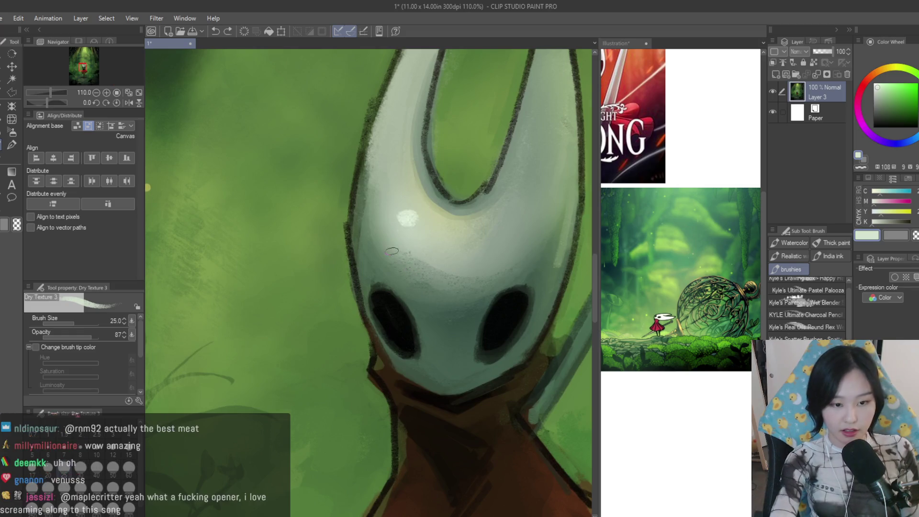
# Add a light highlight to Hornet's mask, then trial darker greens at a smaller brush size
pyautogui.moveTo(399, 179); pyautogui.dragTo(421, 237)
pyautogui.press('[')
pyautogui.press('[')
pyautogui.scroll(2, 418, 278)
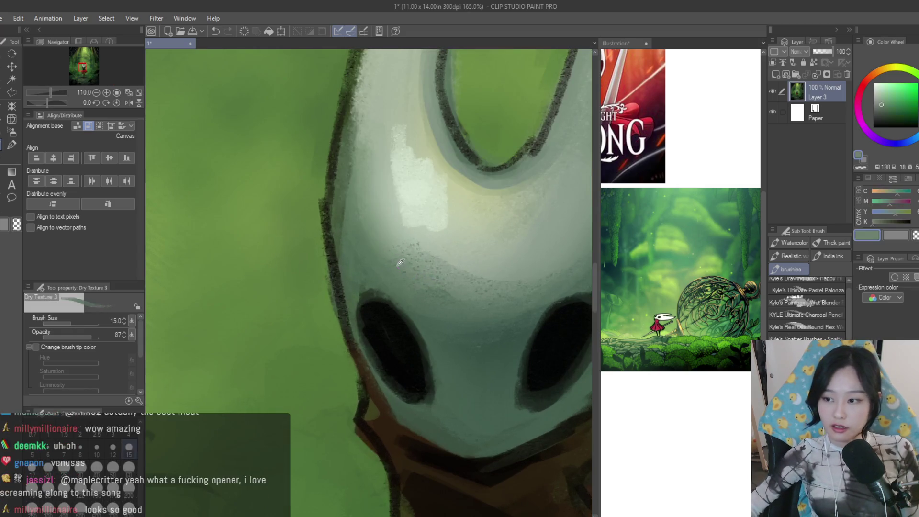
pyautogui.scroll(2, 495, 329)
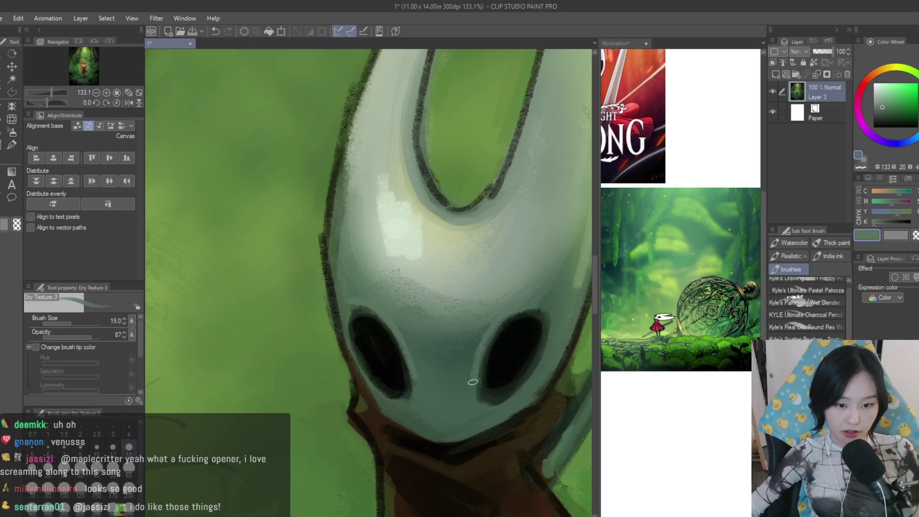
pyautogui.scroll(-2, 474, 374)
pyautogui.scroll(-2, 474, 375)
pyautogui.scroll(-2, 473, 375)
pyautogui.scroll(2, 506, 393)
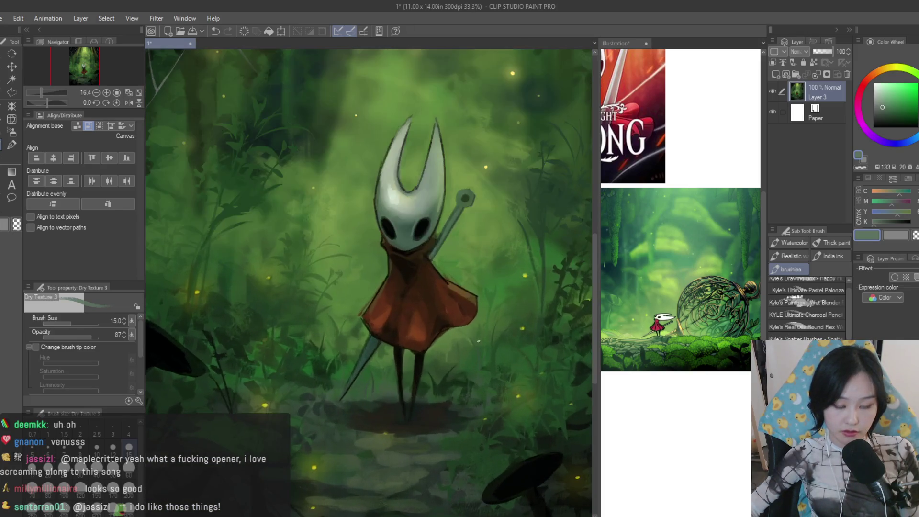
pyautogui.scroll(2, 393, 221)
pyautogui.scroll(2, 393, 221)
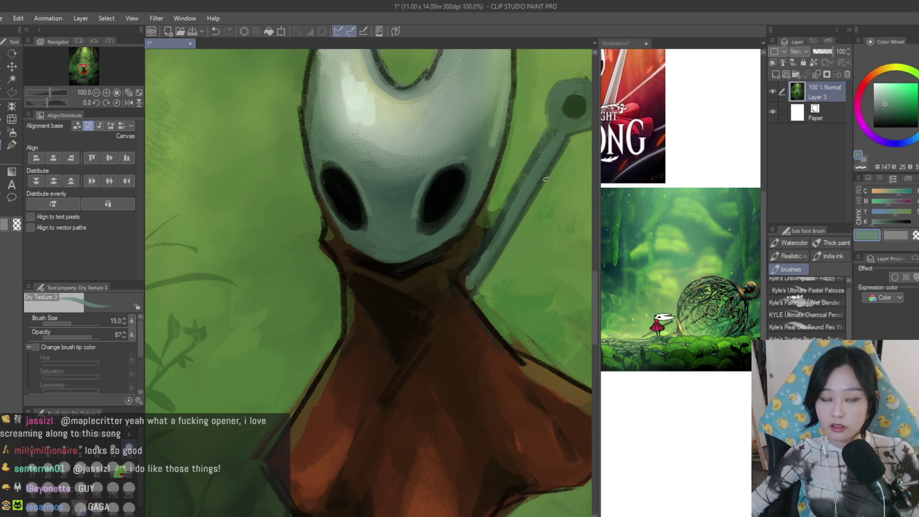
pyautogui.scroll(-1, 380, 257)
pyautogui.scroll(-1, 460, 328)
pyautogui.scroll(-2, 460, 328)
pyautogui.scroll(3, 466, 288)
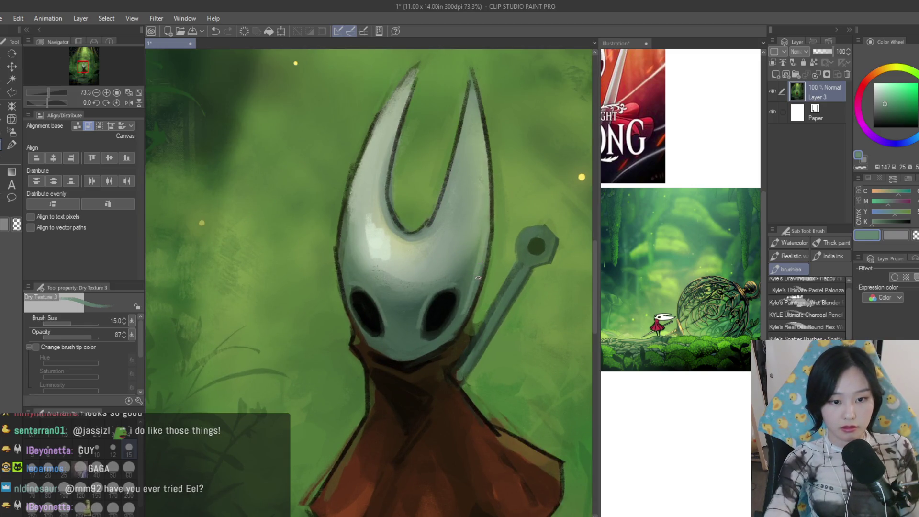
pyautogui.scroll(-2, 342, 251)
pyautogui.scroll(1, 373, 288)
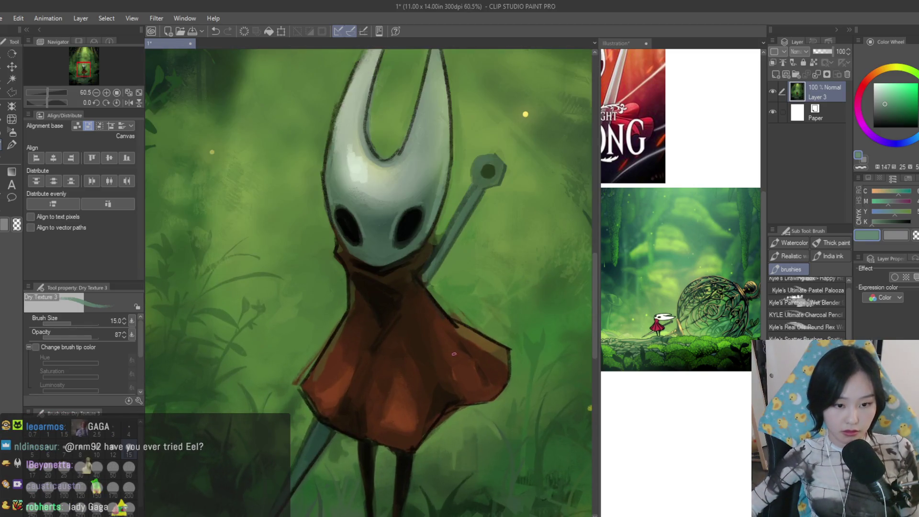
pyautogui.scroll(-2, 394, 309)
pyautogui.scroll(2, 411, 330)
pyautogui.scroll(-1, 400, 331)
pyautogui.scroll(-1, 400, 330)
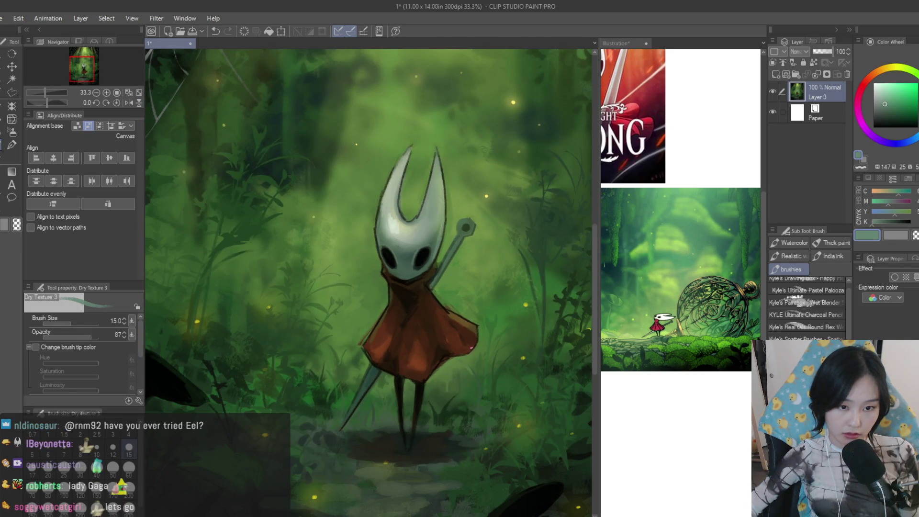
pyautogui.scroll(-3, 471, 350)
pyautogui.scroll(3, 453, 287)
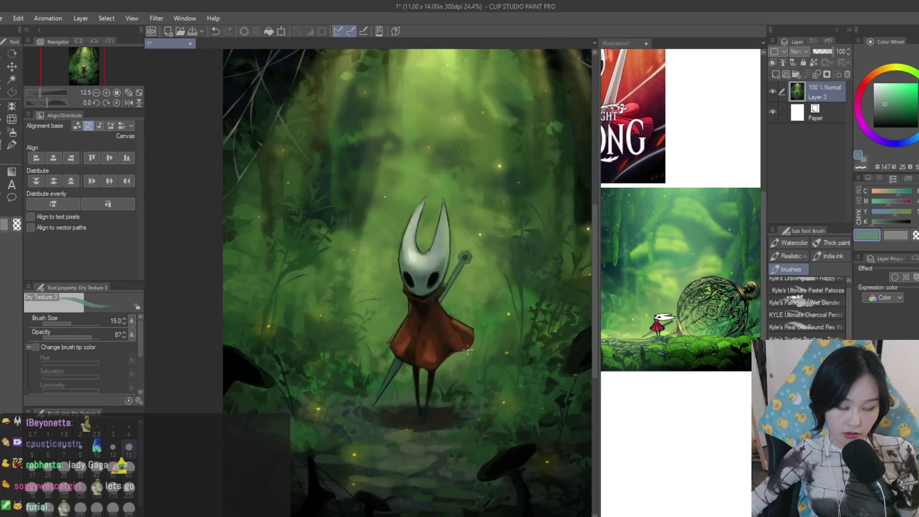
pyautogui.scroll(2, 444, 262)
pyautogui.scroll(3, 444, 264)
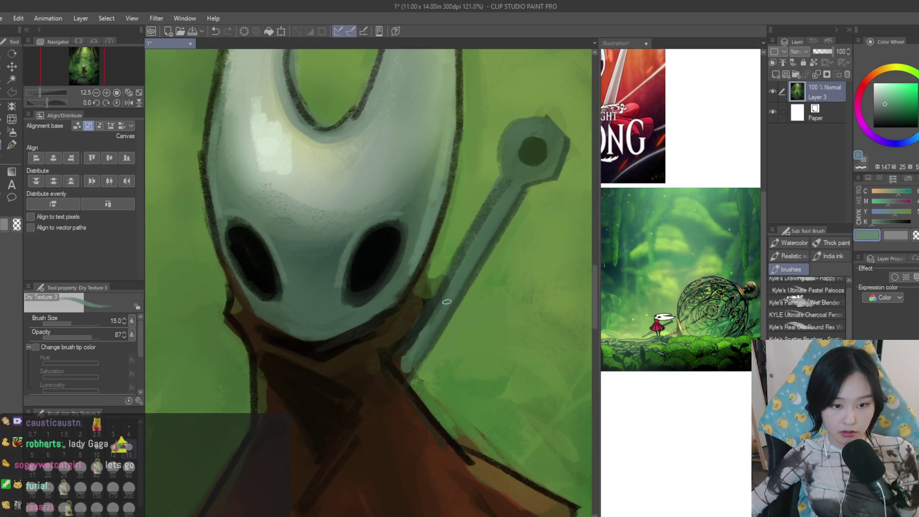
pyautogui.keyDown('alt'); pyautogui.click(404, 385); pyautogui.keyUp('alt')
pyautogui.keyDown('alt'); pyautogui.click(412, 328); pyautogui.keyUp('alt')
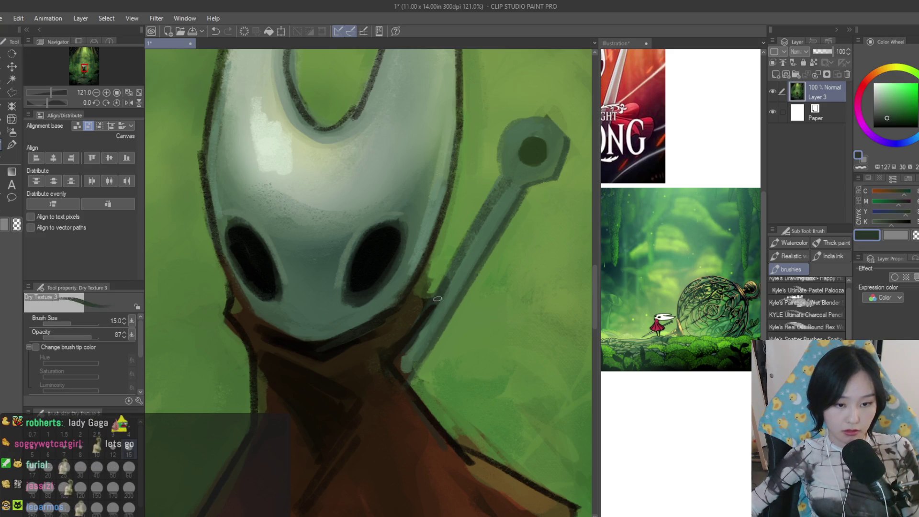
pyautogui.scroll(-3, 412, 329)
pyautogui.scroll(2, 425, 263)
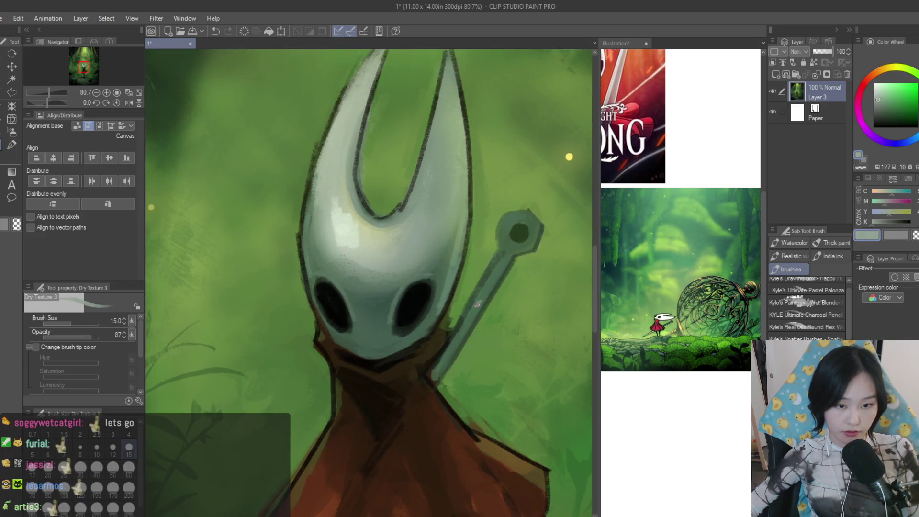
pyautogui.keyDown('alt'); pyautogui.click(475, 310); pyautogui.keyUp('alt')
pyautogui.scroll(-5, 483, 296)
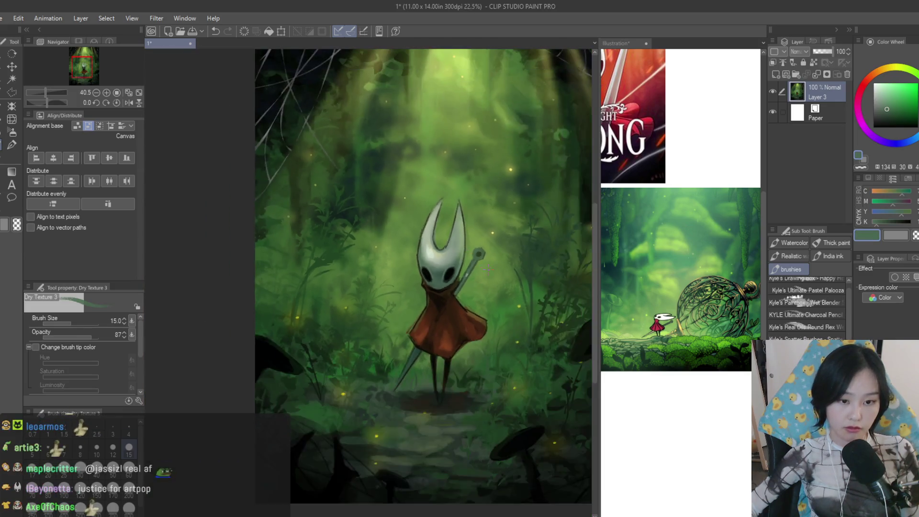
pyautogui.scroll(2, 484, 287)
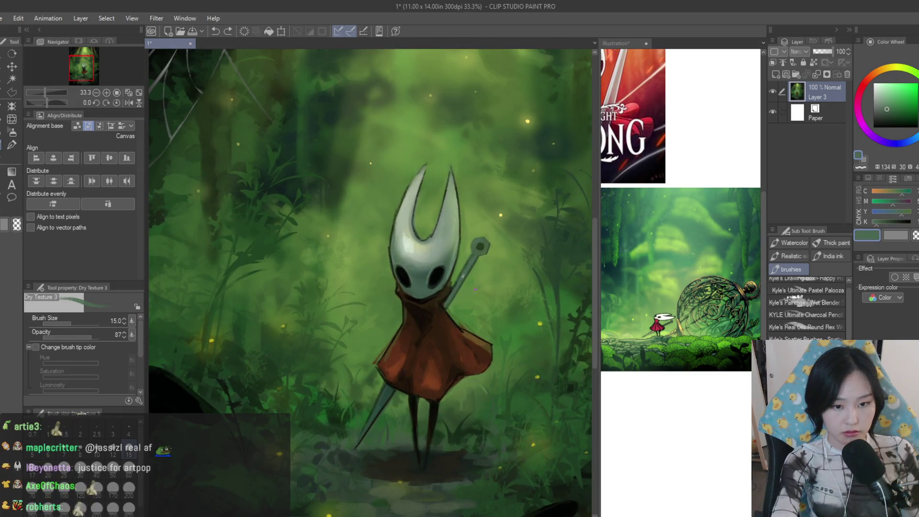
pyautogui.scroll(2, 483, 288)
pyautogui.scroll(1, 460, 323)
pyautogui.scroll(2, 431, 395)
# Darken the needle shaft's lower edge with dark green-grey strokes
pyautogui.keyDown('alt'); pyautogui.click(415, 425); pyautogui.keyUp('alt')
pyautogui.moveTo(415, 424); pyautogui.dragTo(462, 375)
pyautogui.moveTo(423, 440); pyautogui.dragTo(488, 335)
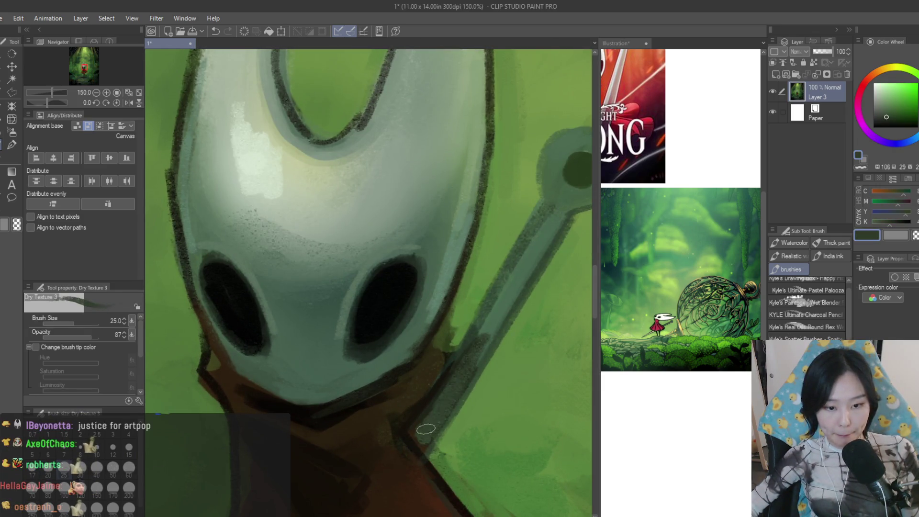
pyautogui.scroll(-4, 484, 333)
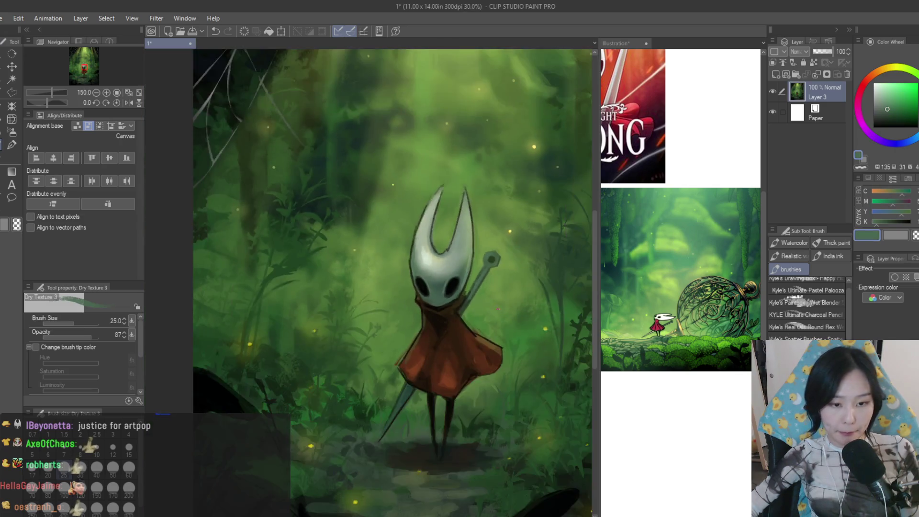
pyautogui.scroll(-2, 484, 332)
pyautogui.scroll(2, 369, 422)
pyautogui.scroll(1, 368, 423)
pyautogui.scroll(1, 368, 423)
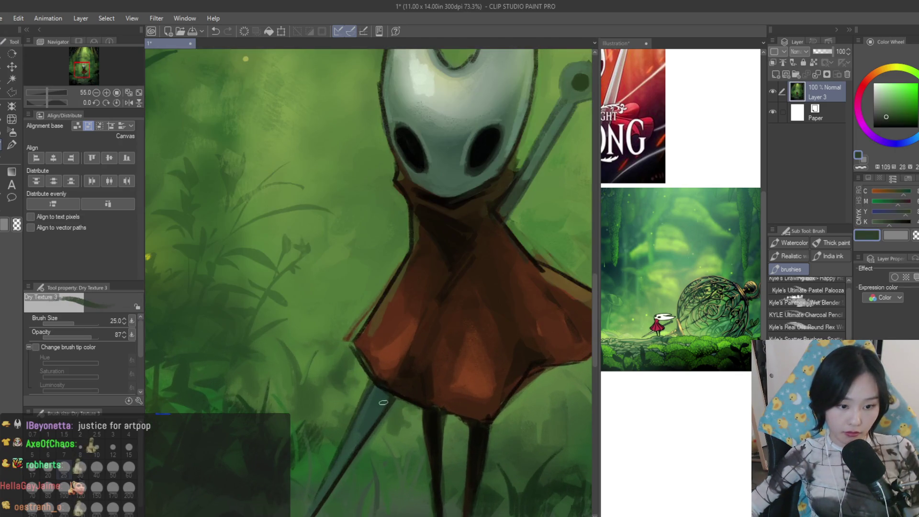
pyautogui.scroll(-2, 410, 349)
pyautogui.scroll(-1, 431, 331)
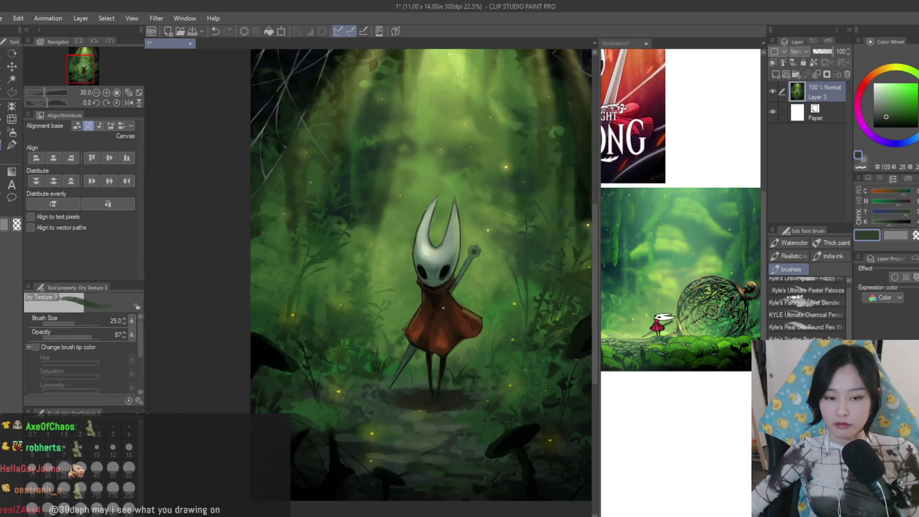
pyautogui.scroll(-2, 465, 299)
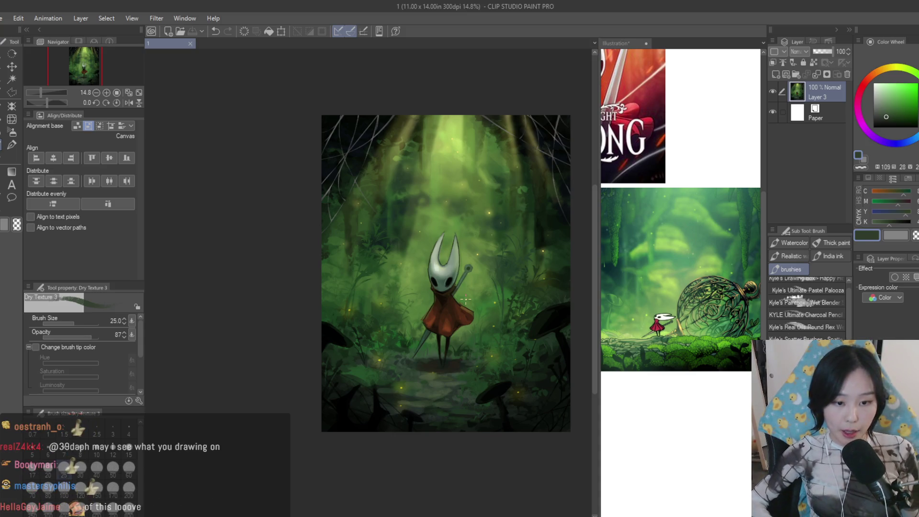
pyautogui.scroll(5, 456, 397)
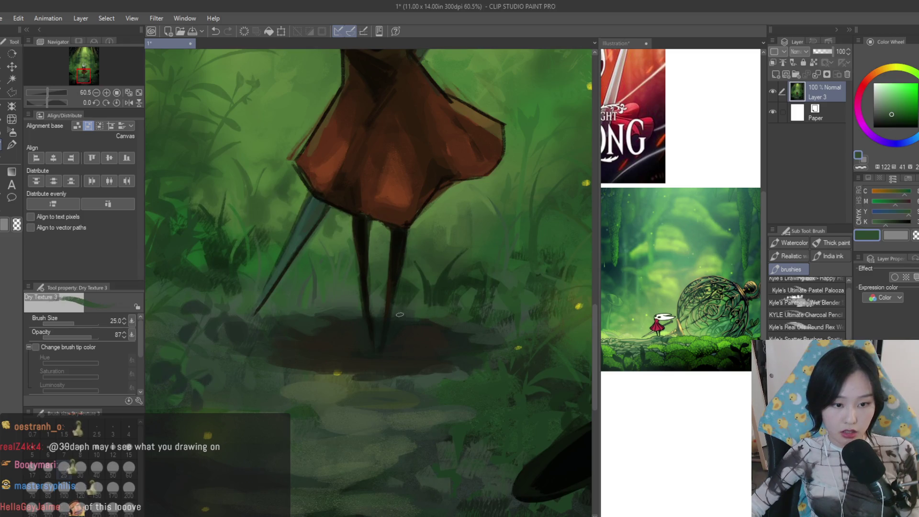
pyautogui.scroll(-1, 398, 312)
pyautogui.scroll(-3, 398, 313)
pyautogui.scroll(-1, 398, 312)
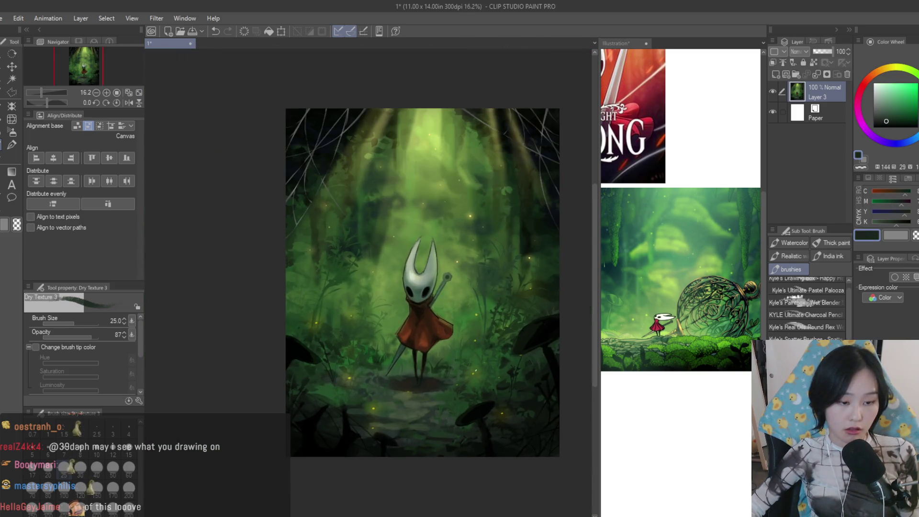
pyautogui.scroll(2, 558, 310)
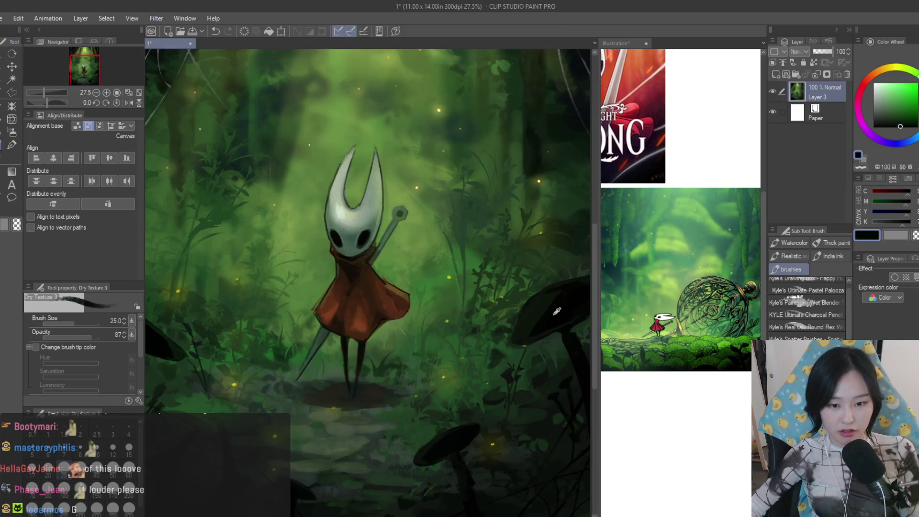
pyautogui.scroll(-2, 457, 353)
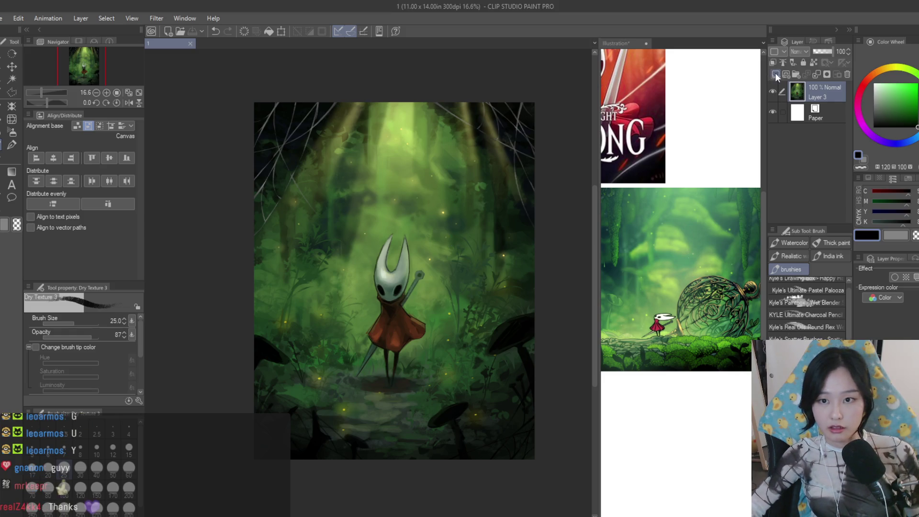
# Add a new raster layer, shrink the brush and pick a light cyan signature colour
pyautogui.hotkey('ctrl', 'shift', 'n')
pyautogui.scroll(-2, 469, 343)
pyautogui.scroll(5, 468, 344)
pyautogui.scroll(2, 468, 343)
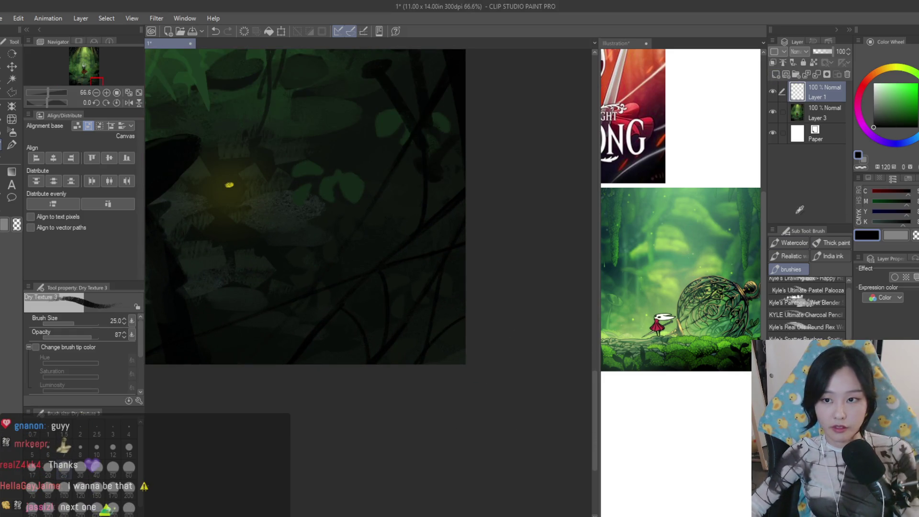
pyautogui.scroll(2, 410, 277)
pyautogui.scroll(2, 447, 294)
pyautogui.press('[')
pyautogui.press('[')
pyautogui.press('[')
pyautogui.moveTo(355, 355); pyautogui.dragTo(353, 387)
pyautogui.click(914, 136)
pyautogui.click(907, 83)
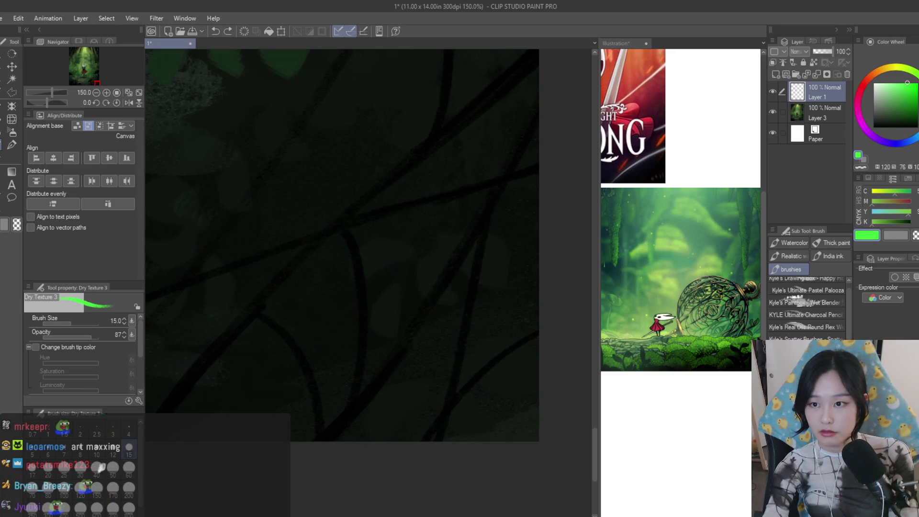
pyautogui.click(884, 84)
# Hand-letter '39DAPH' with '2025' above it and nudge it into the bottom-right corner
pyautogui.moveTo(335, 362)
pyautogui.mouseDown()
pyautogui.moveTo(352, 374)
pyautogui.moveTo(345, 408)
pyautogui.mouseUp()
pyautogui.moveTo(395, 352); pyautogui.dragTo(394, 354)
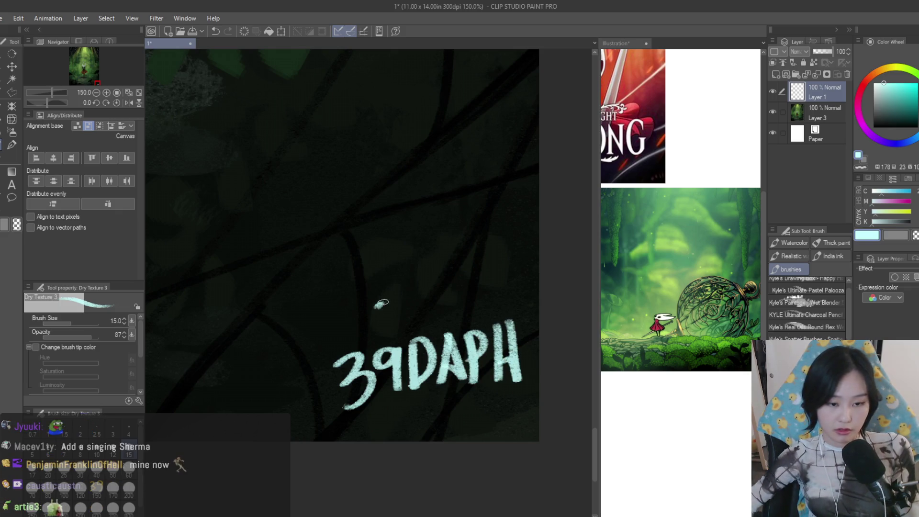
pyautogui.moveTo(375, 304); pyautogui.dragTo(410, 330)
pyautogui.moveTo(427, 297); pyautogui.dragTo(424, 297)
pyautogui.scroll(-5, 500, 280)
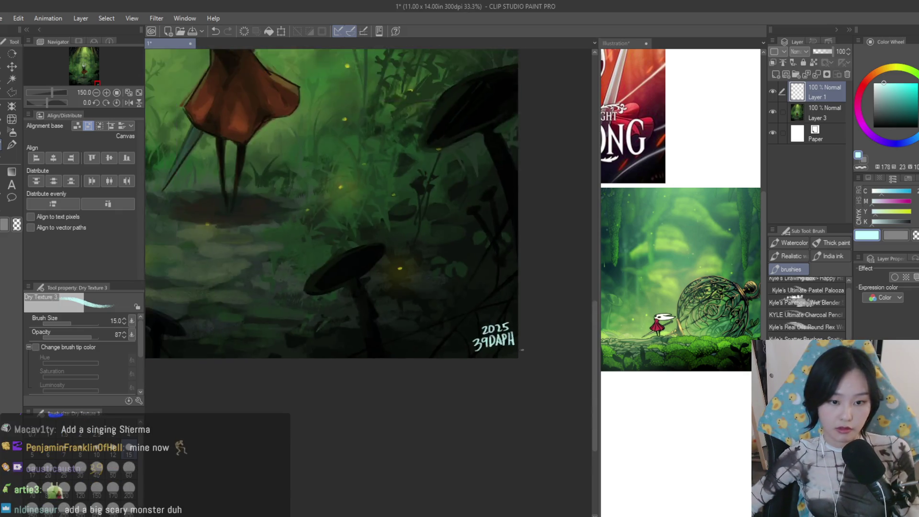
pyautogui.scroll(-4, 499, 280)
pyautogui.moveTo(499, 249); pyautogui.dragTo(495, 250)
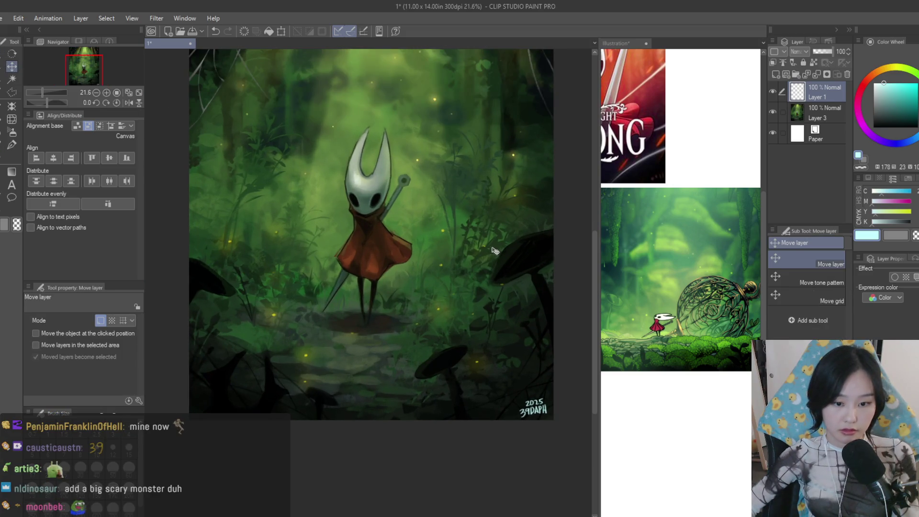
# Lower the signature layer (Layer 1) to 28% opacity
pyautogui.click(820, 52)
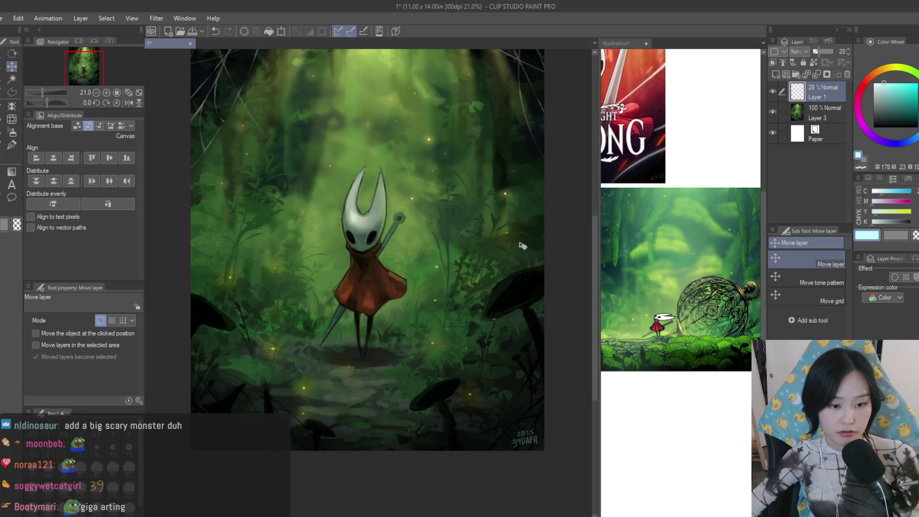
pyautogui.scroll(-2, 532, 201)
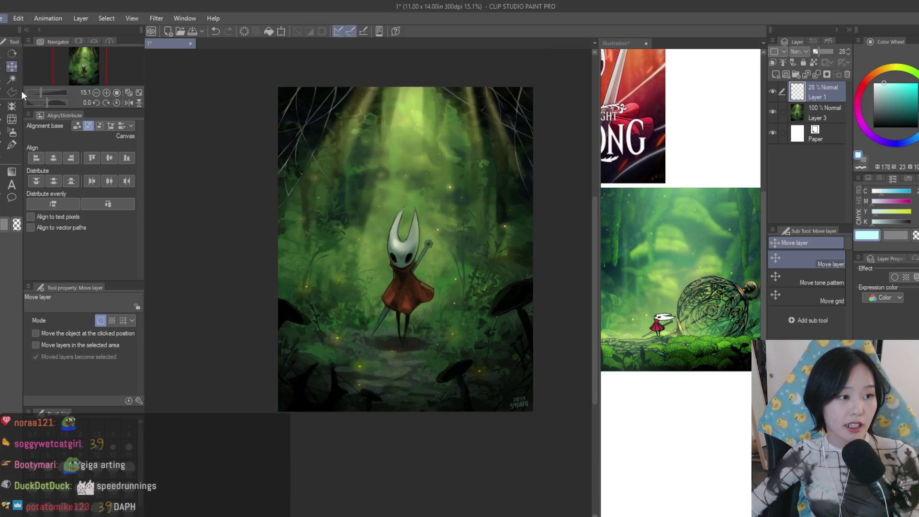
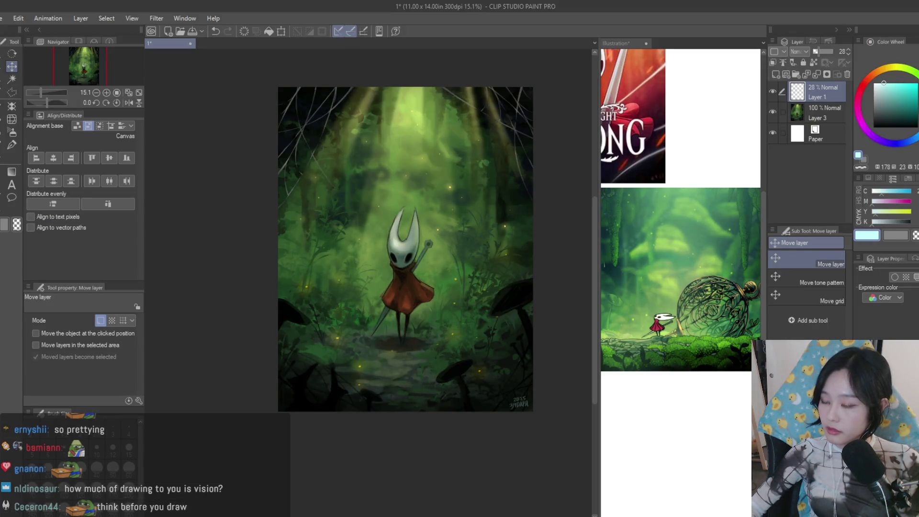
pyautogui.scroll(-2, 472, 204)
pyautogui.scroll(3, 472, 204)
pyautogui.scroll(-3, 472, 204)
pyautogui.scroll(2, 472, 203)
pyautogui.scroll(2, 483, 205)
pyautogui.scroll(-2, 489, 205)
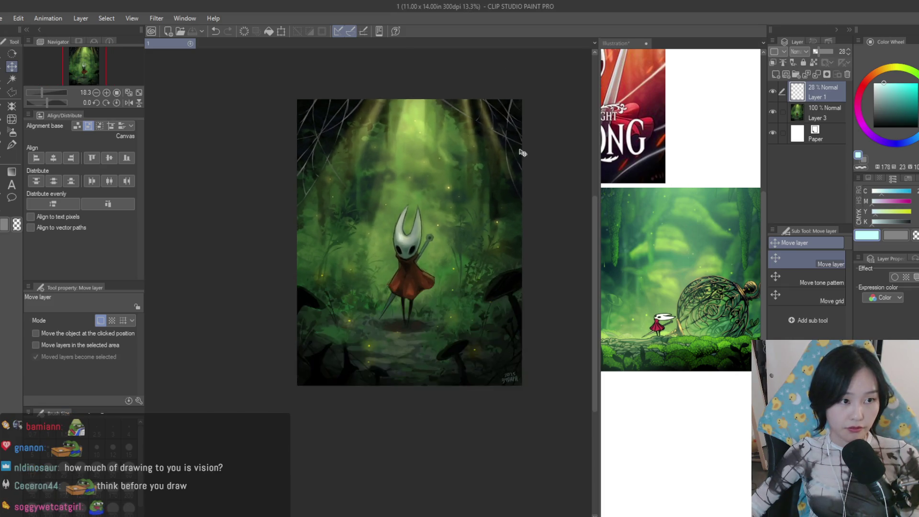
pyautogui.scroll(2, 524, 153)
# Delete the reference image layers, fill a fresh layer with grey, and return to document 1
pyautogui.click(643, 45)
pyautogui.click(848, 73)
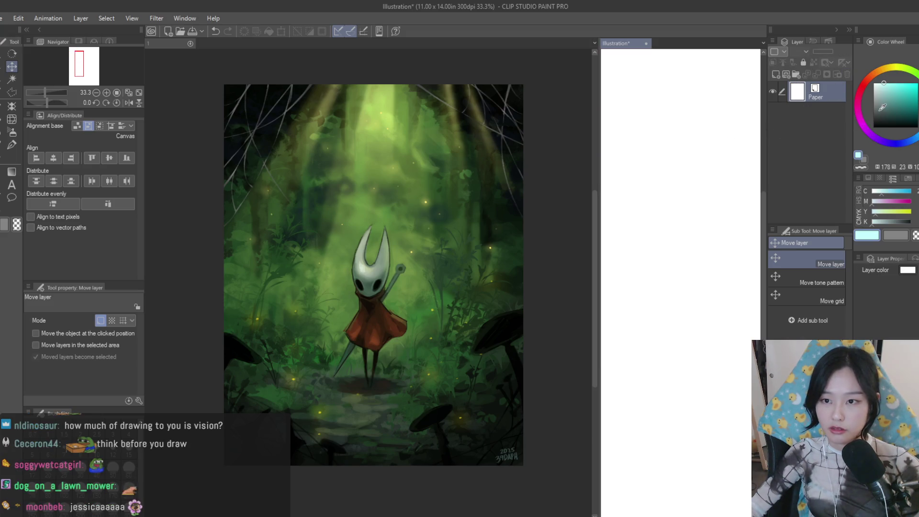
pyautogui.press('g')
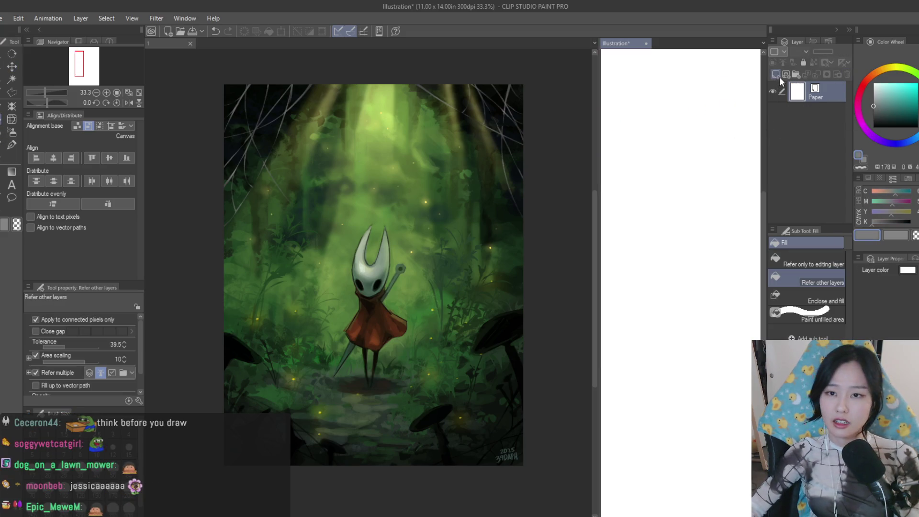
pyautogui.click(774, 74)
pyautogui.click(709, 267)
pyautogui.scroll(-2, 714, 266)
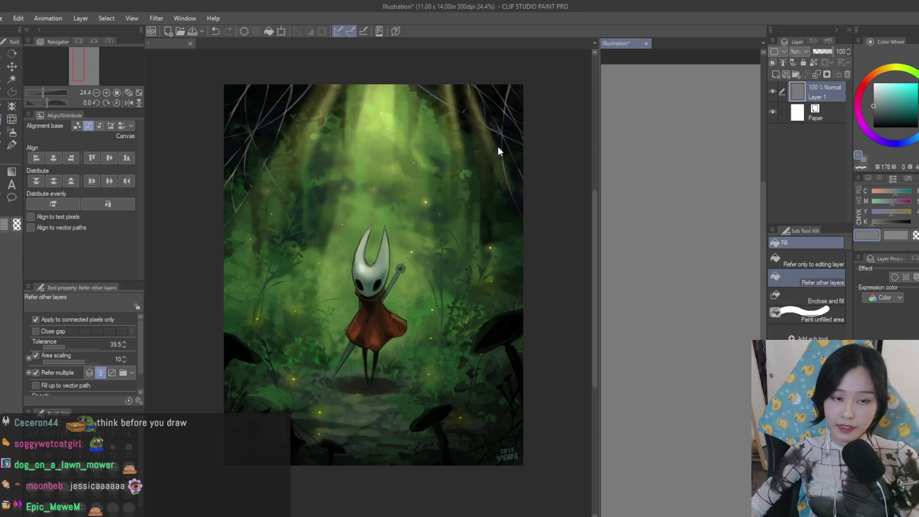
pyautogui.click(498, 150)
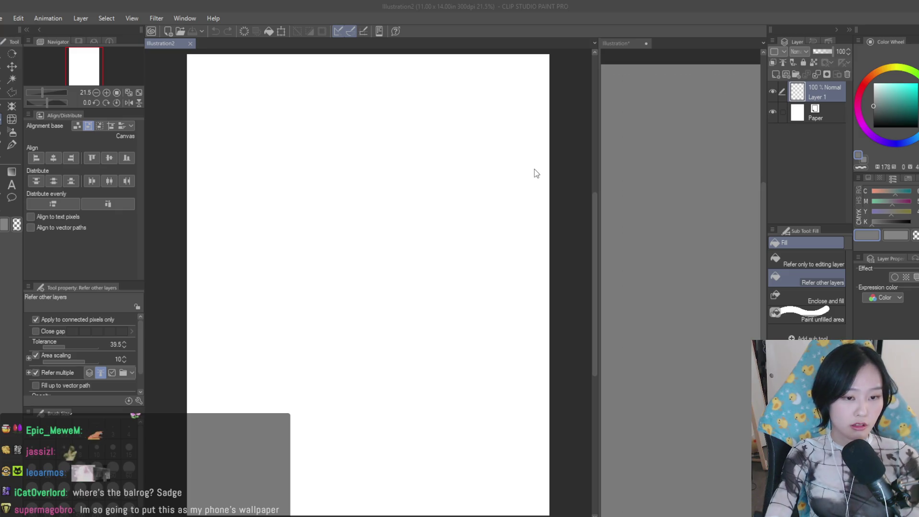
# Confirm saving the blank page as document 2 and pick the Dry Texture brush
pyautogui.press('Return')
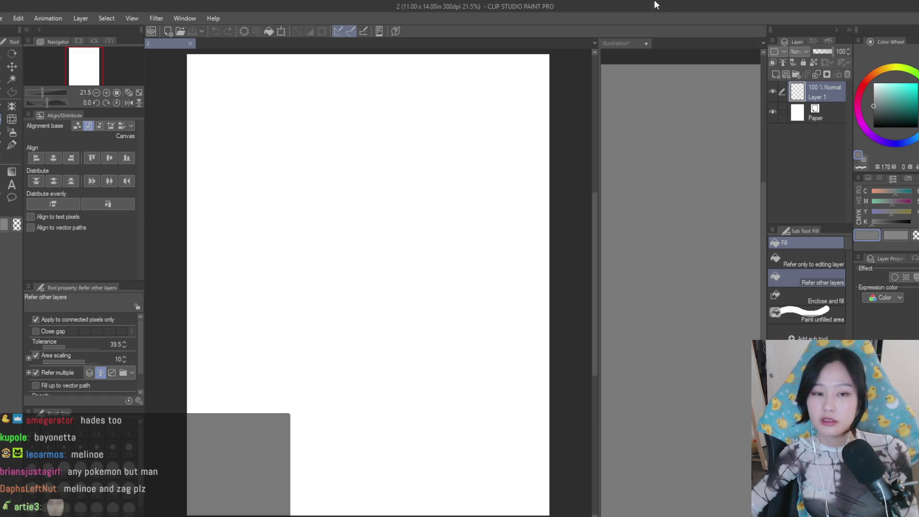
pyautogui.scroll(-3, 558, 142)
pyautogui.press('b')
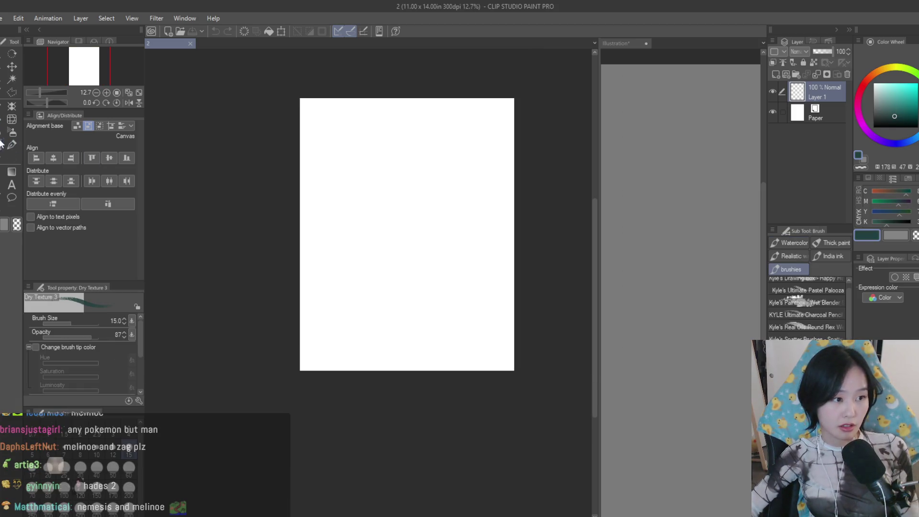
pyautogui.scroll(2, 503, 211)
# Fill a new layer with light grey and select Layer 1 with the black brush for sketching
pyautogui.hotkey('ctrl', '-')
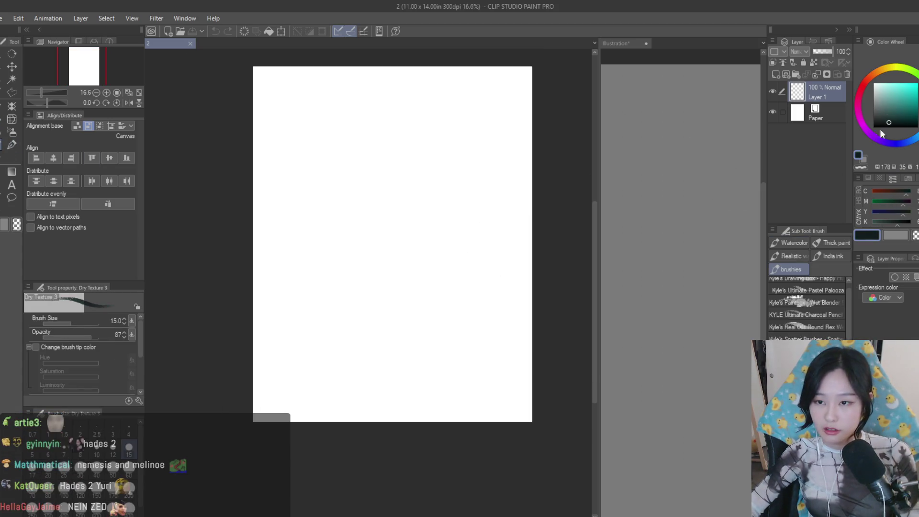
pyautogui.click(874, 111)
pyautogui.hotkey('ctrl', 'shift', 'n')
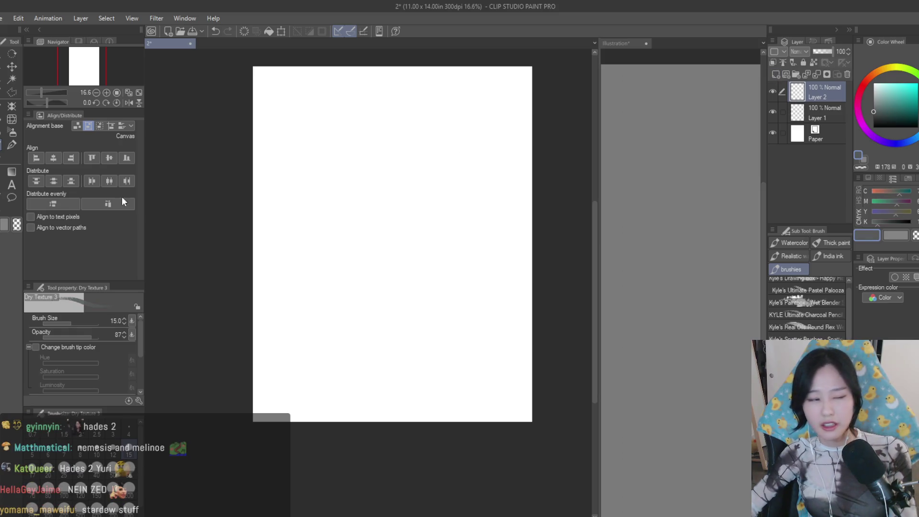
pyautogui.press('g')
pyautogui.click(260, 139)
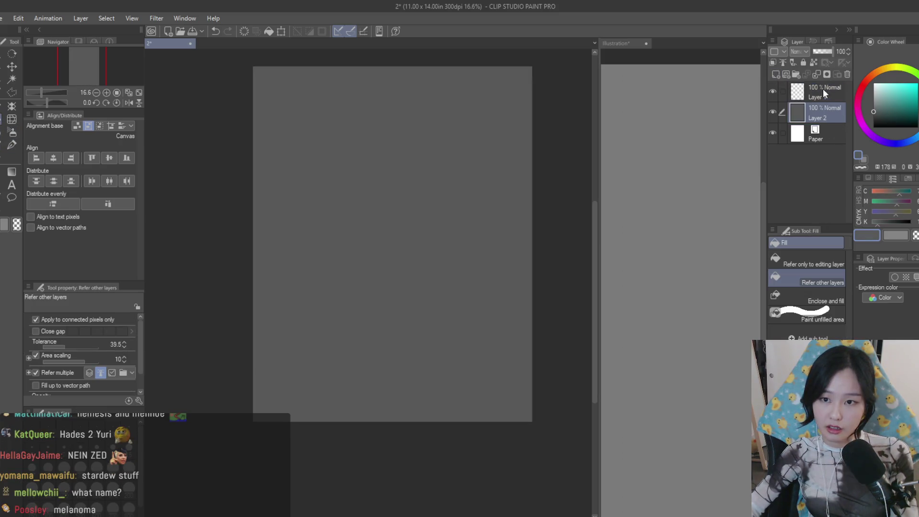
pyautogui.click(823, 89)
pyautogui.press('b')
pyautogui.scroll(1, 397, 111)
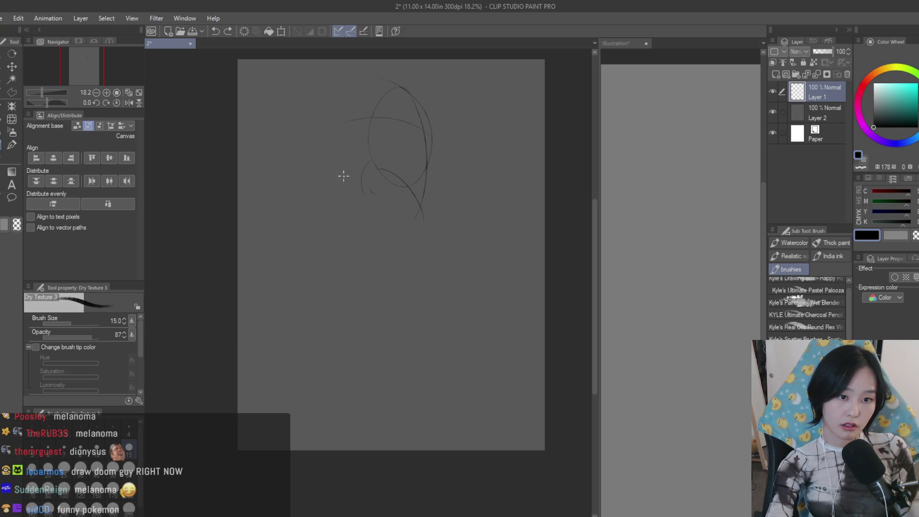
# Sketch the curve under the head and torso lines, undoing and redrawing misplaced strokes
pyautogui.hotkey('ctrl', 'z')
pyautogui.hotkey('ctrl', 'z')
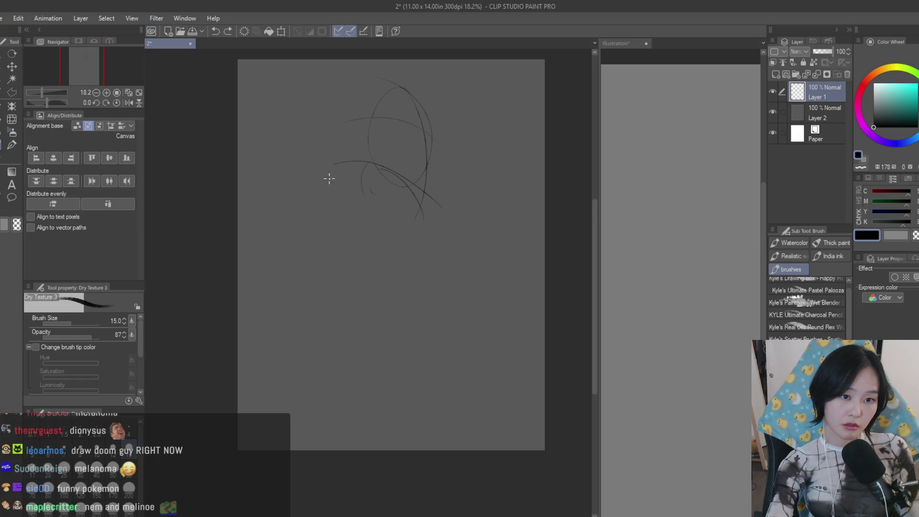
pyautogui.moveTo(446, 221)
pyautogui.mouseDown()
pyautogui.moveTo(432, 265)
pyautogui.moveTo(394, 314)
pyautogui.mouseUp()
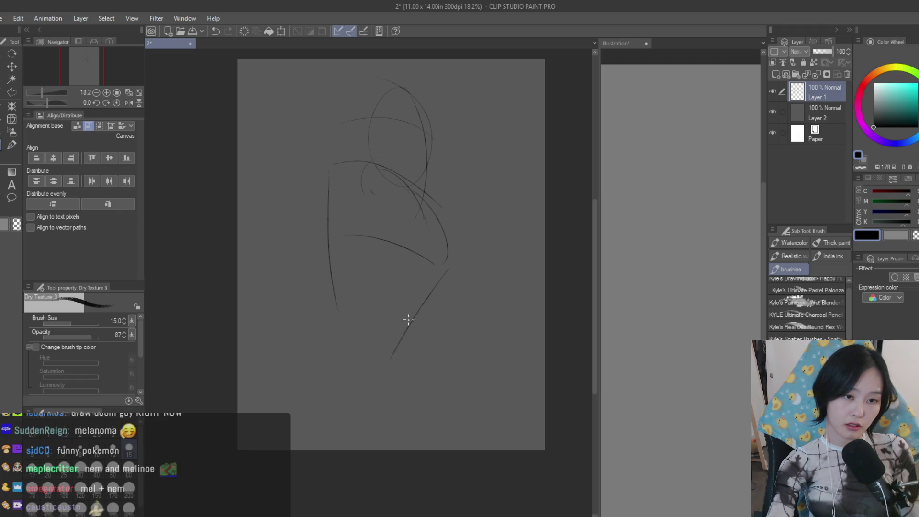
pyautogui.moveTo(313, 191); pyautogui.dragTo(373, 344)
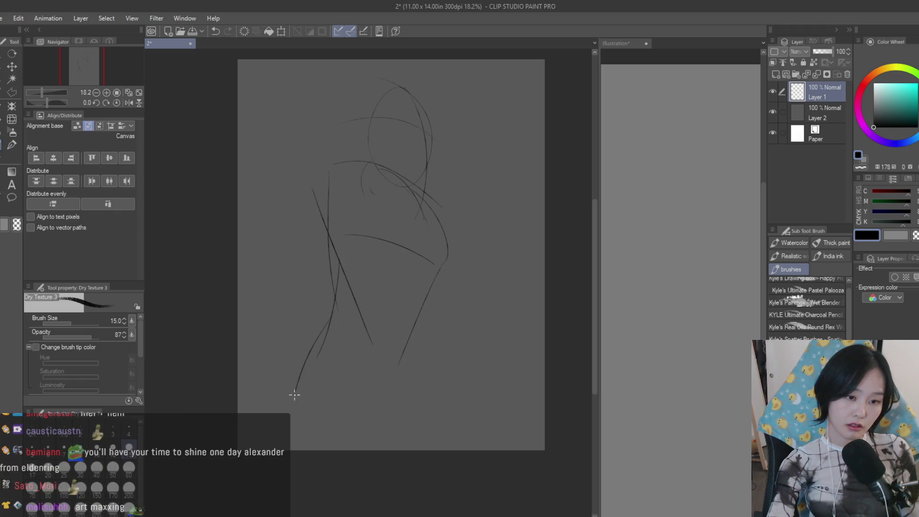
pyautogui.moveTo(302, 367); pyautogui.dragTo(281, 408)
pyautogui.hotkey('ctrl', 'z')
pyautogui.moveTo(414, 449); pyautogui.dragTo(427, 353)
pyautogui.moveTo(315, 190); pyautogui.dragTo(309, 278)
pyautogui.hotkey('ctrl', 'z')
pyautogui.hotkey('ctrl', 'z')
pyautogui.moveTo(310, 177); pyautogui.dragTo(233, 303)
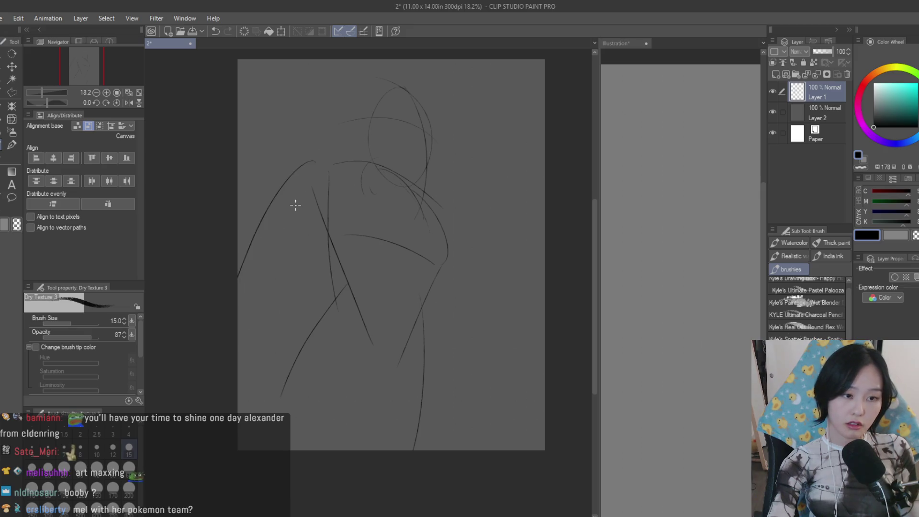
pyautogui.moveTo(317, 161); pyautogui.dragTo(284, 226)
pyautogui.hotkey('ctrl', 'z')
pyautogui.hotkey('ctrl', 'z')
# Refine the left shoulder and draw the long left and right sides of the figure
pyautogui.moveTo(319, 152); pyautogui.dragTo(302, 222)
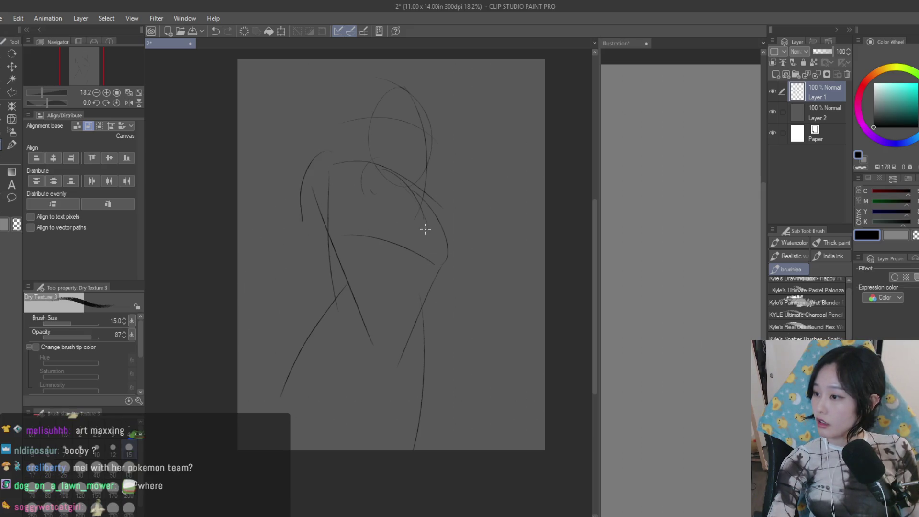
pyautogui.moveTo(440, 208); pyautogui.dragTo(497, 381)
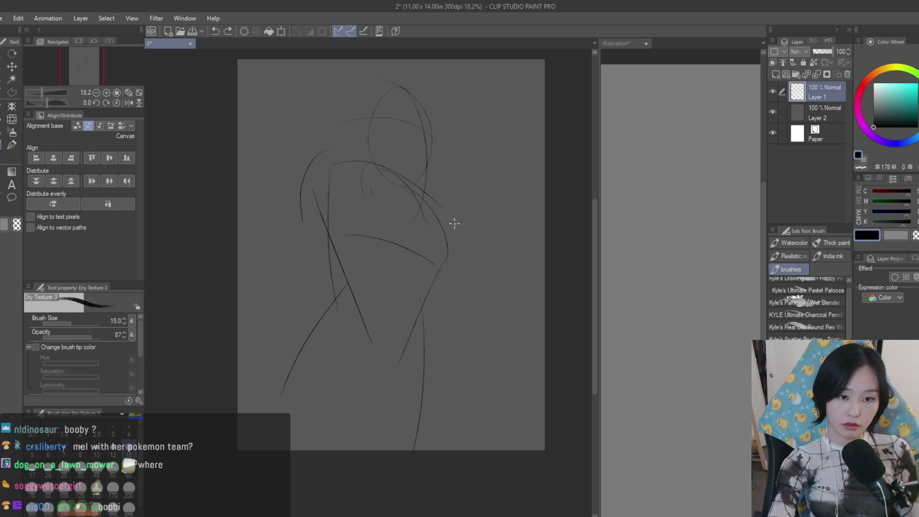
pyautogui.moveTo(307, 162); pyautogui.dragTo(239, 316)
pyautogui.moveTo(317, 170); pyautogui.dragTo(245, 376)
pyautogui.click(693, 139)
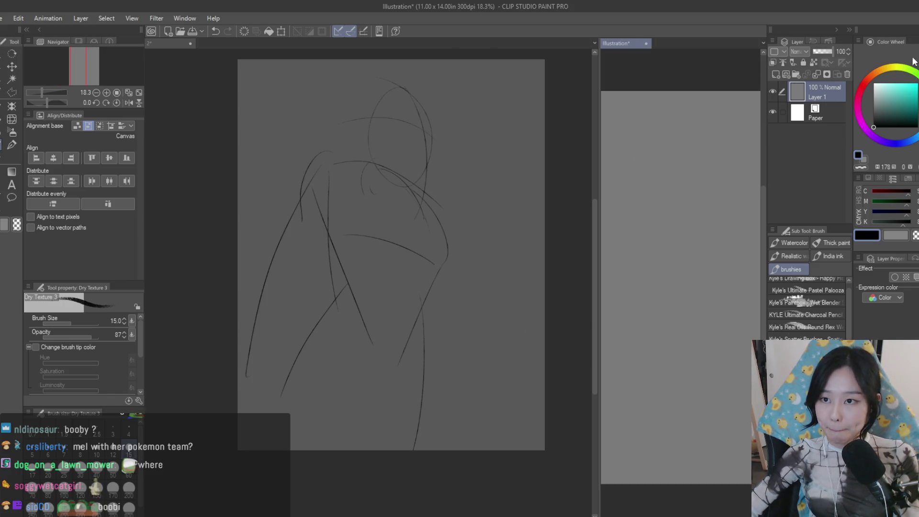
# Drag a 3D drawing figure from the Body type materials onto the canvas and view it from a low angle
pyautogui.click(907, 225)
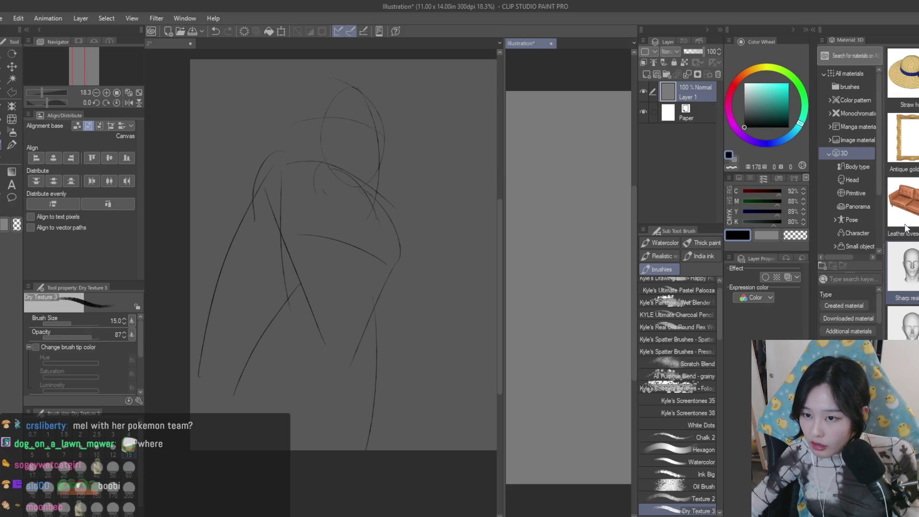
pyautogui.click(908, 212)
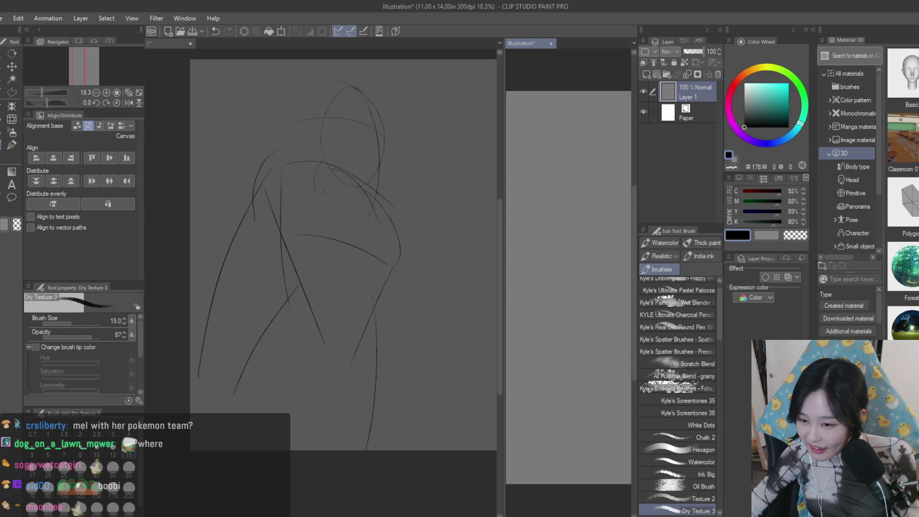
pyautogui.click(868, 169)
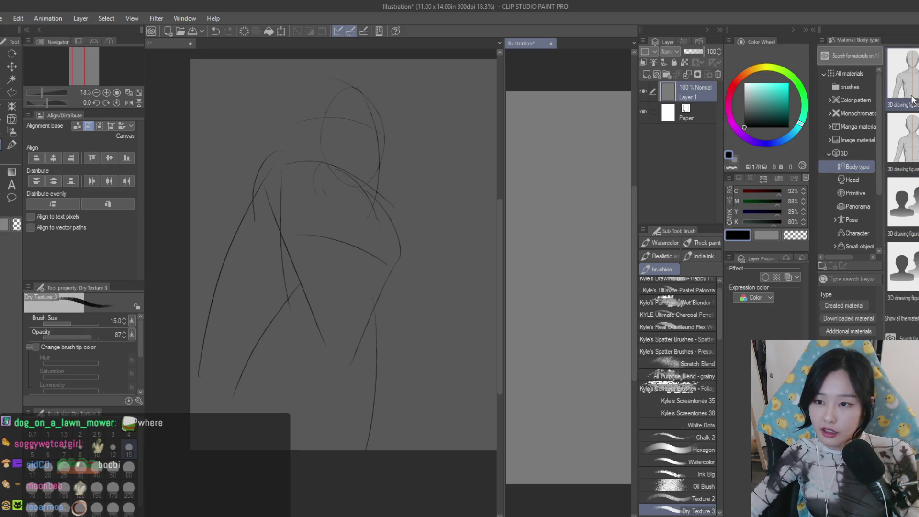
pyautogui.moveTo(915, 87); pyautogui.dragTo(540, 223)
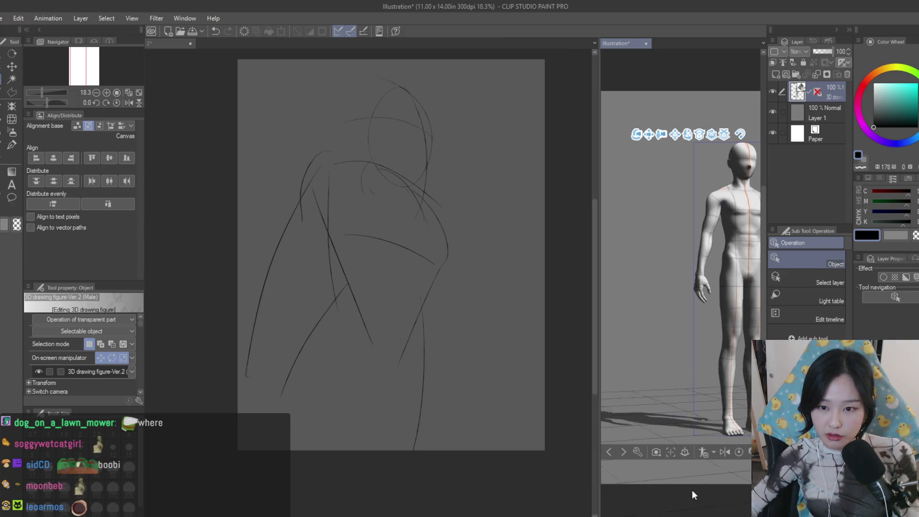
pyautogui.moveTo(692, 460); pyautogui.dragTo(744, 424)
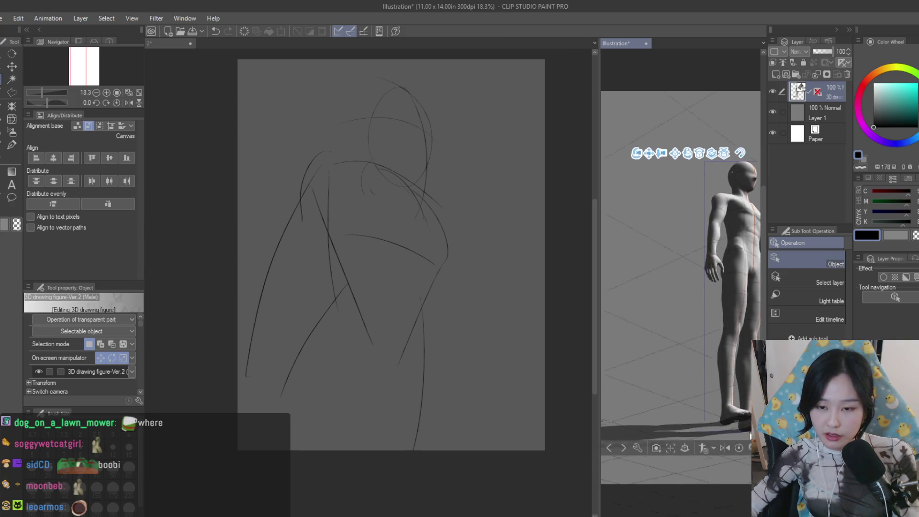
pyautogui.click(11, 67)
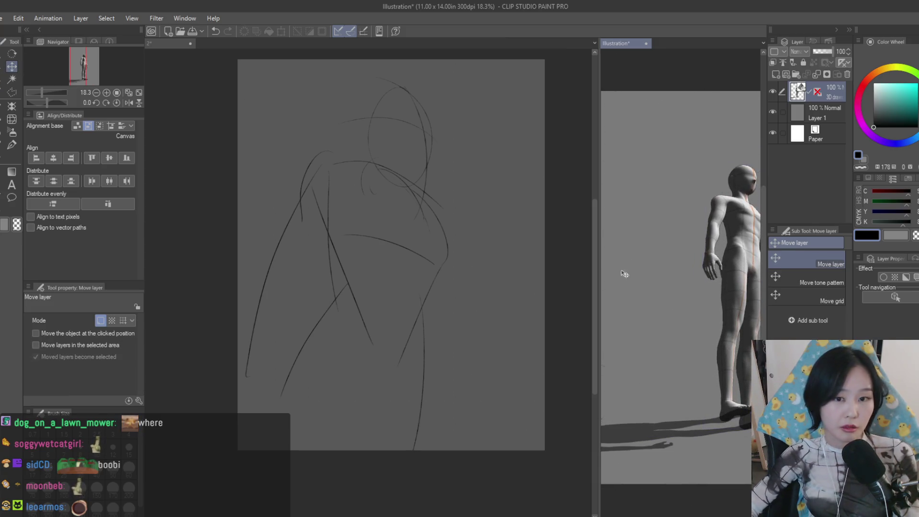
# Raise the figure's right arm at the shoulder and lower the forearm across the belly
pyautogui.press('o')
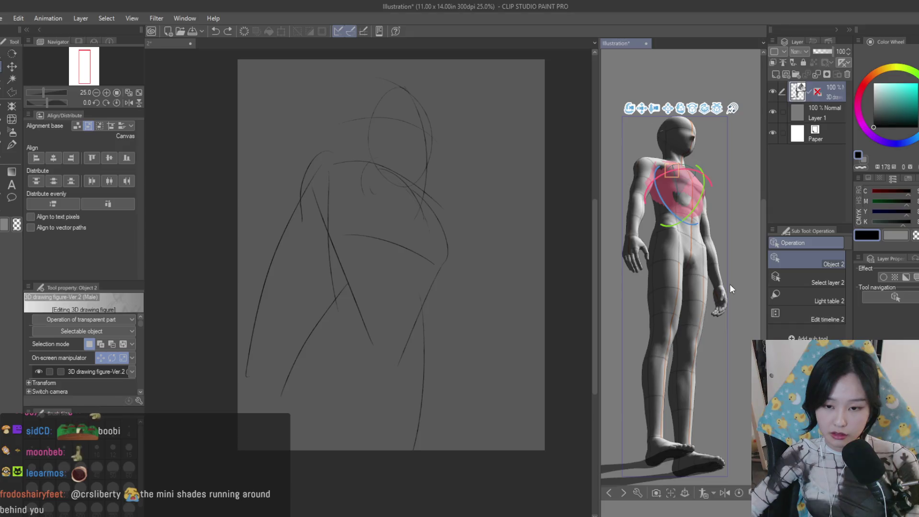
pyautogui.click(727, 302)
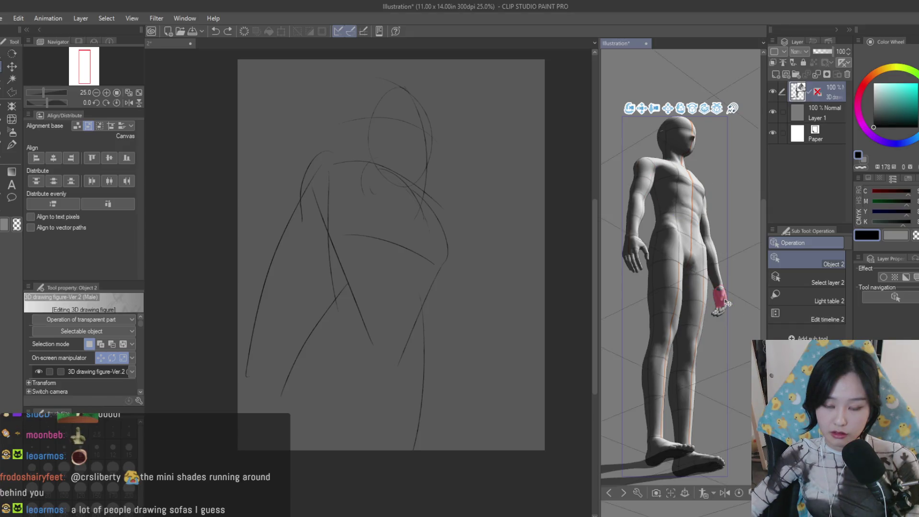
pyautogui.click(727, 304)
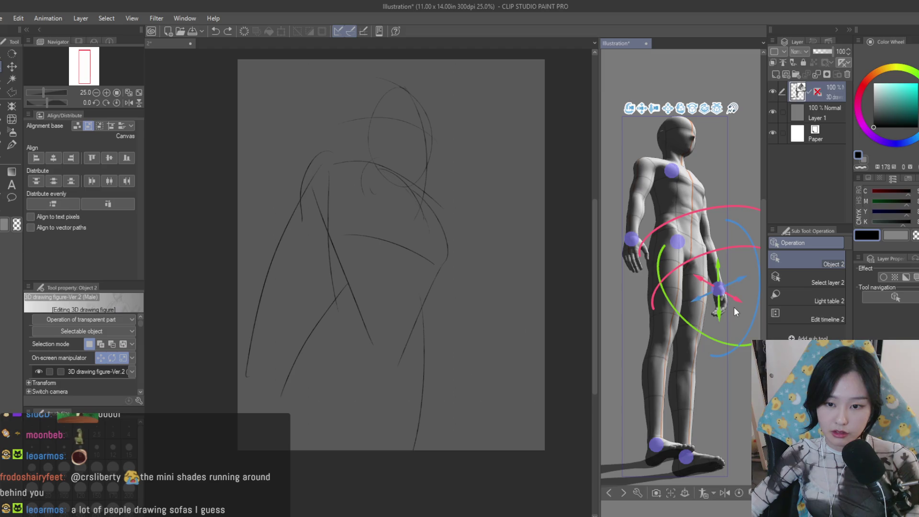
pyautogui.moveTo(734, 310); pyautogui.dragTo(667, 417)
pyautogui.moveTo(743, 268)
pyautogui.mouseDown()
pyautogui.moveTo(703, 181)
pyautogui.moveTo(701, 189)
pyautogui.mouseUp()
pyautogui.click(711, 152)
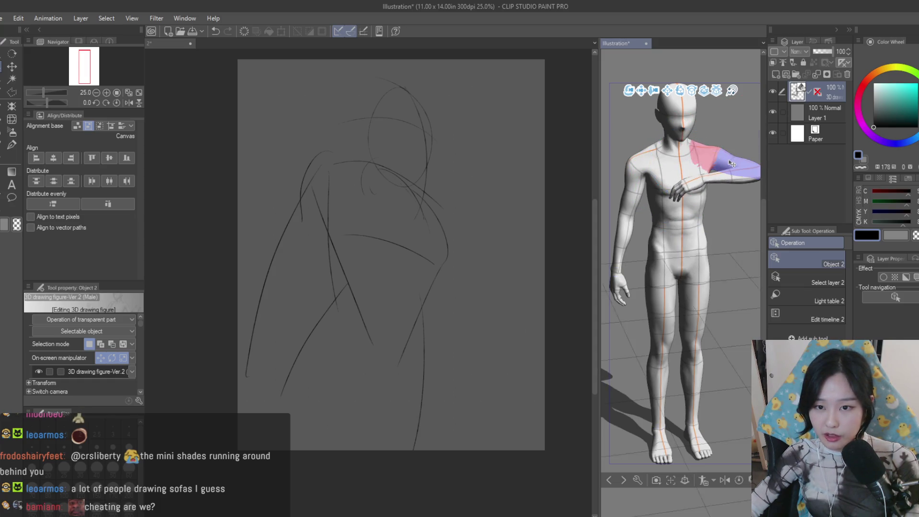
pyautogui.moveTo(716, 145)
pyautogui.mouseDown()
pyautogui.moveTo(693, 147)
pyautogui.moveTo(744, 164)
pyautogui.moveTo(702, 189)
pyautogui.mouseUp()
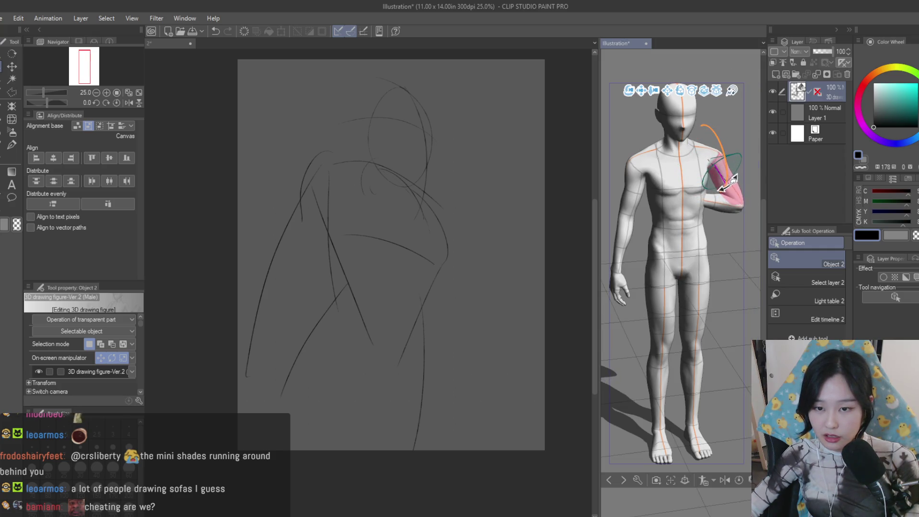
pyautogui.click(689, 189)
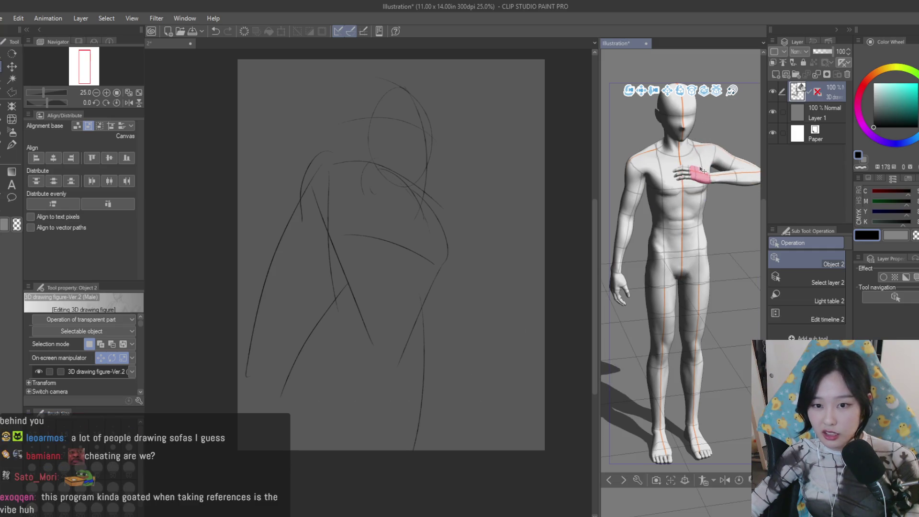
pyautogui.moveTo(760, 185)
pyautogui.mouseDown()
pyautogui.moveTo(681, 213)
pyautogui.moveTo(680, 180)
pyautogui.moveTo(718, 180)
pyautogui.mouseUp()
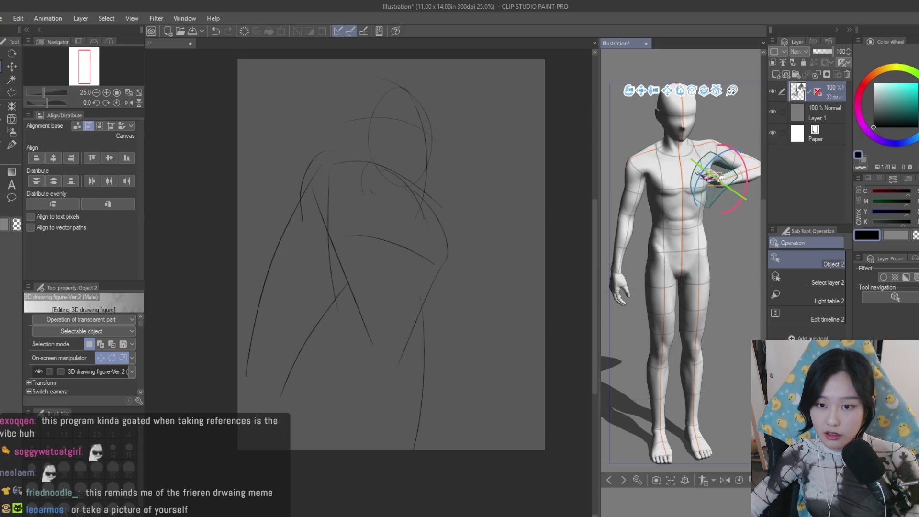
# Rotate the upper arm and forearm to bring the hand toward the chest, then reselect the arm
pyautogui.click(733, 188)
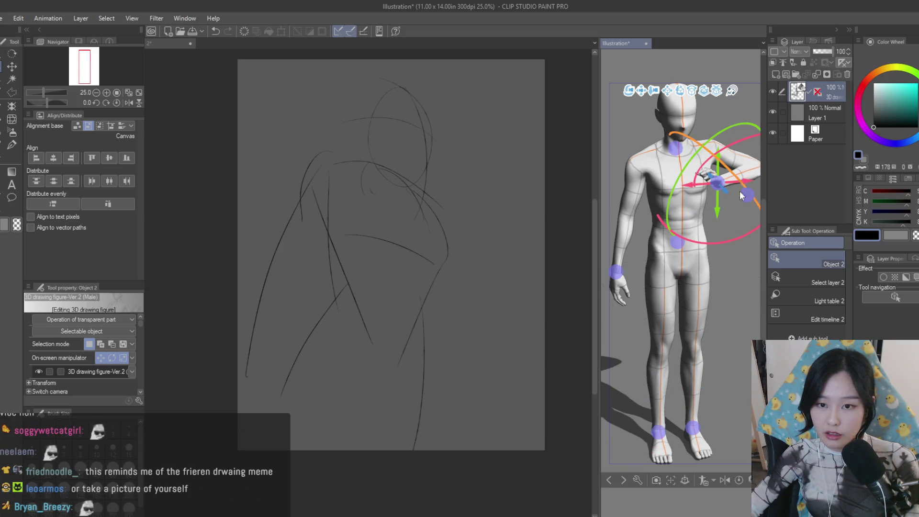
pyautogui.click(747, 171)
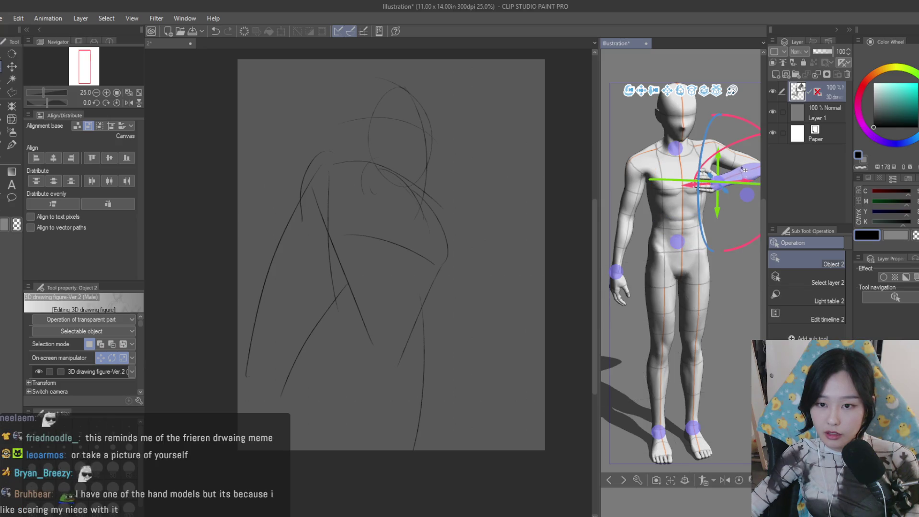
pyautogui.click(729, 159)
pyautogui.moveTo(734, 143); pyautogui.dragTo(736, 166)
pyautogui.click(742, 188)
pyautogui.press('k')
pyautogui.moveTo(730, 187)
pyautogui.mouseDown()
pyautogui.moveTo(705, 192)
pyautogui.moveTo(706, 230)
pyautogui.moveTo(668, 274)
pyautogui.moveTo(649, 228)
pyautogui.mouseUp()
pyautogui.press('o')
pyautogui.click(704, 193)
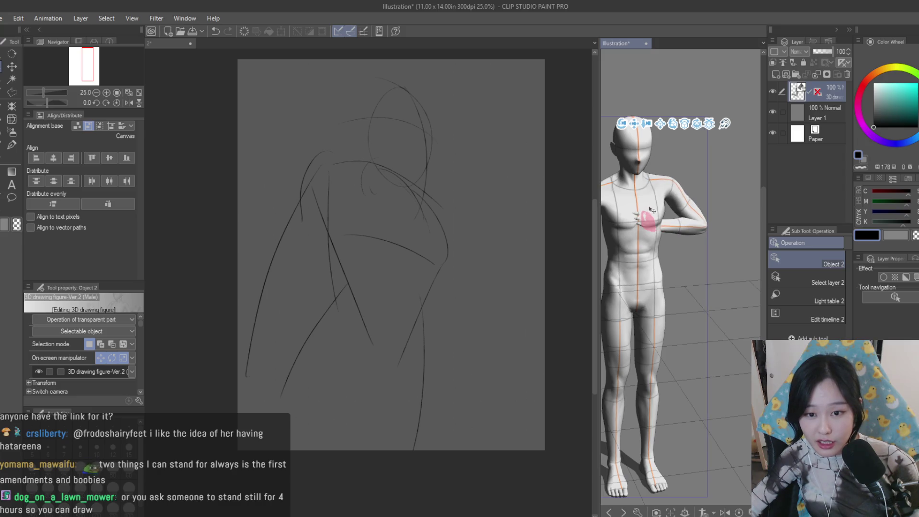
# Swing the forearm out and bend the arm so the hand rests tilted on the hip
pyautogui.moveTo(682, 262)
pyautogui.mouseDown()
pyautogui.moveTo(670, 229)
pyautogui.moveTo(679, 193)
pyautogui.moveTo(692, 216)
pyautogui.mouseUp()
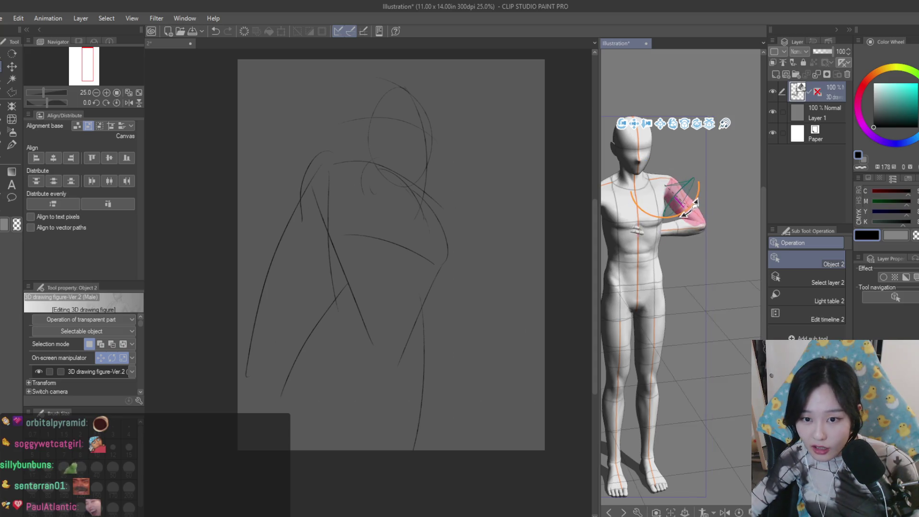
pyautogui.click(676, 232)
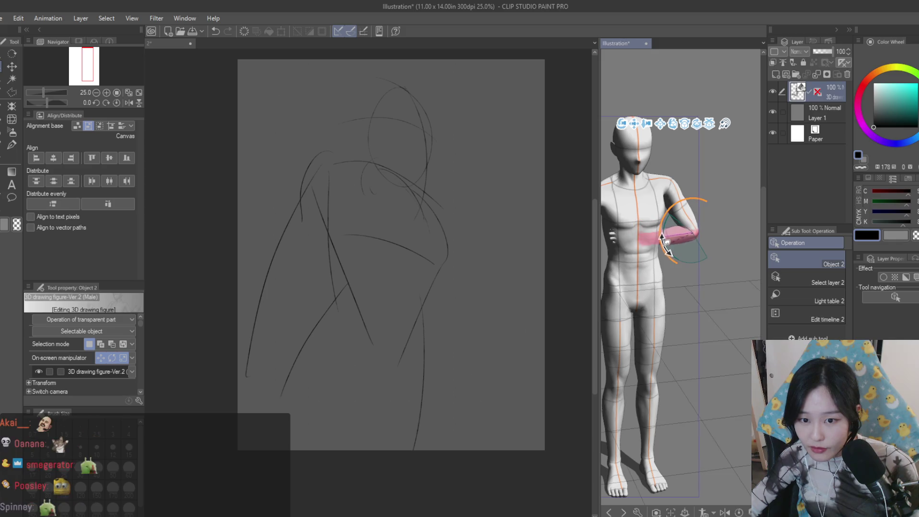
pyautogui.moveTo(671, 260); pyautogui.dragTo(682, 248)
pyautogui.click(695, 227)
pyautogui.moveTo(675, 190)
pyautogui.mouseDown()
pyautogui.moveTo(684, 185)
pyautogui.moveTo(675, 201)
pyautogui.mouseUp()
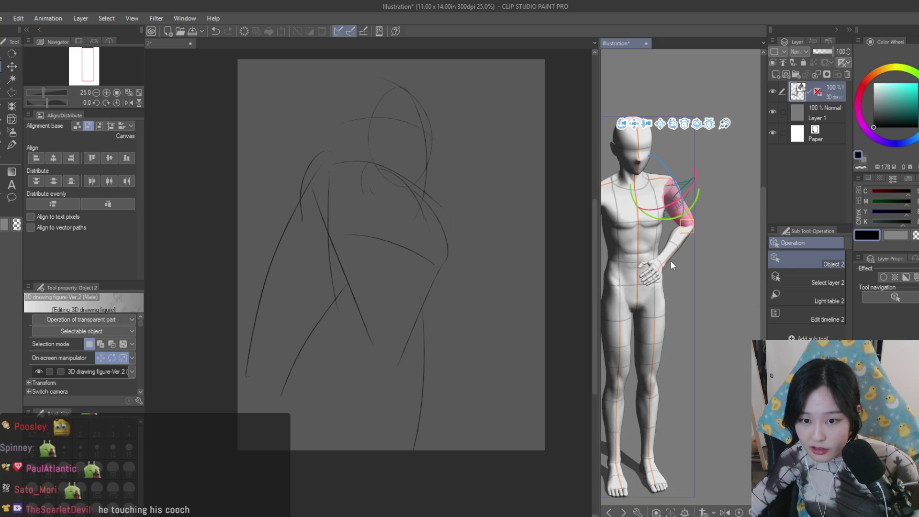
pyautogui.click(682, 246)
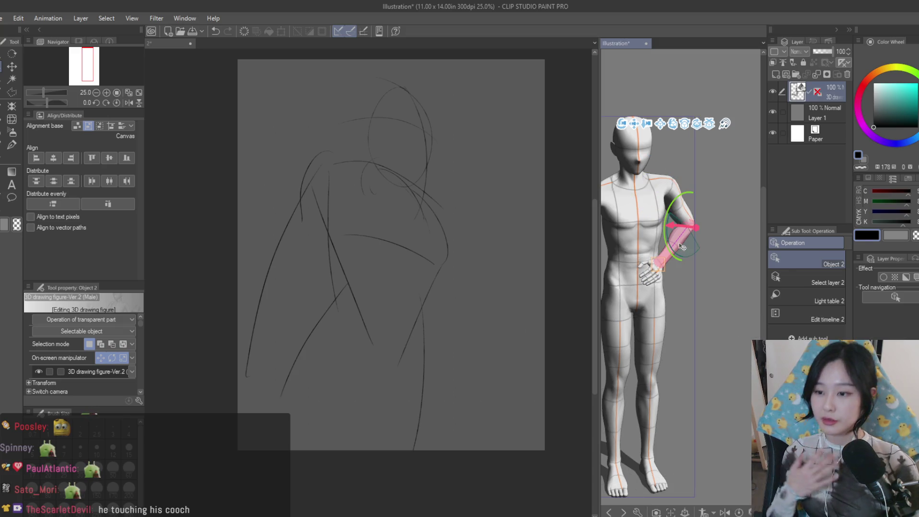
pyautogui.click(653, 272)
pyautogui.moveTo(636, 283)
pyautogui.mouseDown()
pyautogui.moveTo(687, 262)
pyautogui.moveTo(734, 284)
pyautogui.mouseUp()
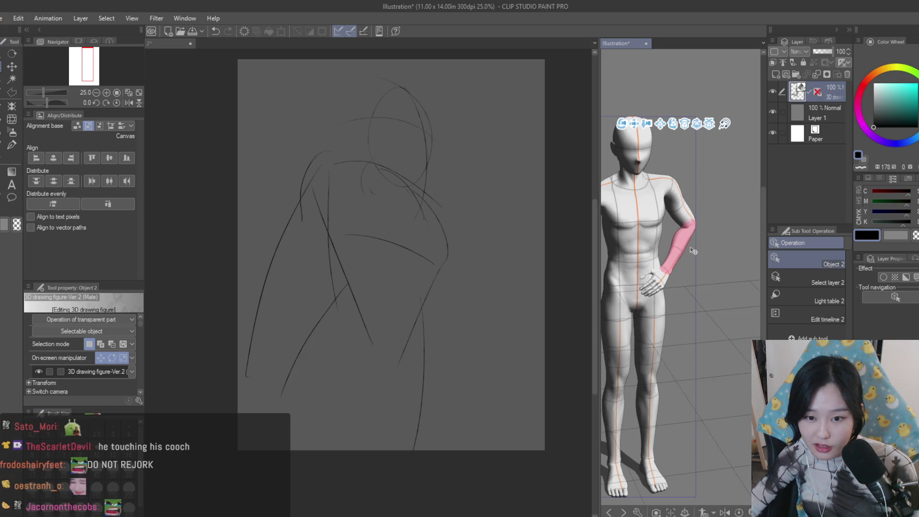
# Rotate the shoulder inward and pull the hand up so the arm bends across the chest
pyautogui.click(681, 217)
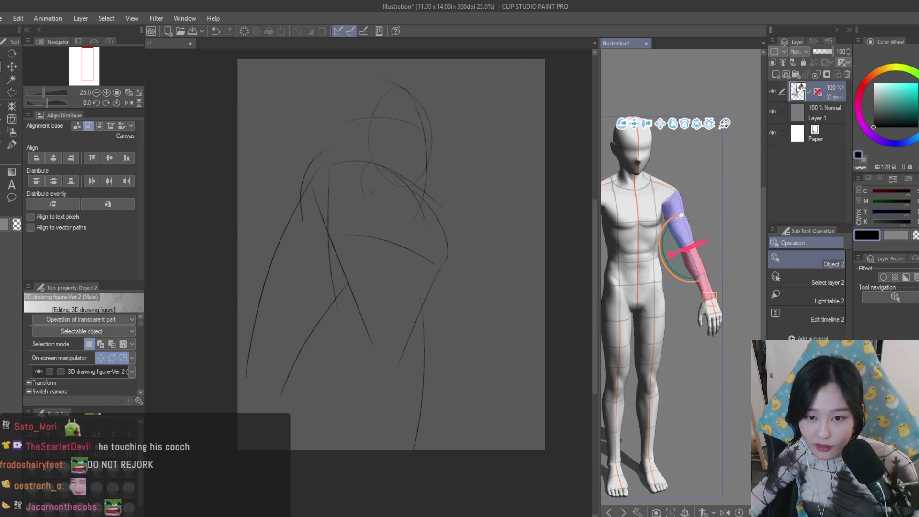
pyautogui.click(666, 195)
pyautogui.moveTo(656, 162)
pyautogui.mouseDown()
pyautogui.moveTo(669, 167)
pyautogui.moveTo(658, 195)
pyautogui.mouseUp()
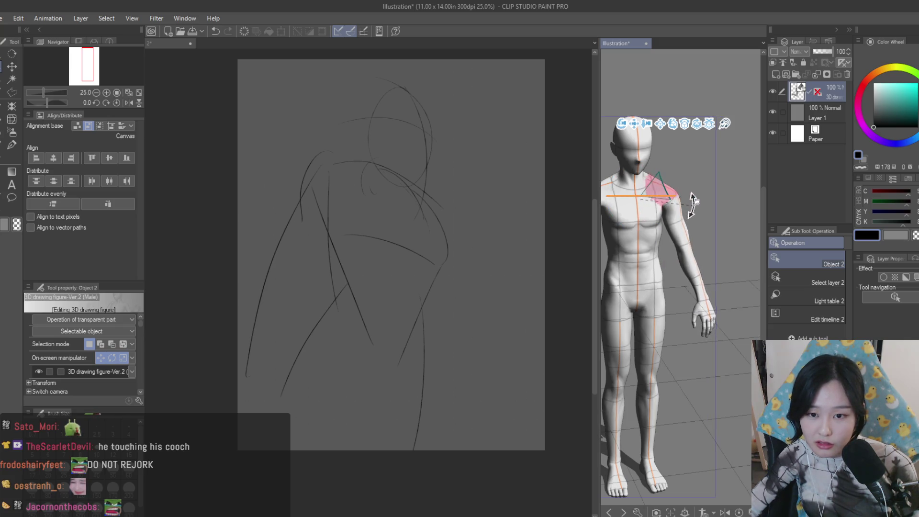
pyautogui.click(715, 316)
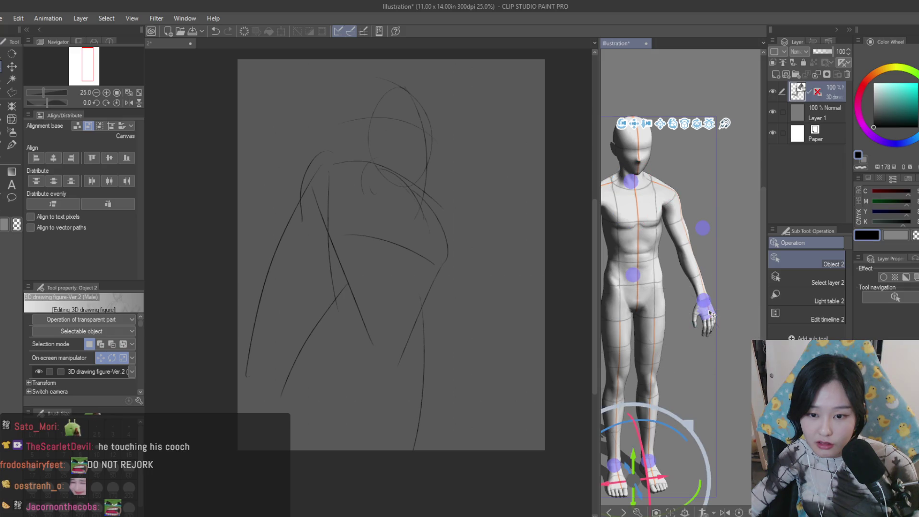
pyautogui.moveTo(689, 301)
pyautogui.mouseDown()
pyautogui.moveTo(650, 238)
pyautogui.moveTo(671, 209)
pyautogui.moveTo(697, 202)
pyautogui.moveTo(681, 236)
pyautogui.moveTo(659, 217)
pyautogui.mouseUp()
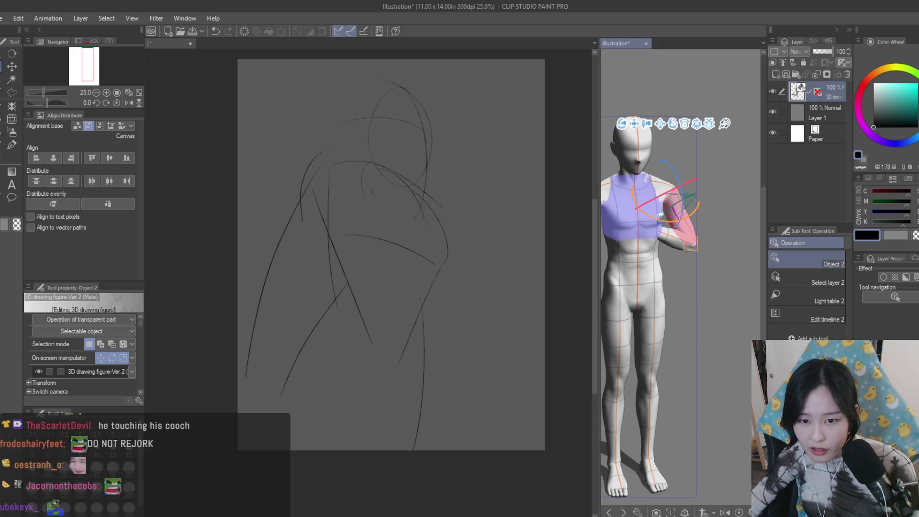
pyautogui.click(676, 200)
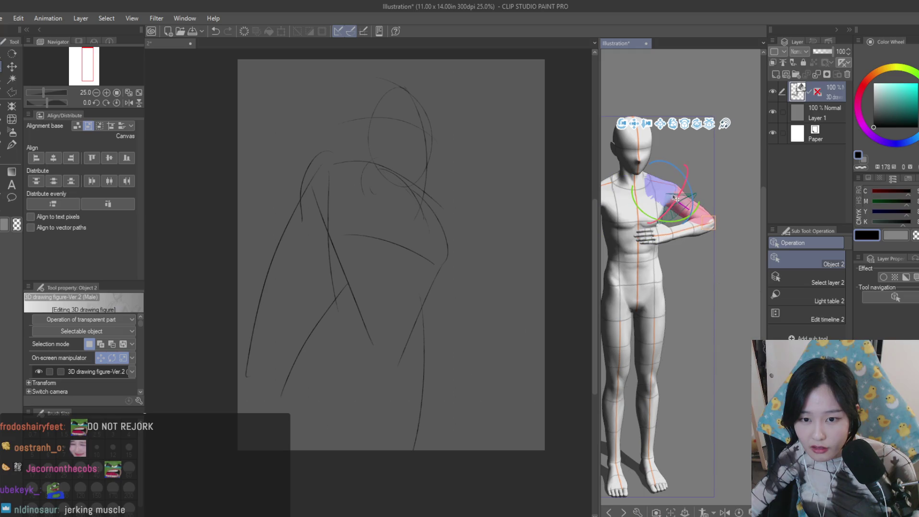
pyautogui.moveTo(687, 197); pyautogui.dragTo(695, 202)
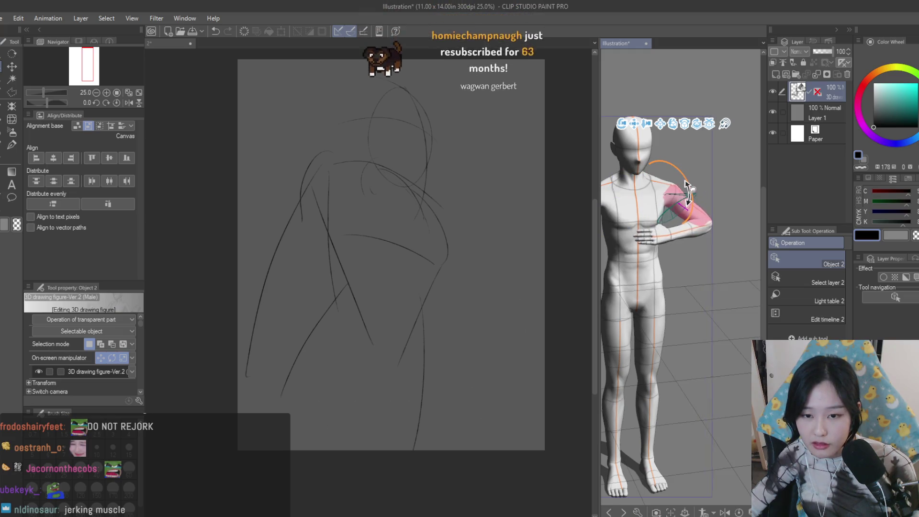
# Rotate the forearm down onto the belly, then raise the arm so the hand rests on the chest
pyautogui.click(672, 232)
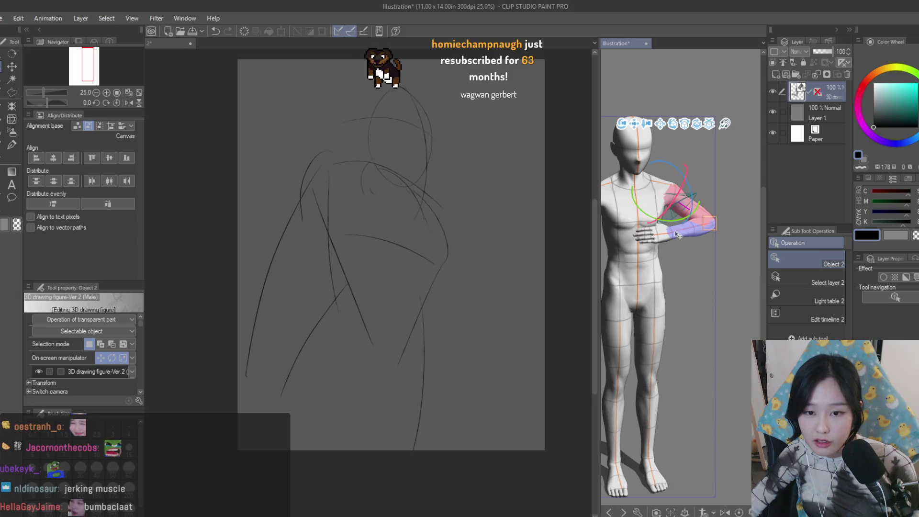
pyautogui.moveTo(660, 260); pyautogui.dragTo(679, 260)
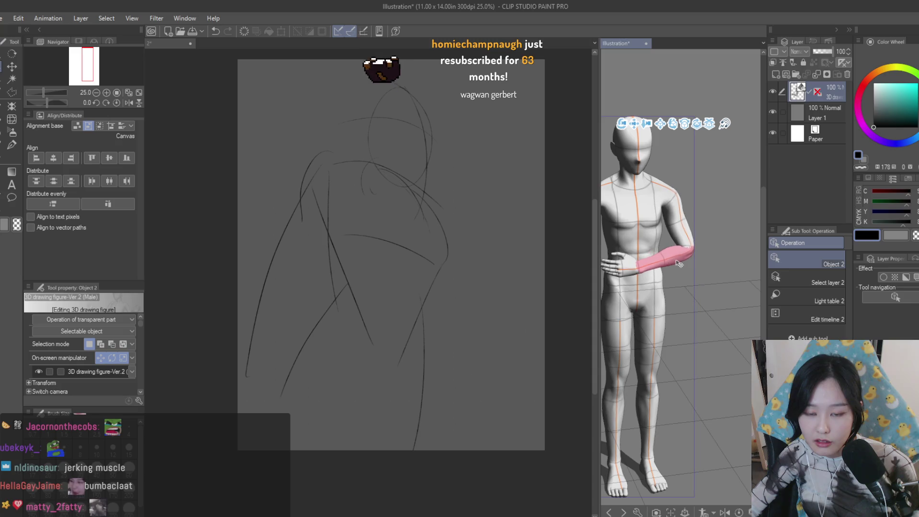
pyautogui.moveTo(679, 260)
pyautogui.mouseDown()
pyautogui.moveTo(658, 270)
pyautogui.moveTo(670, 243)
pyautogui.moveTo(673, 256)
pyautogui.mouseUp()
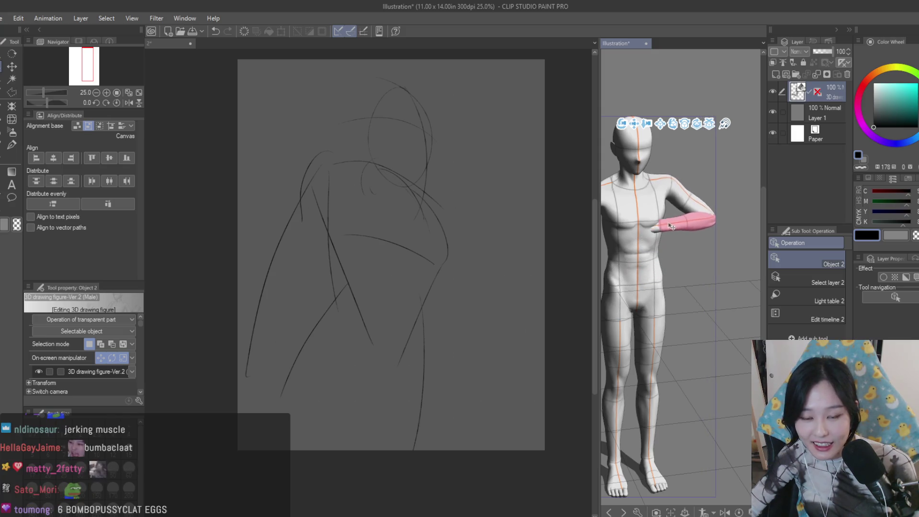
pyautogui.click(12, 66)
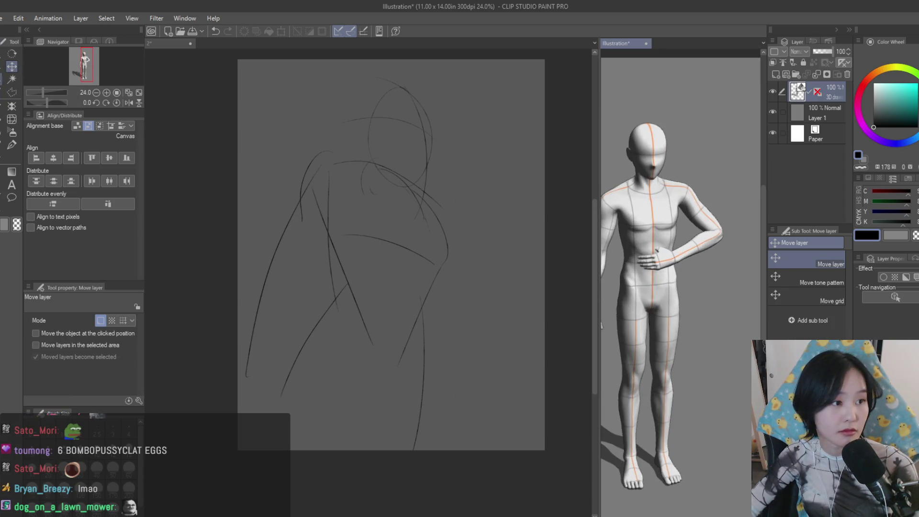
pyautogui.press('o')
pyautogui.moveTo(661, 258)
pyautogui.mouseDown()
pyautogui.moveTo(676, 229)
pyautogui.moveTo(664, 186)
pyautogui.moveTo(671, 195)
pyautogui.mouseUp()
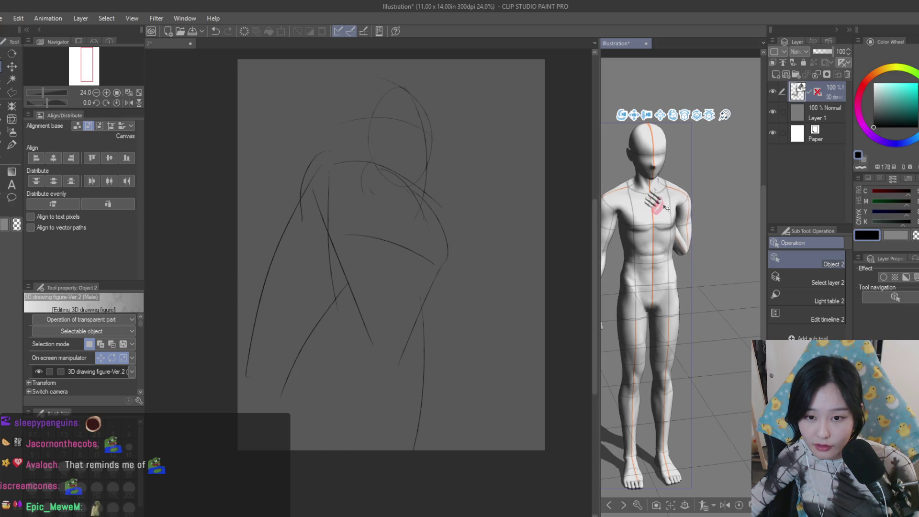
# Adjust the upper arm and forearm so the hand moves in just under the chin
pyautogui.click(688, 217)
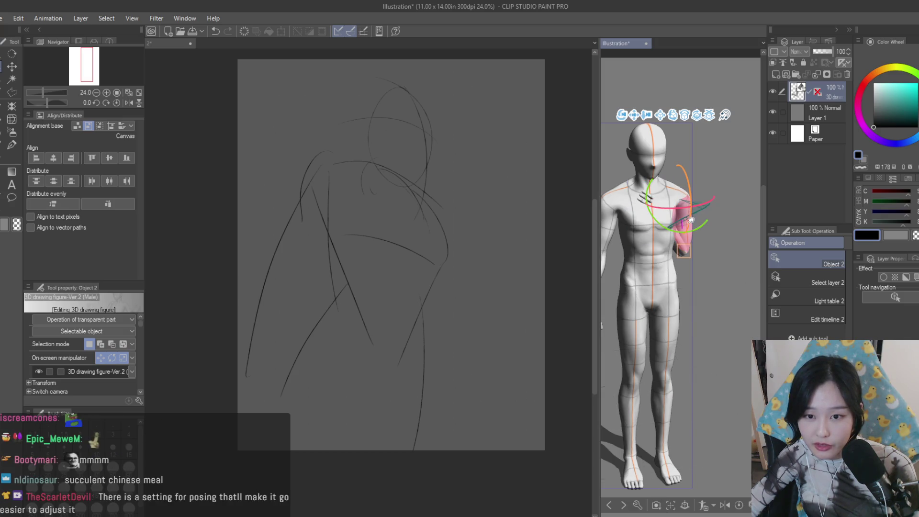
pyautogui.moveTo(697, 199); pyautogui.dragTo(703, 222)
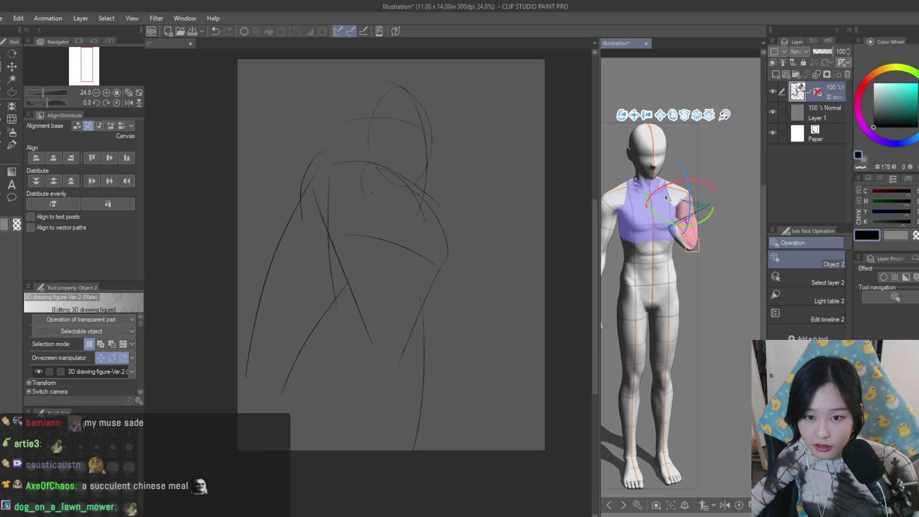
pyautogui.moveTo(660, 193); pyautogui.dragTo(680, 188)
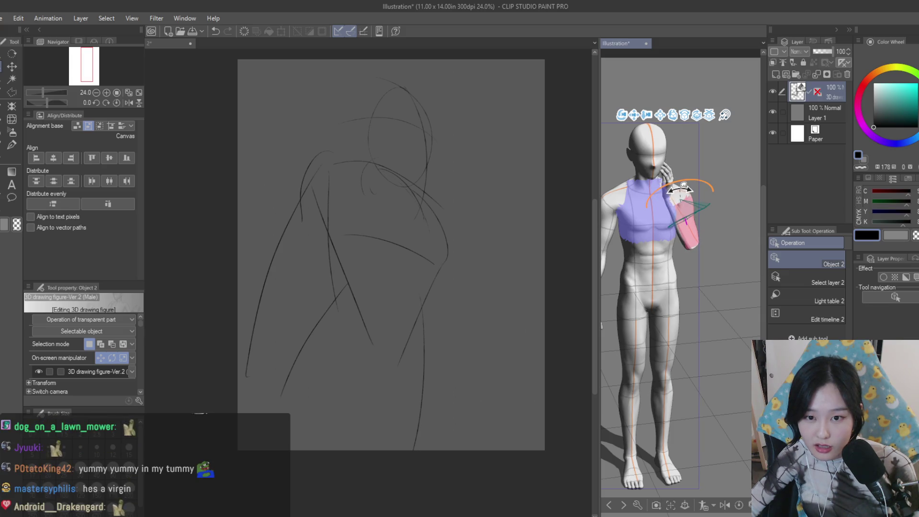
pyautogui.moveTo(679, 193); pyautogui.dragTo(667, 200)
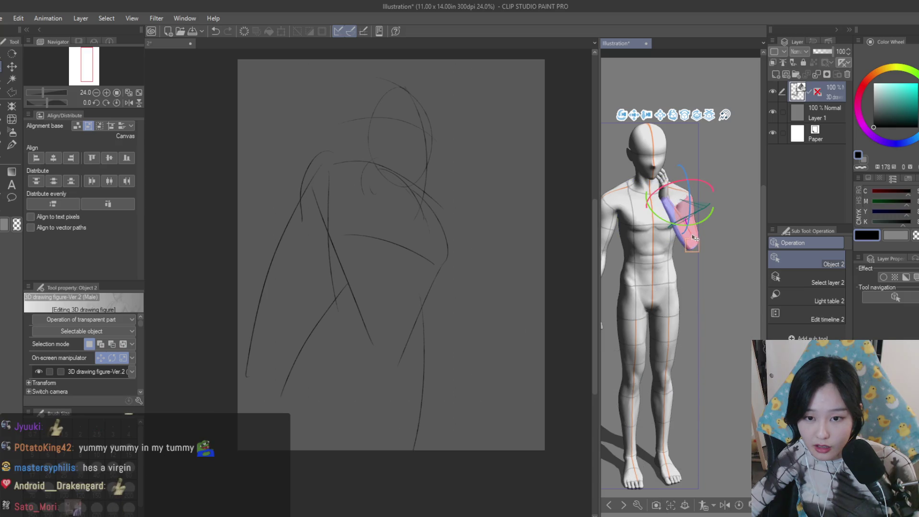
pyautogui.click(703, 250)
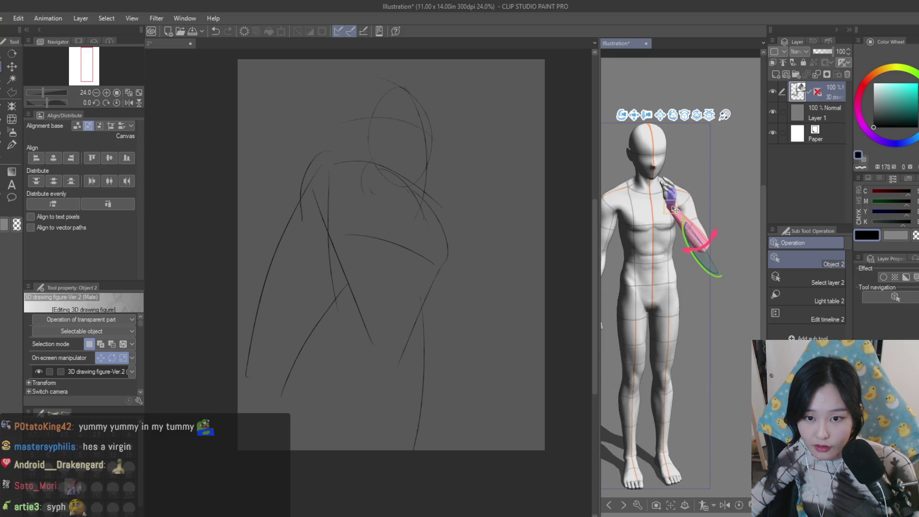
pyautogui.moveTo(668, 211); pyautogui.dragTo(665, 213)
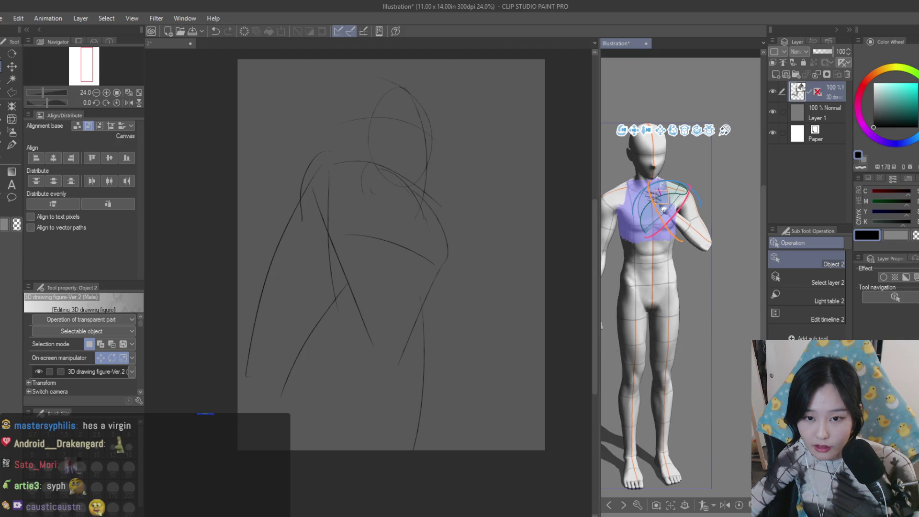
# Rotate the chest to settle the hand flat, stop posing and zoom in on the figure
pyautogui.click(665, 212)
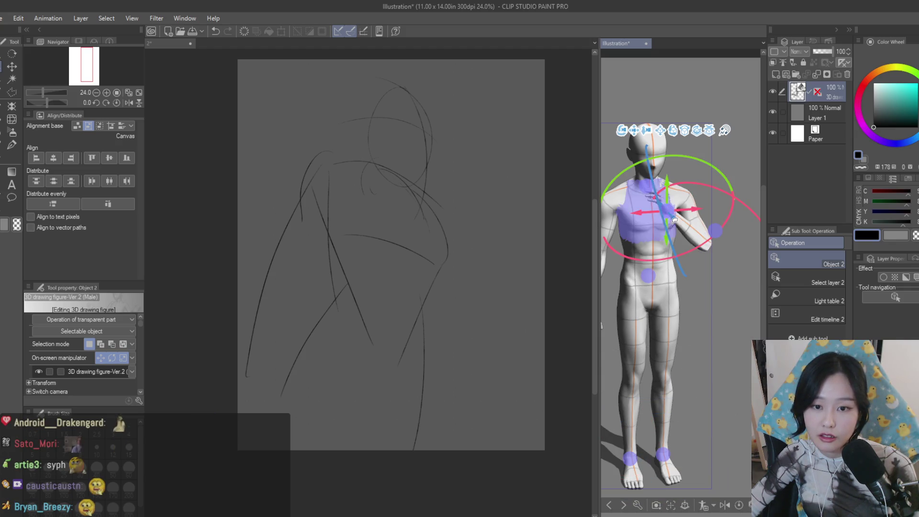
pyautogui.moveTo(632, 255); pyautogui.dragTo(666, 217)
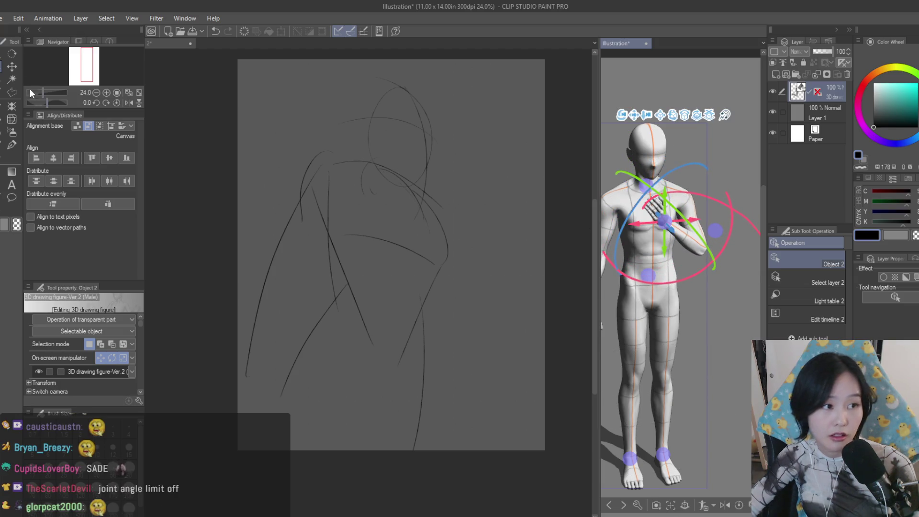
pyautogui.press('k')
pyautogui.hotkey('ctrl', '+')
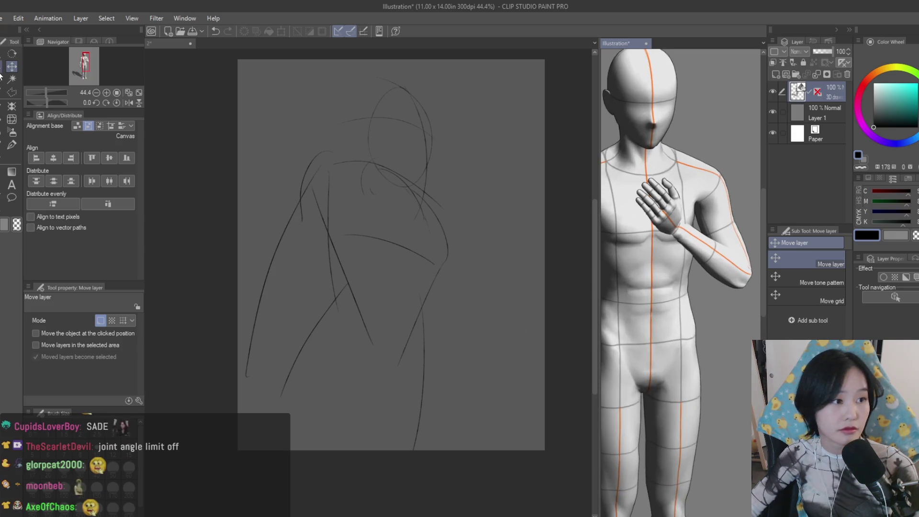
# Move the hand across the chest and rotate the forearm so it sits up on the chest
pyautogui.press('o')
pyautogui.moveTo(745, 278); pyautogui.dragTo(653, 221)
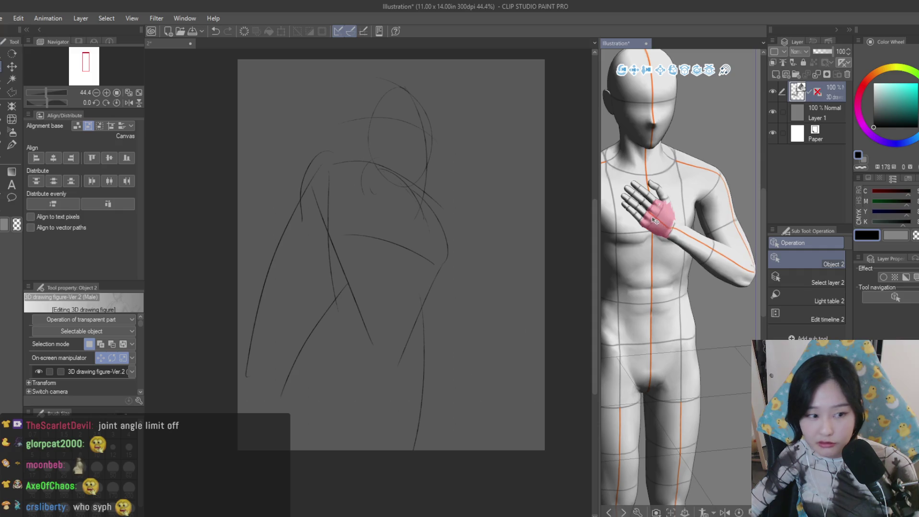
pyautogui.moveTo(139, 325); pyautogui.dragTo(142, 361)
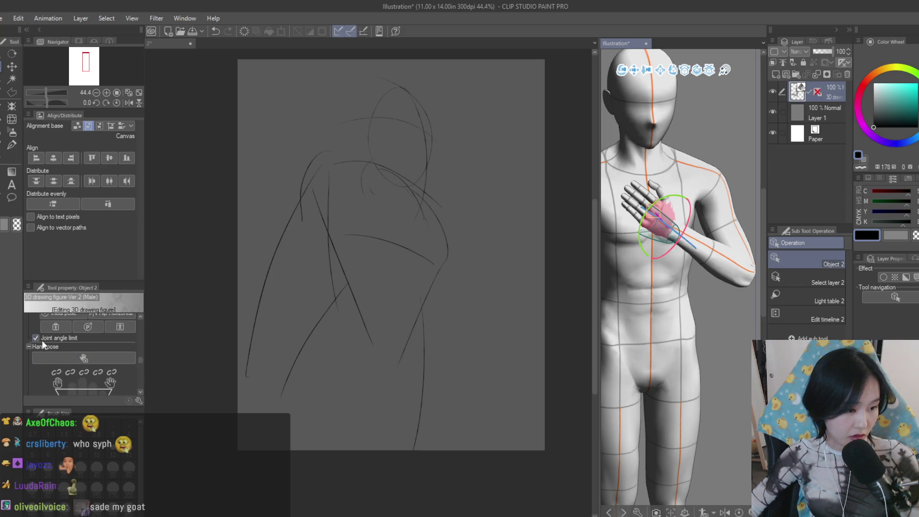
pyautogui.moveTo(727, 263); pyautogui.dragTo(721, 256)
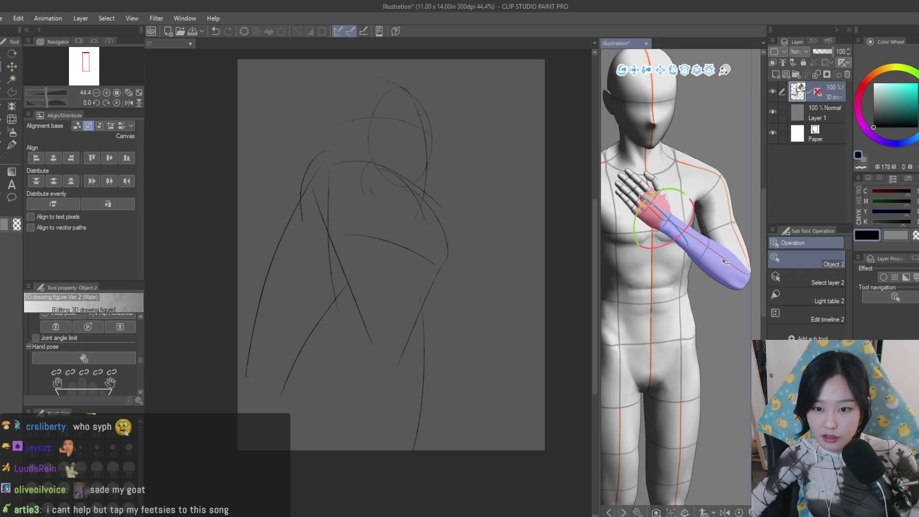
pyautogui.moveTo(745, 284); pyautogui.dragTo(737, 306)
pyautogui.moveTo(655, 239)
pyautogui.mouseDown()
pyautogui.moveTo(653, 308)
pyautogui.moveTo(665, 216)
pyautogui.moveTo(678, 207)
pyautogui.mouseUp()
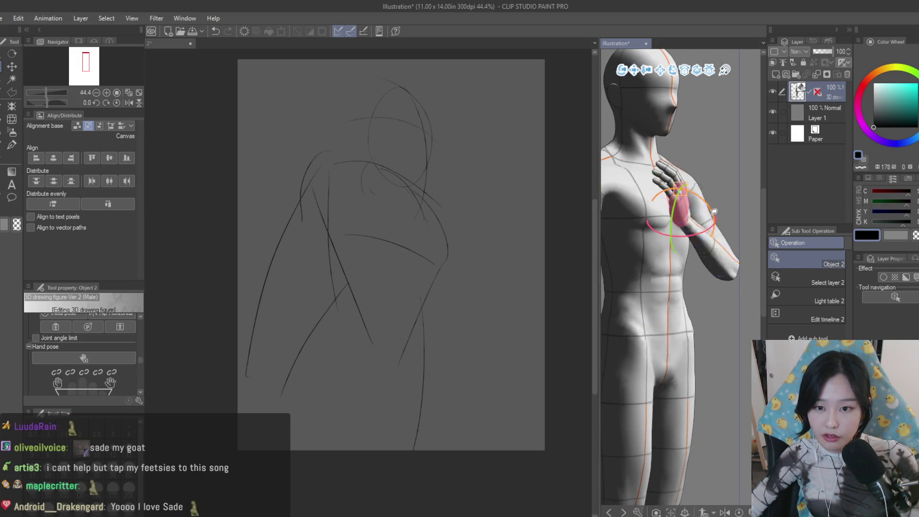
# Bend the forearm so the hand rests below the neck, then zoom out to show the whole figure
pyautogui.click(704, 207)
pyautogui.moveTo(688, 211); pyautogui.dragTo(729, 256)
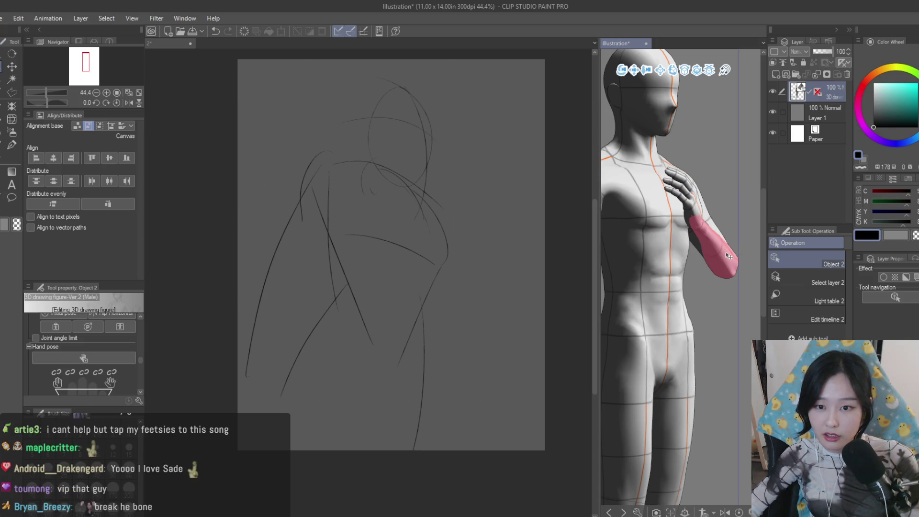
pyautogui.moveTo(702, 216)
pyautogui.mouseDown()
pyautogui.moveTo(722, 210)
pyautogui.moveTo(689, 208)
pyautogui.mouseUp()
pyautogui.moveTo(722, 301); pyautogui.dragTo(697, 288)
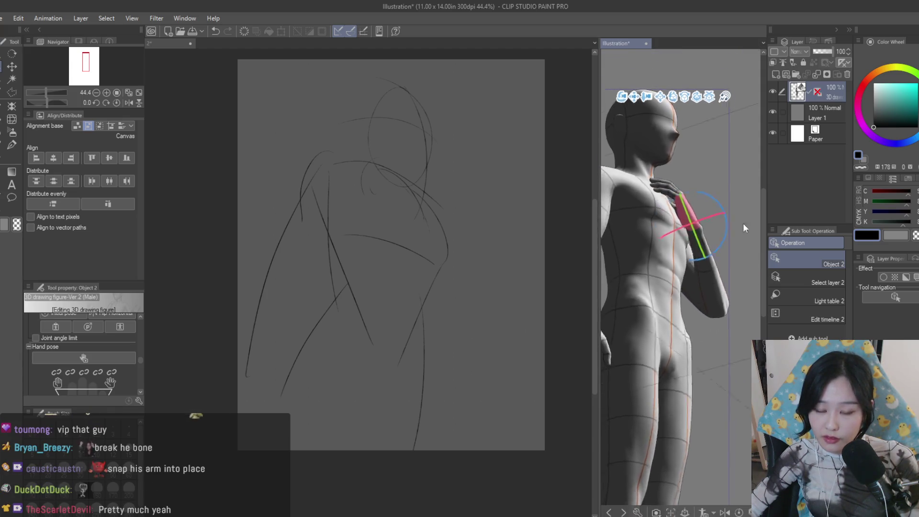
pyautogui.click(11, 66)
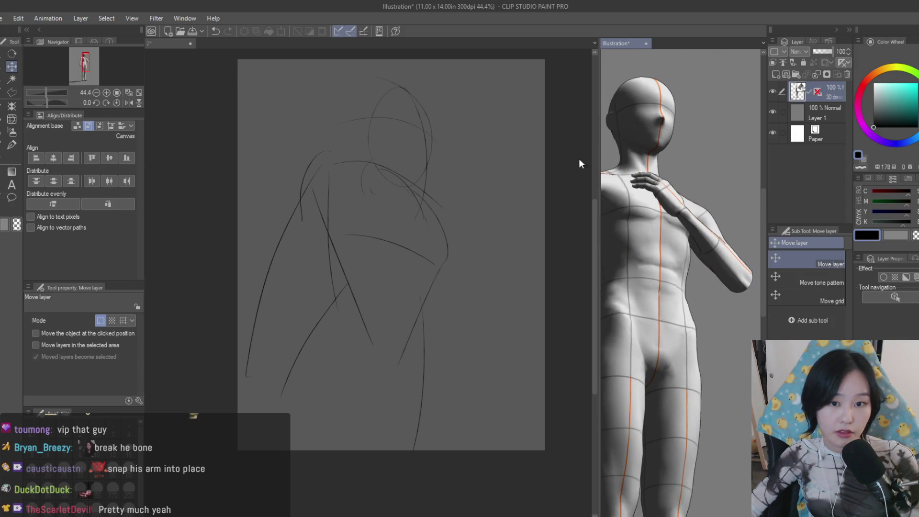
pyautogui.moveTo(46, 92); pyautogui.dragTo(14, 95)
pyautogui.click(13, 94)
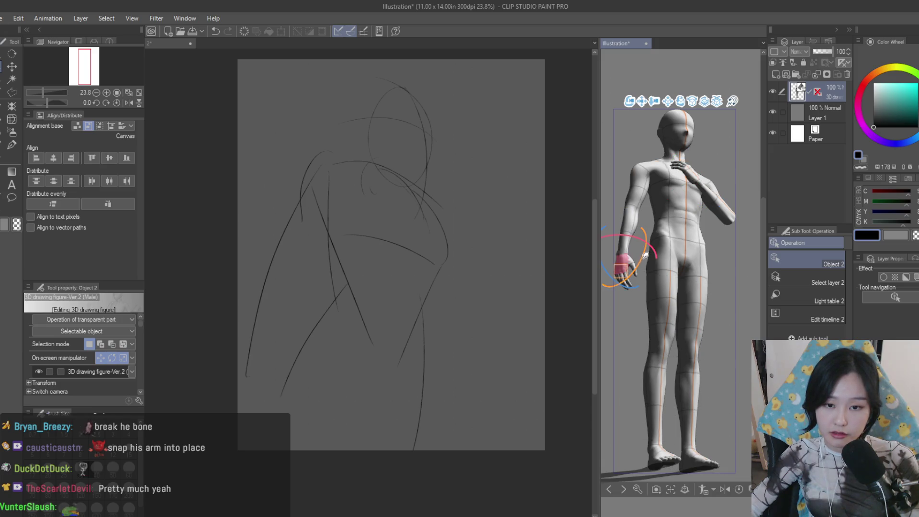
# Change the hand pose, view the figure from below, and undo a stride that lifted the leg
pyautogui.moveTo(638, 286); pyautogui.dragTo(610, 290)
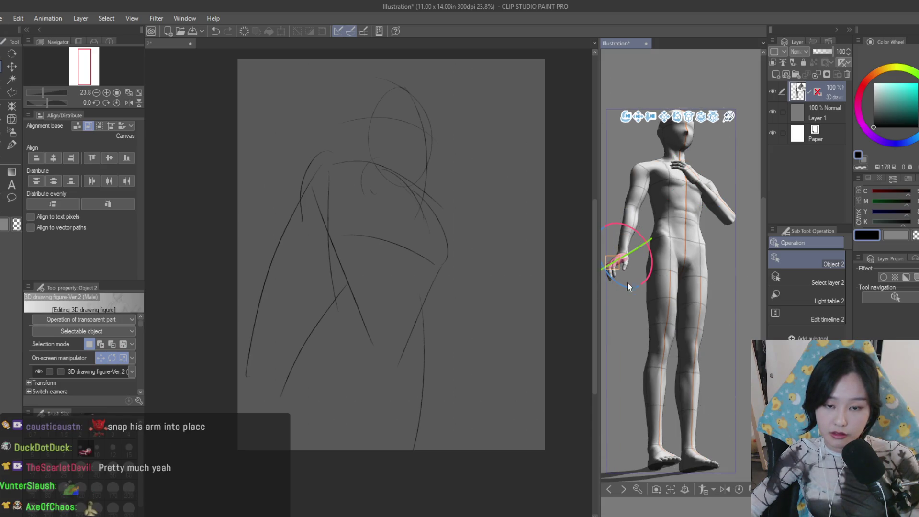
pyautogui.moveTo(142, 323); pyautogui.dragTo(140, 368)
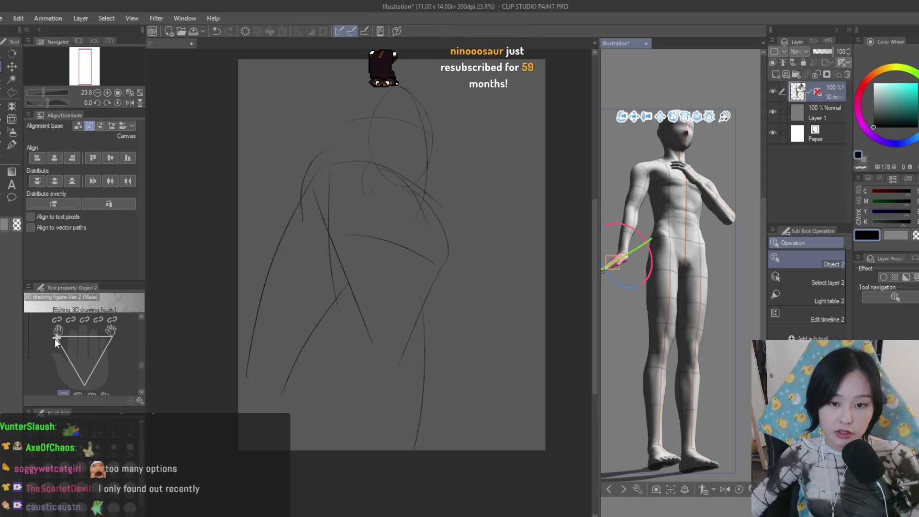
pyautogui.moveTo(57, 349); pyautogui.dragTo(80, 335)
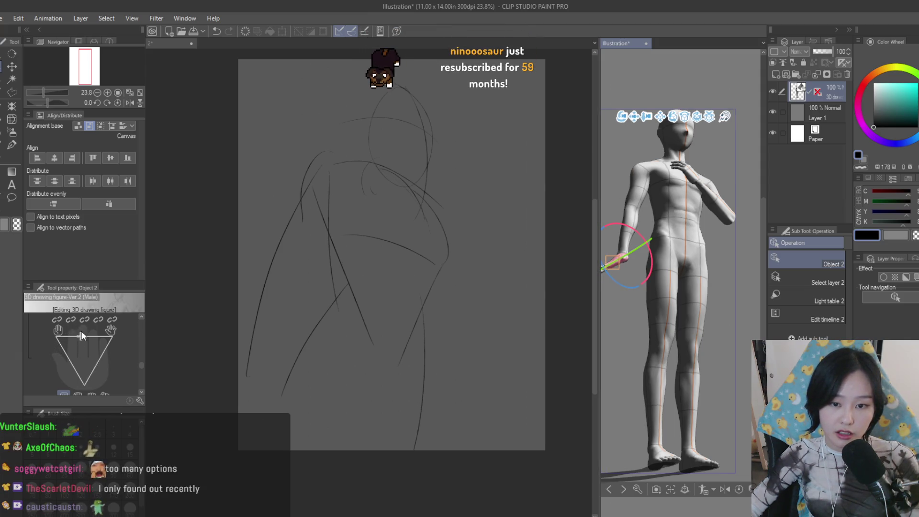
pyautogui.moveTo(638, 349); pyautogui.dragTo(622, 347)
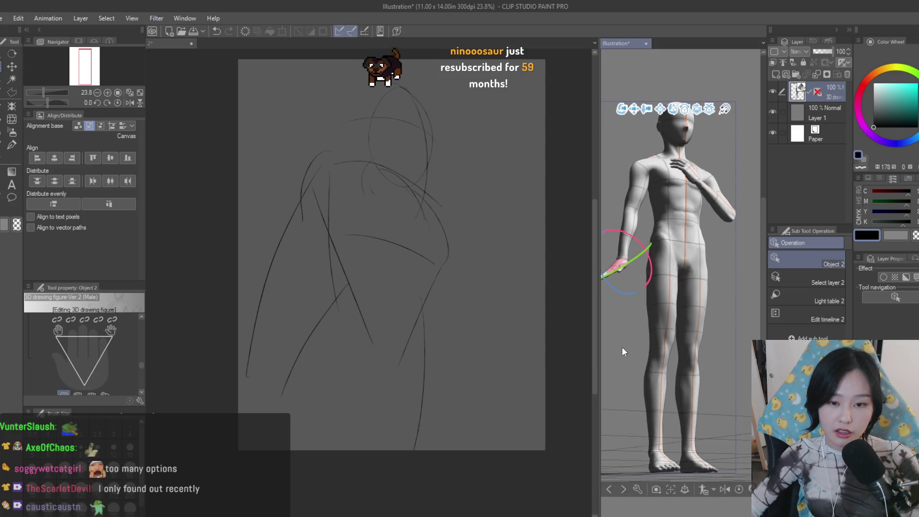
pyautogui.moveTo(623, 287); pyautogui.dragTo(675, 294)
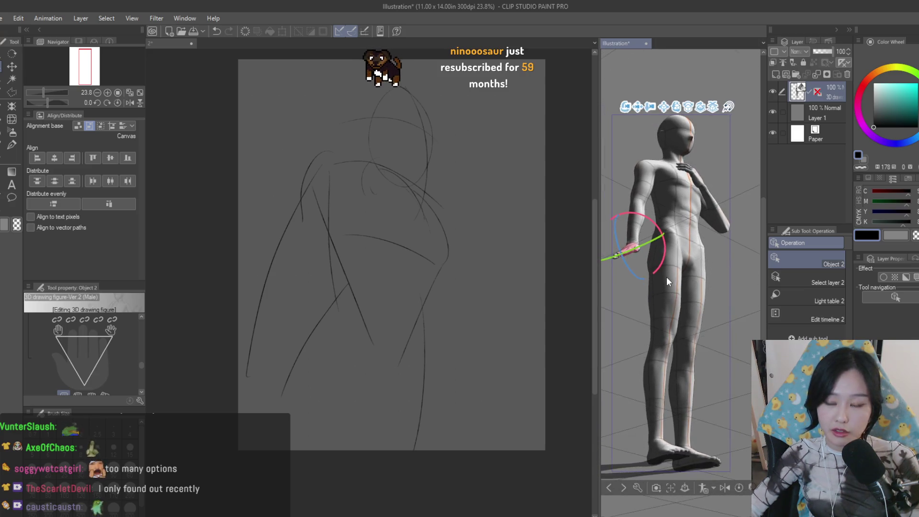
pyautogui.click(624, 452)
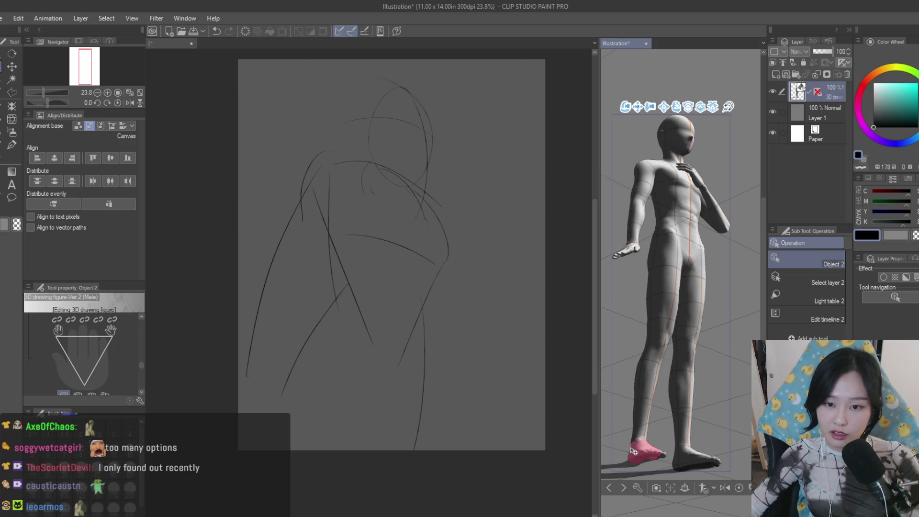
pyautogui.moveTo(624, 453)
pyautogui.mouseDown()
pyautogui.moveTo(748, 389)
pyautogui.moveTo(702, 266)
pyautogui.mouseUp()
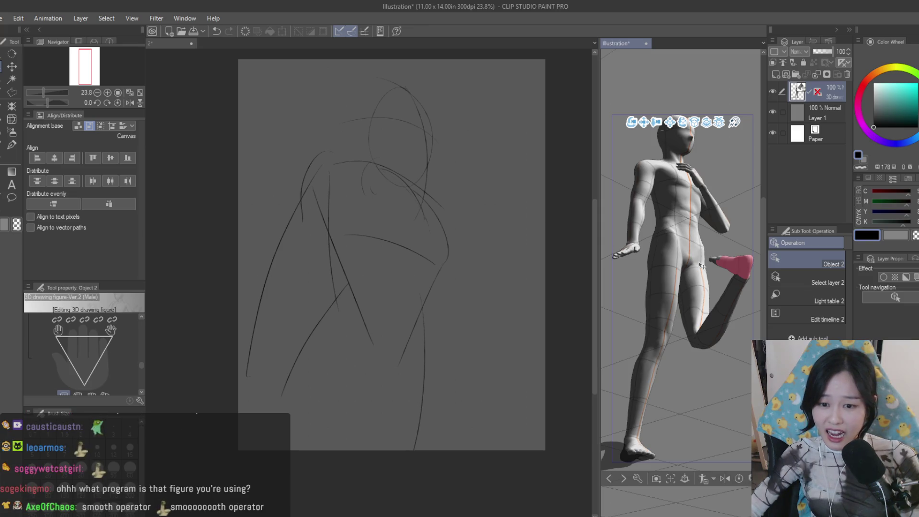
pyautogui.hotkey('ctrl', 'z')
pyautogui.hotkey('ctrl', 'z')
pyautogui.moveTo(139, 364); pyautogui.dragTo(141, 385)
pyautogui.moveTo(140, 374); pyautogui.dragTo(146, 355)
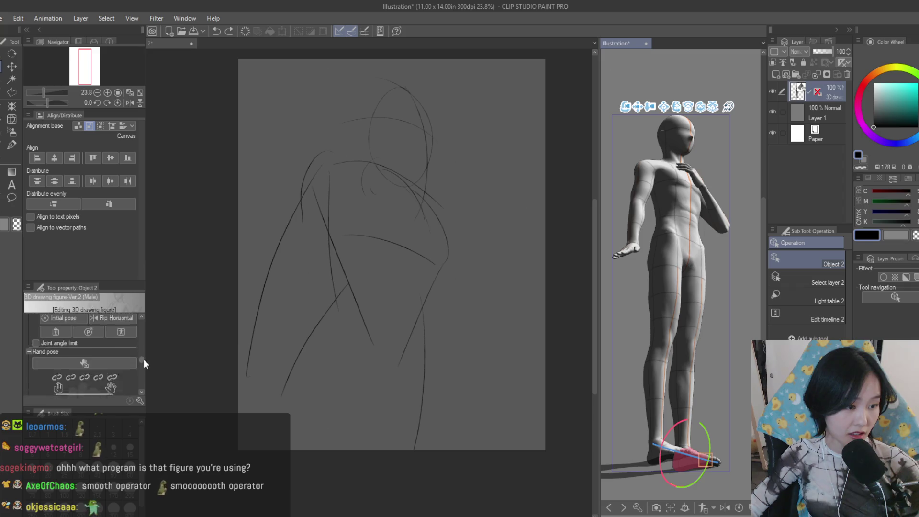
# Enable Joint angle limit and stretch the foot forward into a wide stride, then select the hips
pyautogui.click(36, 354)
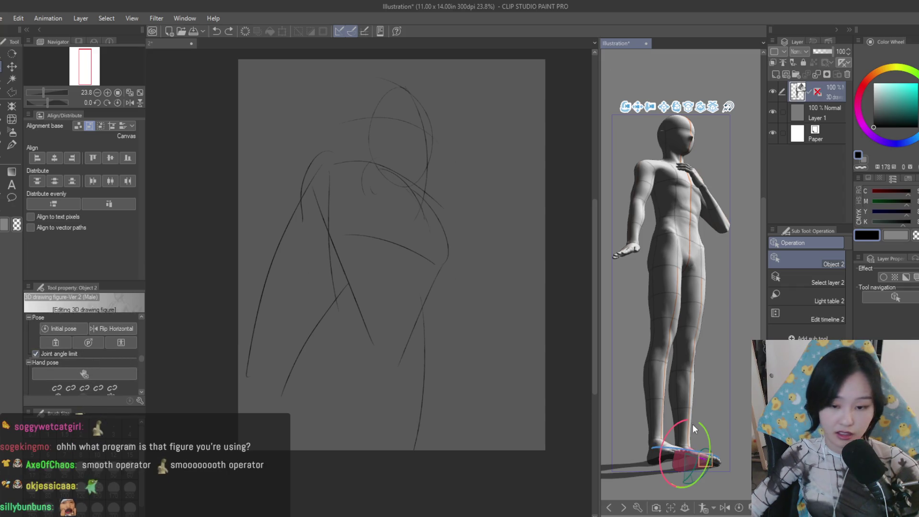
pyautogui.click(638, 457)
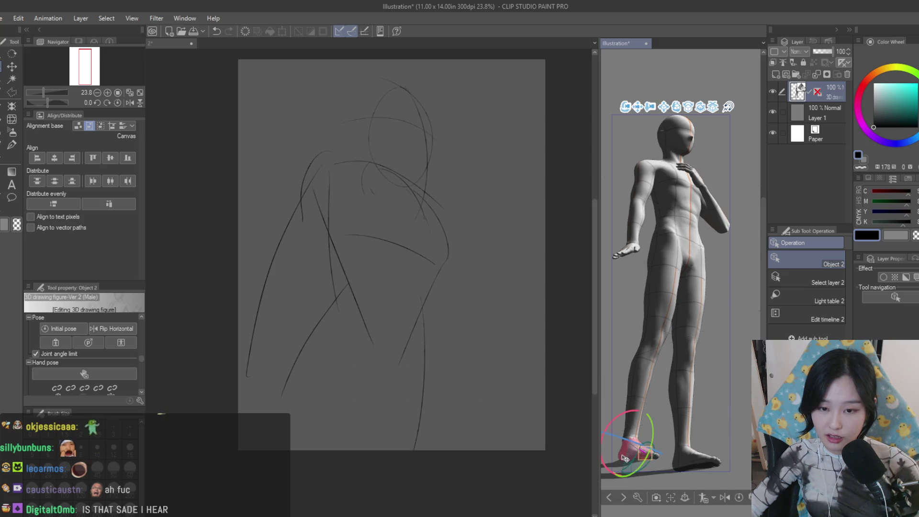
pyautogui.moveTo(656, 457); pyautogui.dragTo(727, 453)
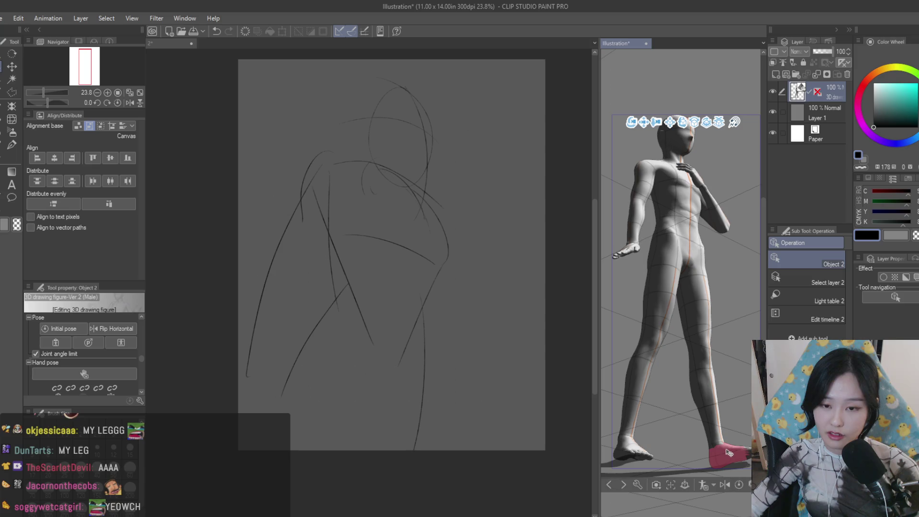
pyautogui.moveTo(727, 454); pyautogui.dragTo(720, 455)
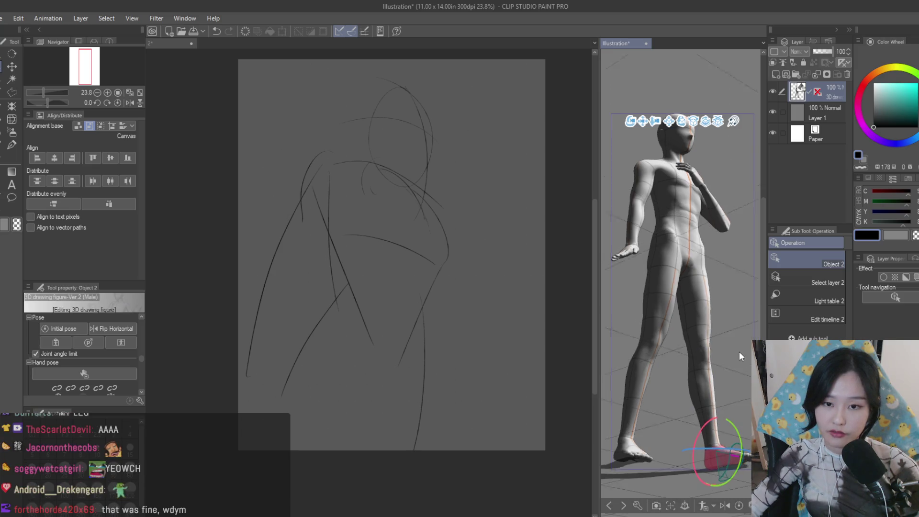
pyautogui.scroll(2, 745, 347)
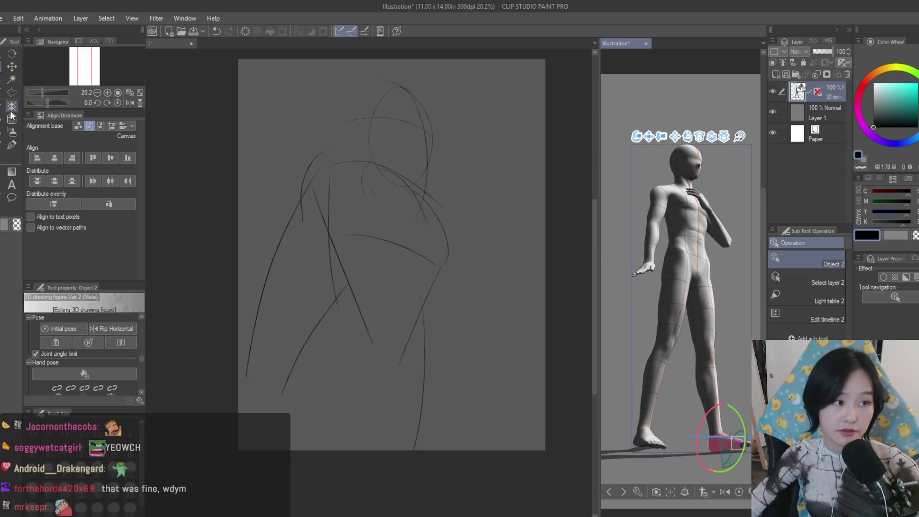
pyautogui.click(689, 235)
pyautogui.scroll(-3, 688, 235)
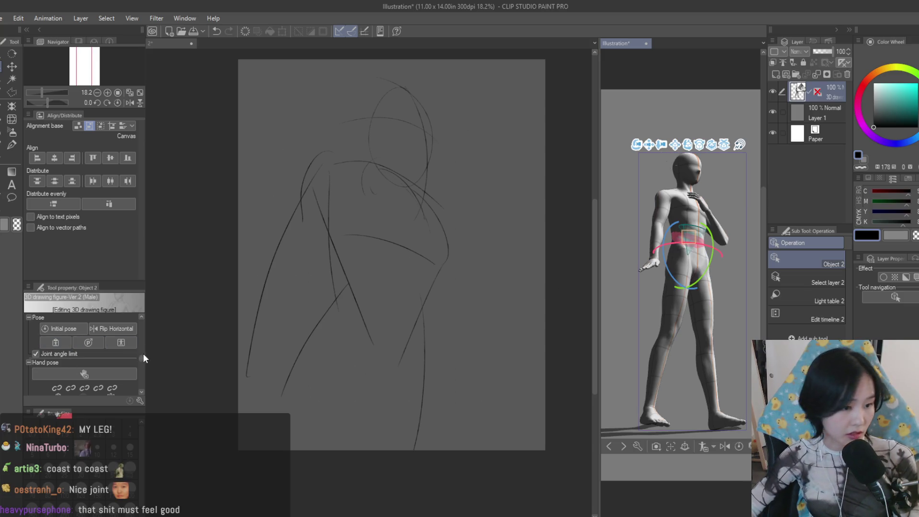
pyautogui.scroll(-2, 142, 363)
pyautogui.scroll(-2, 142, 363)
pyautogui.scroll(-2, 141, 379)
pyautogui.scroll(2, 140, 366)
pyautogui.scroll(1, 139, 371)
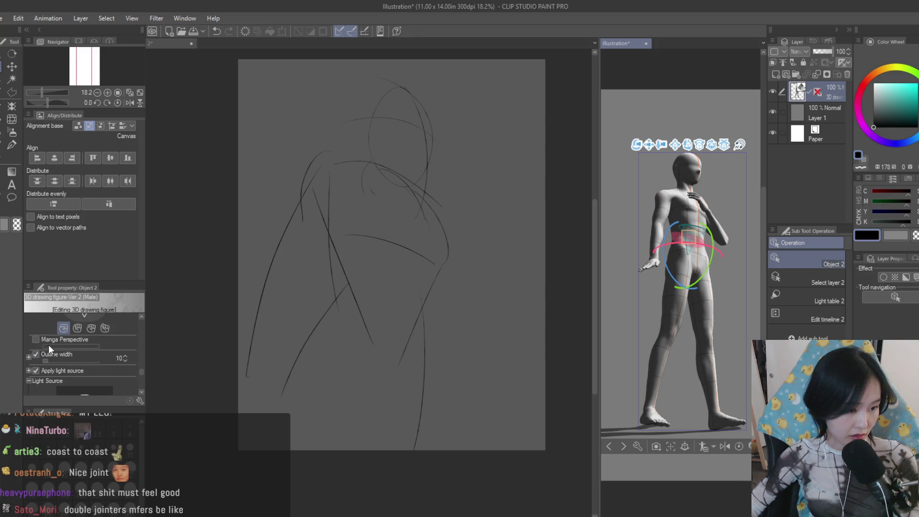
# Try Manga Perspective at 1.00, turn it off, and raise camera Perspective to about 9.40
pyautogui.click(35, 340)
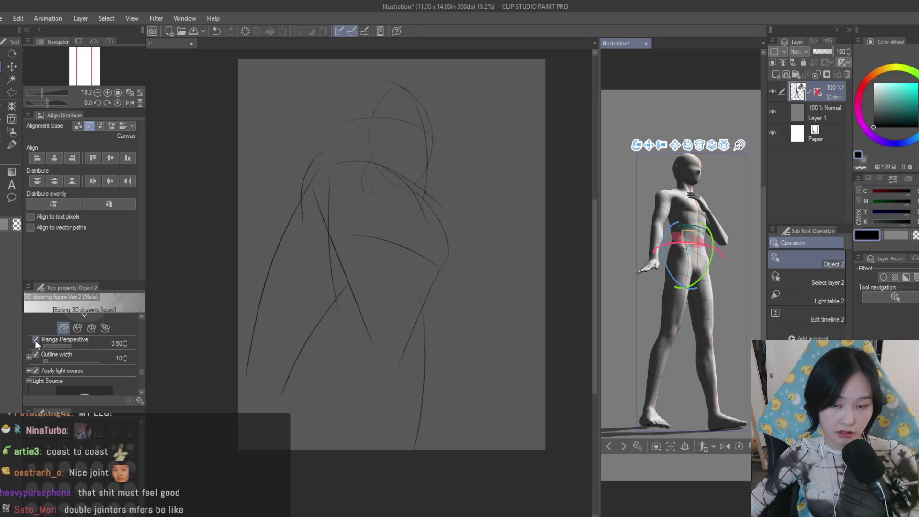
pyautogui.moveTo(60, 347)
pyautogui.mouseDown()
pyautogui.moveTo(108, 347)
pyautogui.moveTo(33, 358)
pyautogui.moveTo(110, 356)
pyautogui.mouseUp()
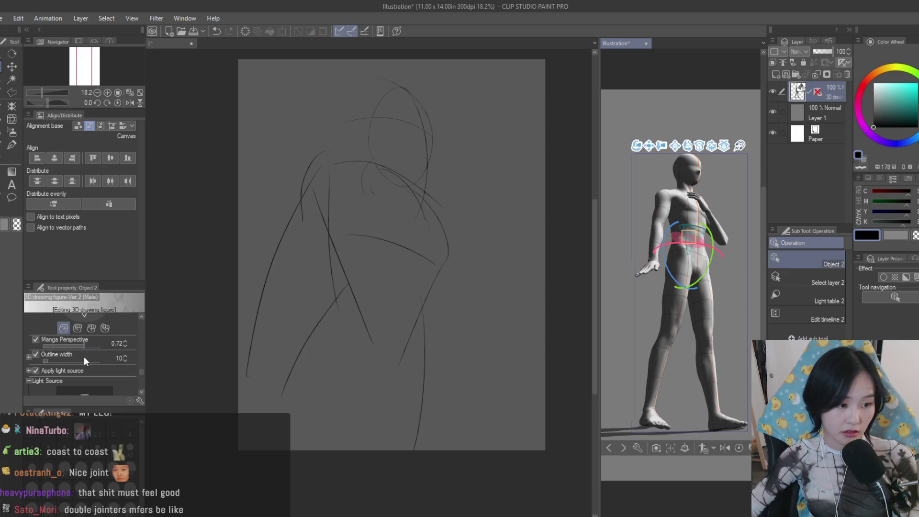
pyautogui.click(36, 339)
pyautogui.moveTo(139, 371)
pyautogui.mouseDown()
pyautogui.moveTo(136, 388)
pyautogui.moveTo(142, 331)
pyautogui.mouseUp()
pyautogui.click(65, 353)
pyautogui.moveTo(65, 355); pyautogui.dragTo(70, 353)
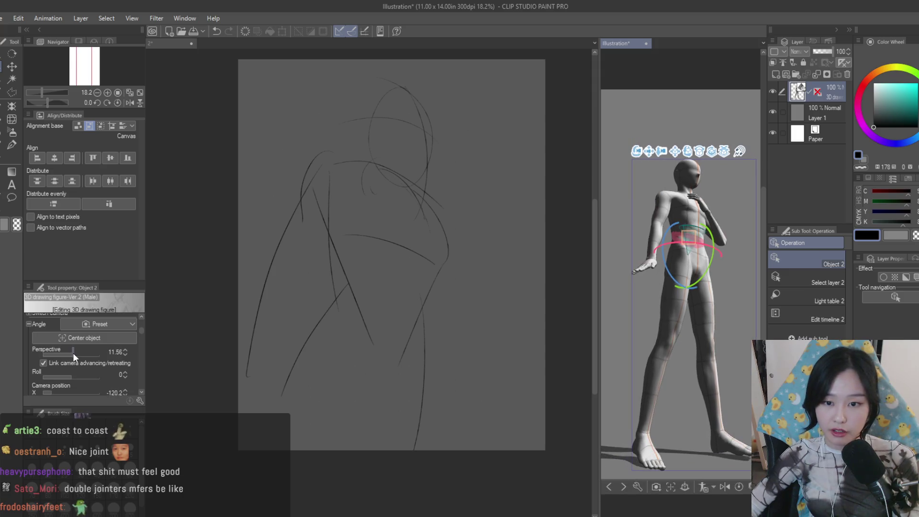
# Orbit the camera, turn the 3D figure's head with the gizmo, then return to the sketch document 2 with Move layer active
pyautogui.moveTo(626, 322); pyautogui.dragTo(612, 311)
pyautogui.click(697, 190)
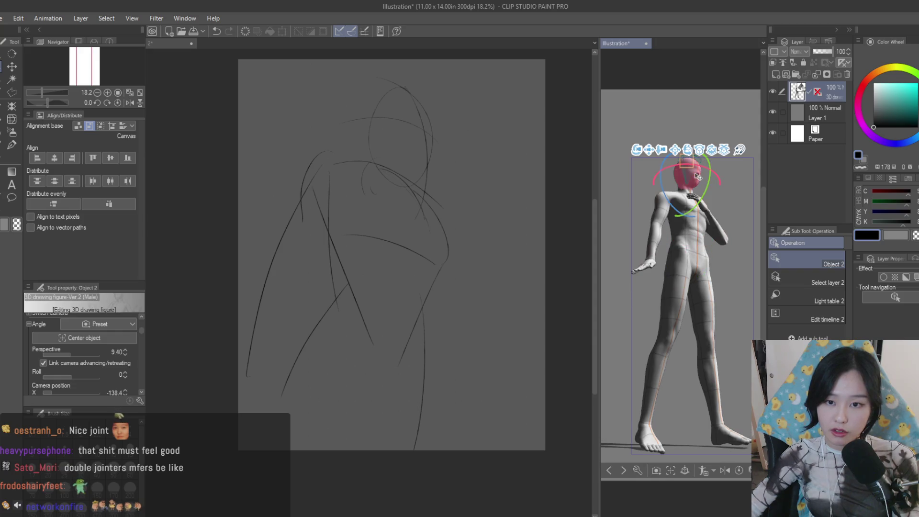
pyautogui.moveTo(708, 188); pyautogui.dragTo(718, 200)
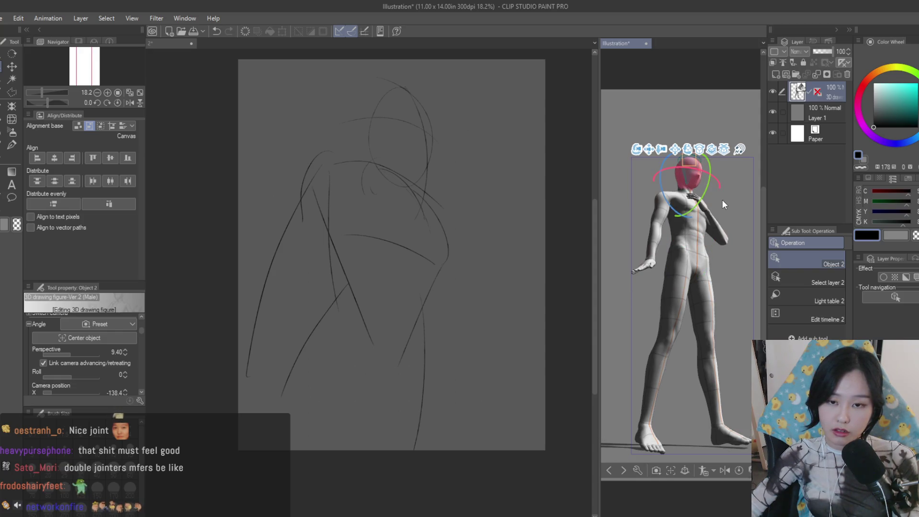
pyautogui.click(15, 68)
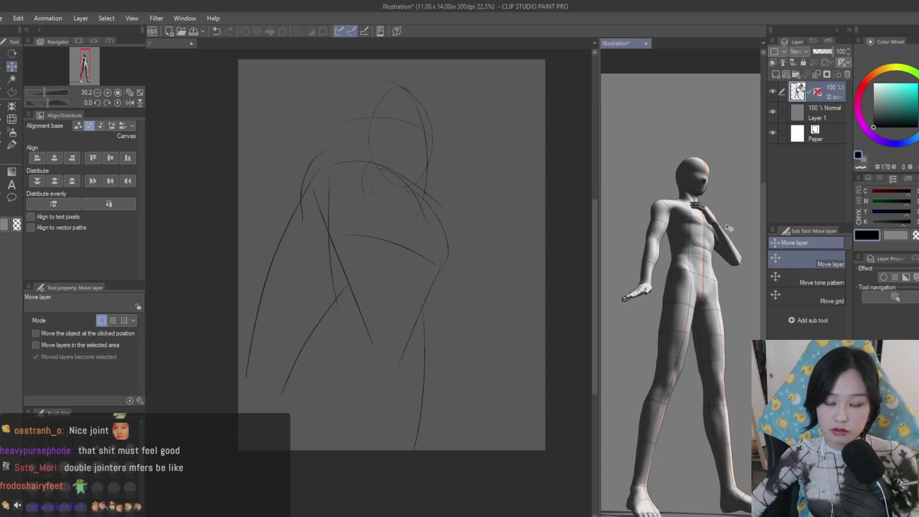
pyautogui.click(467, 169)
# Undo the bad arm strokes and draw a new line along the left torso with the brush
pyautogui.press('b')
pyautogui.scroll(-1, 498, 267)
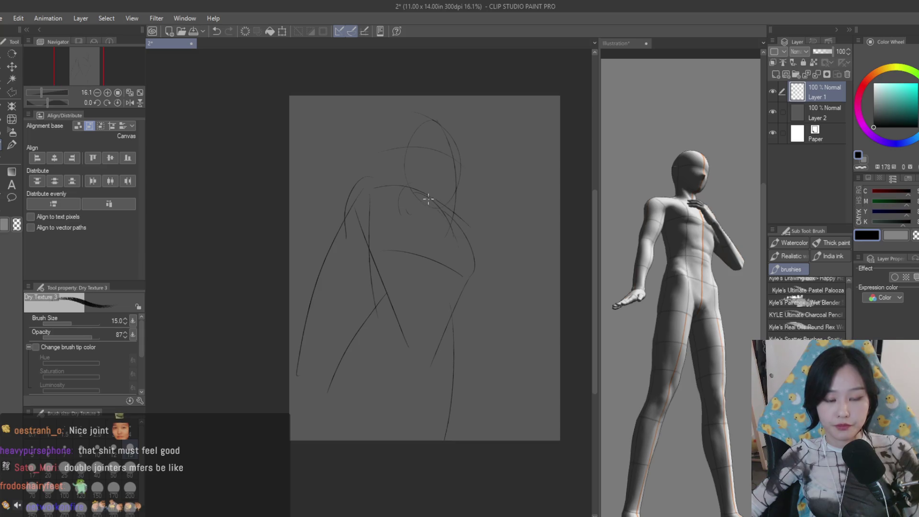
pyautogui.scroll(2, 472, 257)
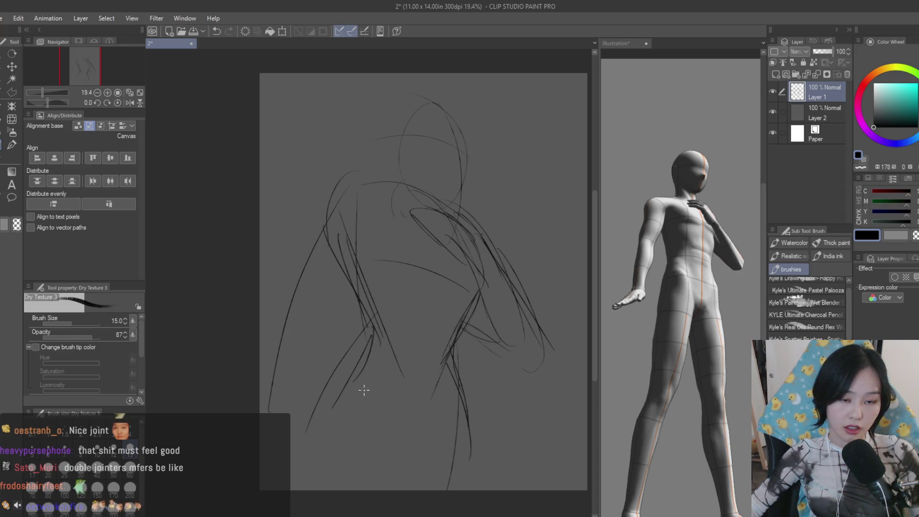
pyautogui.hotkey('ctrl', 'z')
pyautogui.hotkey('ctrl', 'z')
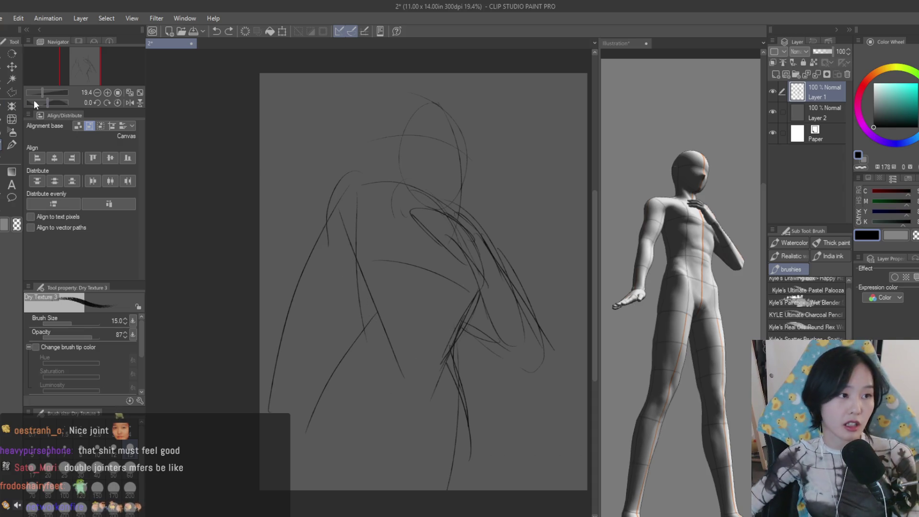
pyautogui.scroll(-1, 377, 279)
pyautogui.moveTo(339, 218); pyautogui.dragTo(387, 363)
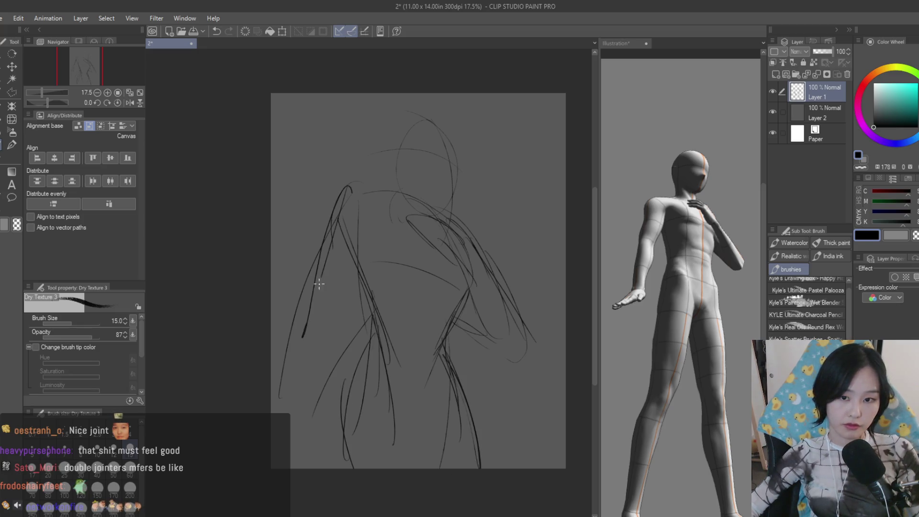
# Check the 3D figure document, orbiting the camera and selecting the figure's right hand
pyautogui.click(643, 329)
pyautogui.press('o')
pyautogui.click(632, 323)
pyautogui.moveTo(633, 323)
pyautogui.mouseDown()
pyautogui.moveTo(675, 317)
pyautogui.moveTo(659, 323)
pyautogui.moveTo(608, 298)
pyautogui.moveTo(630, 292)
pyautogui.moveTo(633, 306)
pyautogui.mouseUp()
pyautogui.click(634, 297)
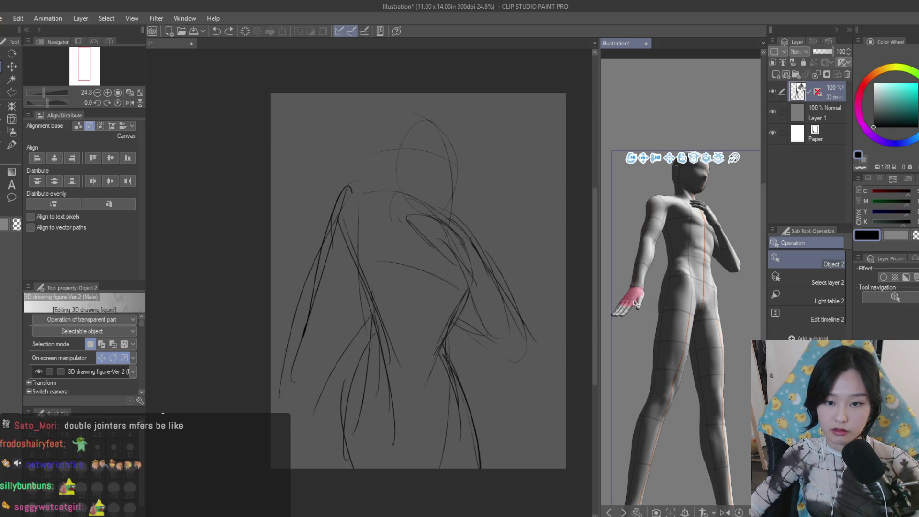
# Return to sketch document 2 and begin a transform of the rough sketch layer
pyautogui.click(402, 255)
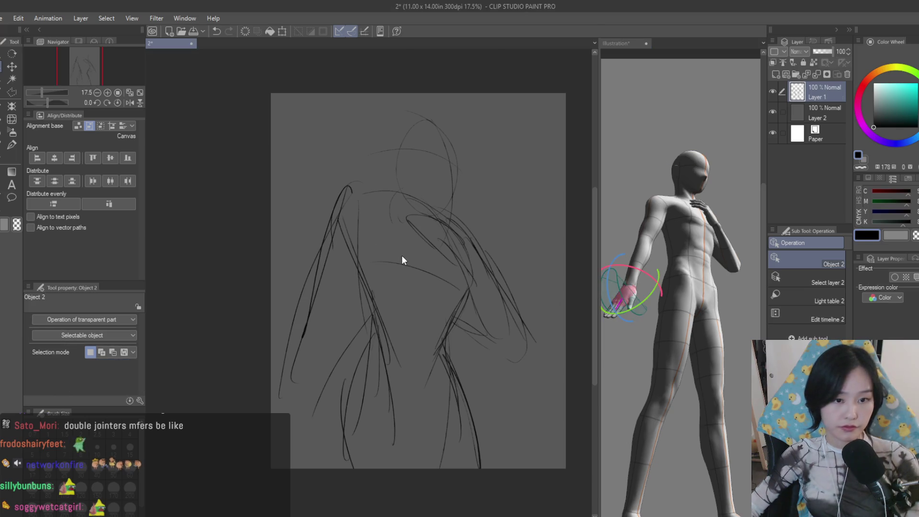
pyautogui.press('b')
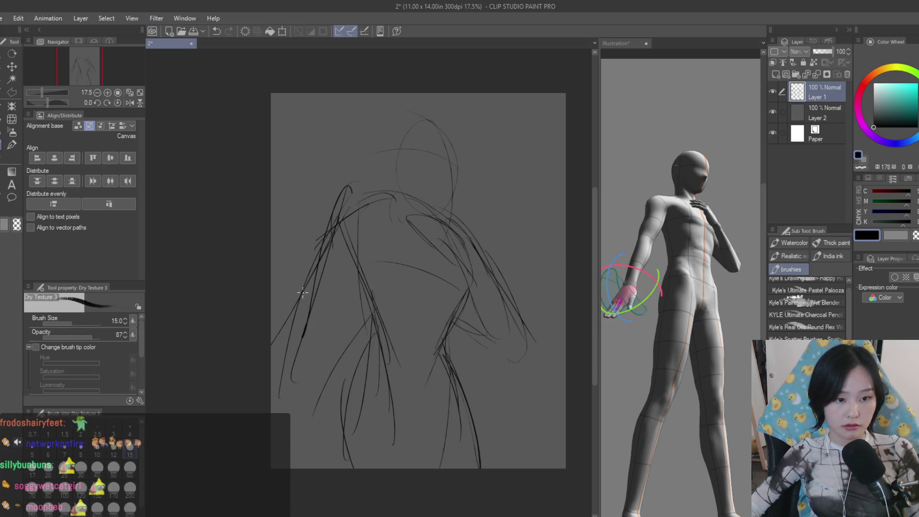
pyautogui.scroll(-2, 401, 220)
pyautogui.scroll(-1, 401, 221)
pyautogui.hotkey('ctrl', 't')
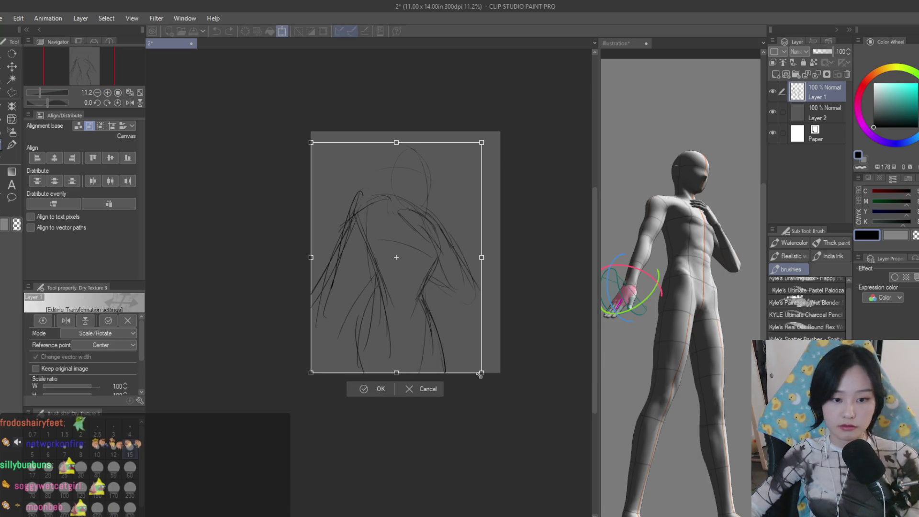
# Scale the rough sketch down and move it up-left, confirming the transform
pyautogui.moveTo(488, 377); pyautogui.dragTo(468, 369)
pyautogui.moveTo(499, 398); pyautogui.dragTo(473, 373)
pyautogui.press('Return')
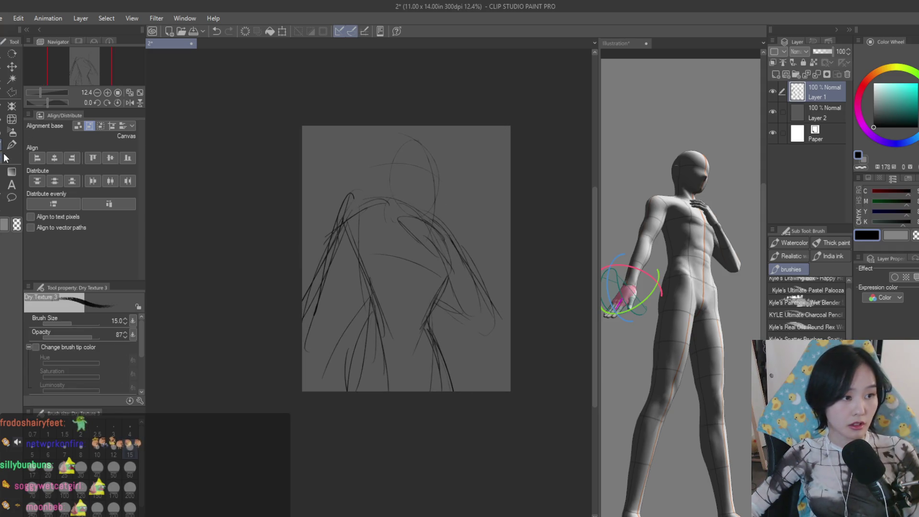
pyautogui.scroll(2, 431, 194)
pyautogui.scroll(1, 434, 197)
pyautogui.scroll(1, 439, 200)
# Add strokes along the head's right side, then lower the sketch layer's opacity to 15%
pyautogui.moveTo(441, 200); pyautogui.dragTo(424, 244)
pyautogui.moveTo(435, 92); pyautogui.dragTo(448, 173)
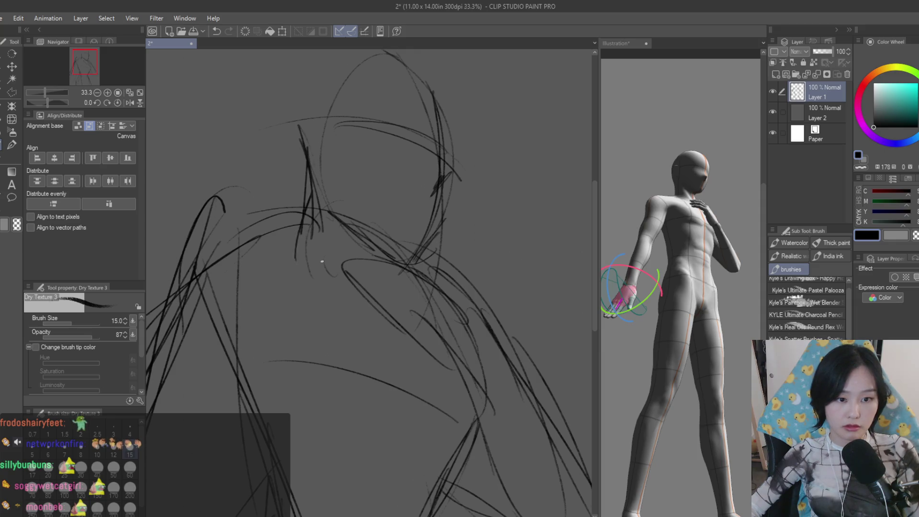
pyautogui.scroll(-3, 306, 264)
pyautogui.click(817, 51)
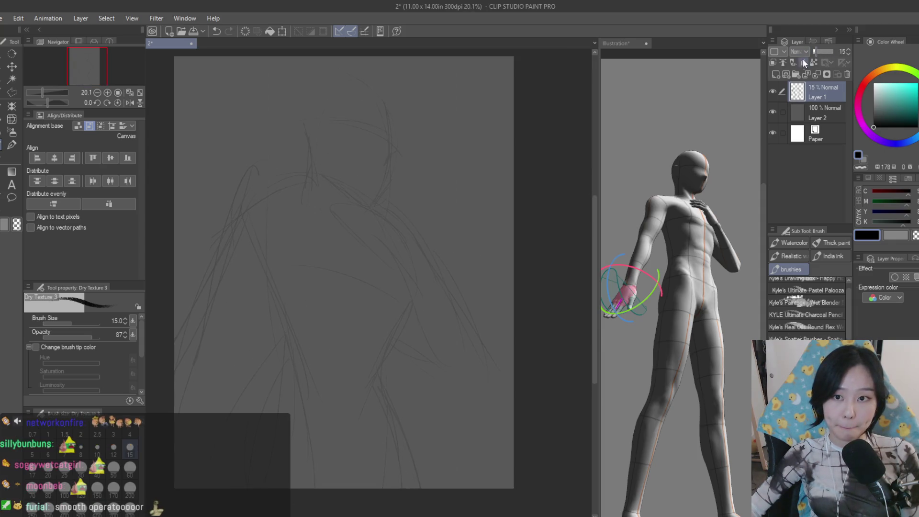
# On a new raster layer, draw clean shoulder and left torso contour lines, undoing a lower-body curve
pyautogui.click(775, 74)
pyautogui.scroll(1, 303, 288)
pyautogui.scroll(-2, 369, 206)
pyautogui.moveTo(267, 185); pyautogui.dragTo(421, 243)
pyautogui.moveTo(304, 186)
pyautogui.mouseDown()
pyautogui.moveTo(424, 251)
pyautogui.moveTo(431, 297)
pyautogui.moveTo(386, 391)
pyautogui.mouseUp()
pyautogui.moveTo(278, 189); pyautogui.dragTo(295, 335)
pyautogui.moveTo(285, 190)
pyautogui.mouseDown()
pyautogui.moveTo(308, 336)
pyautogui.moveTo(426, 424)
pyautogui.mouseUp()
pyautogui.moveTo(303, 352); pyautogui.dragTo(418, 427)
pyautogui.hotkey('ctrl', 'z')
pyautogui.hotkey('ctrl', 'z')
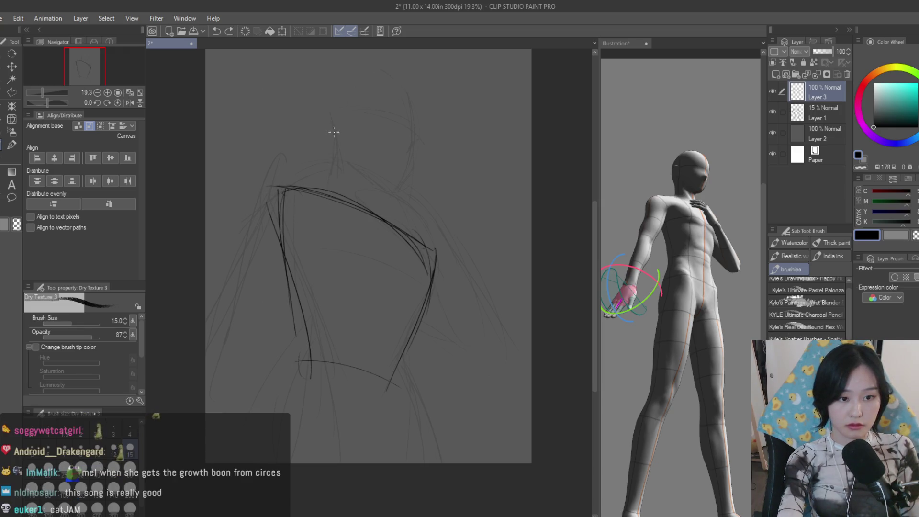
# Draw the left side of the head and the jaw line, discarding a stray shoulder stroke
pyautogui.moveTo(378, 187); pyautogui.dragTo(373, 208)
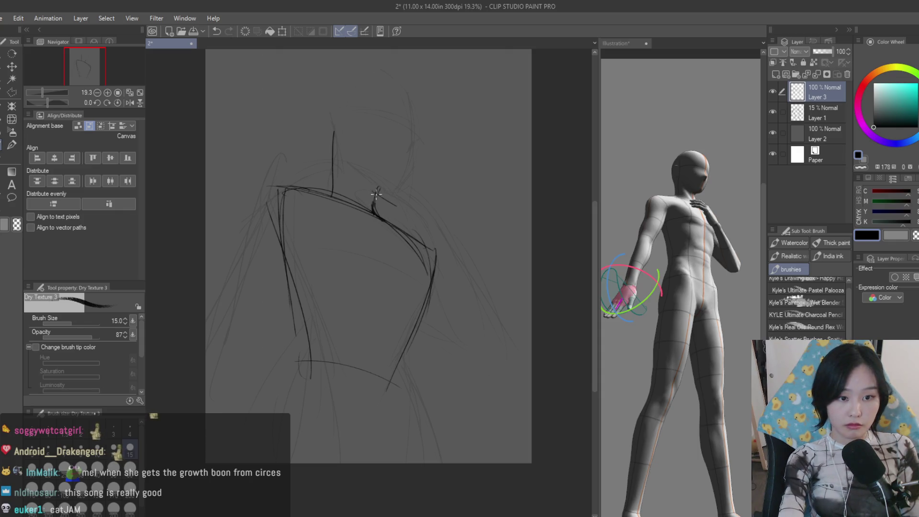
pyautogui.hotkey('ctrl', 'z')
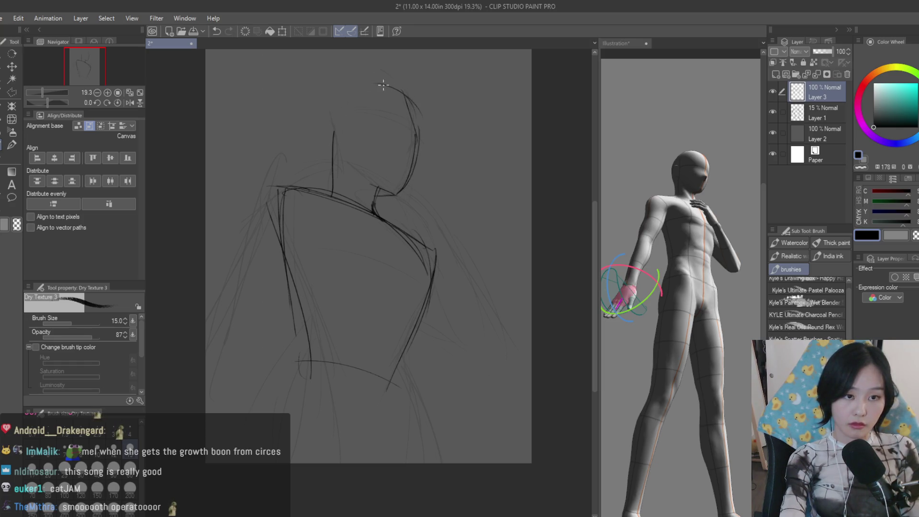
pyautogui.moveTo(352, 98); pyautogui.dragTo(321, 145)
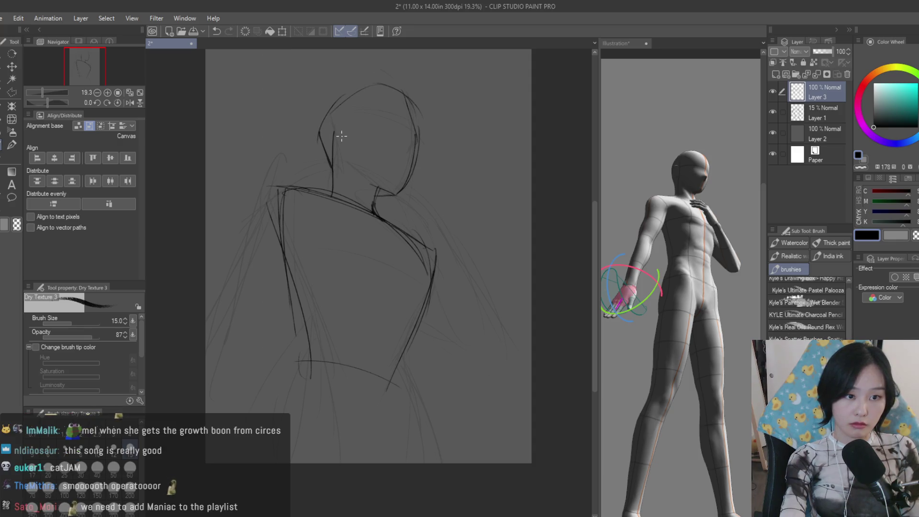
pyautogui.moveTo(346, 163); pyautogui.dragTo(367, 180)
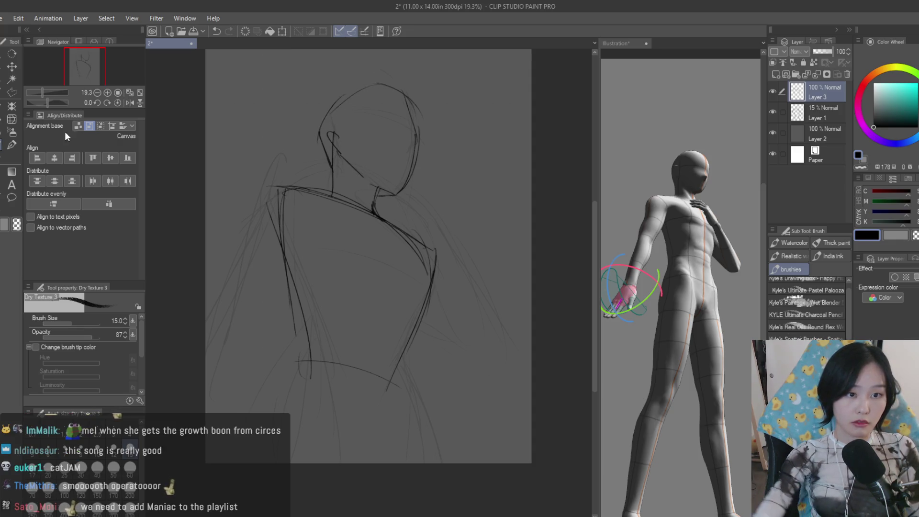
pyautogui.press('e')
pyautogui.scroll(-3, 330, 151)
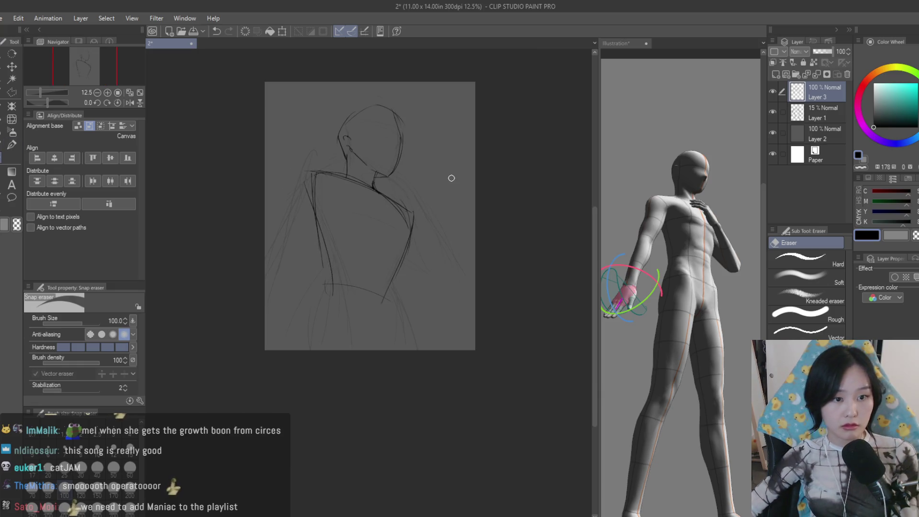
pyautogui.scroll(1, 464, 180)
# Lasso the old right-side arm lines, delete them and clear the selection
pyautogui.click(10, 148)
pyautogui.scroll(2, 517, 269)
pyautogui.scroll(1, 426, 224)
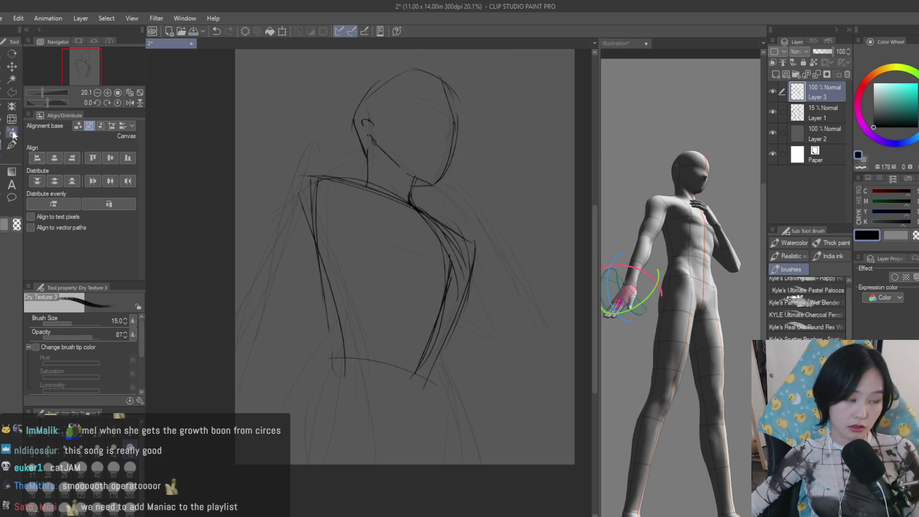
pyautogui.press('m')
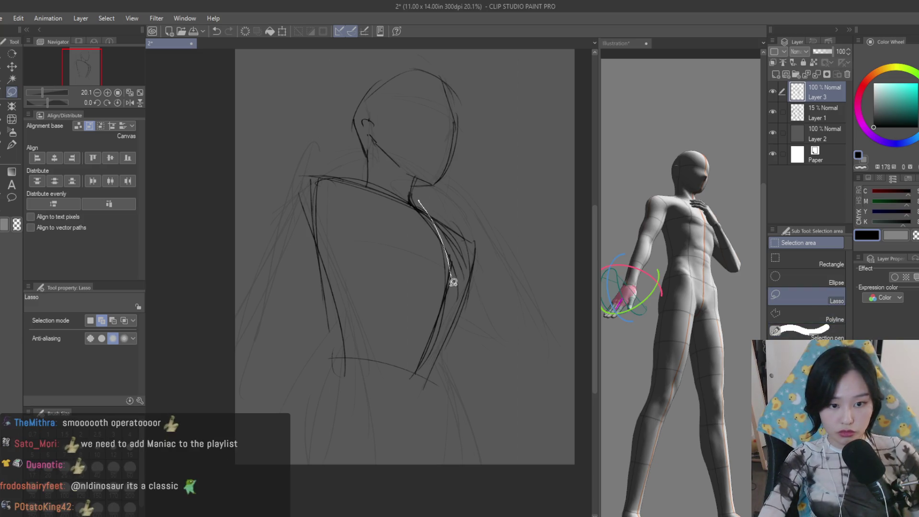
pyautogui.moveTo(453, 279); pyautogui.dragTo(494, 150)
pyautogui.press('Delete')
pyautogui.hotkey('ctrl', 'd')
# Redraw and darken the torso's right contour and add an arc at the left shoulder
pyautogui.press('b')
pyautogui.moveTo(423, 206)
pyautogui.mouseDown()
pyautogui.moveTo(444, 301)
pyautogui.moveTo(409, 387)
pyautogui.mouseUp()
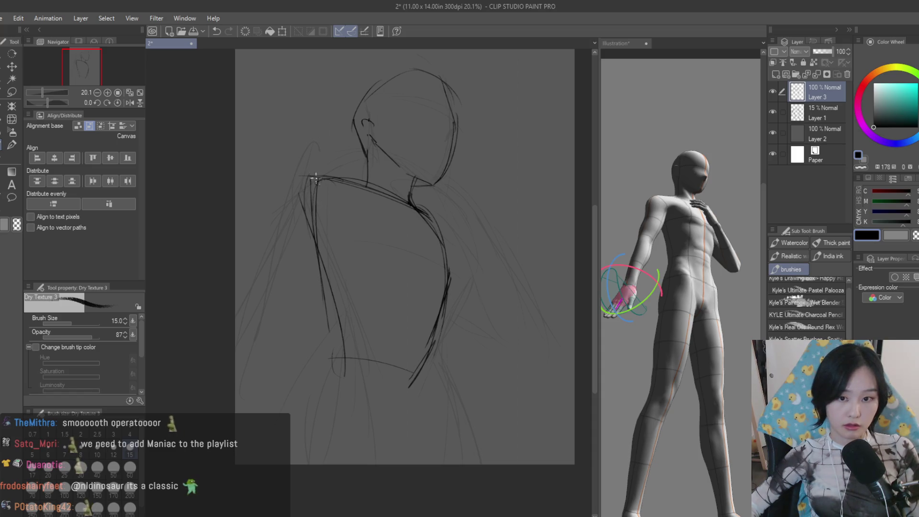
pyautogui.moveTo(297, 189); pyautogui.dragTo(268, 220)
pyautogui.scroll(1, 466, 286)
pyautogui.moveTo(451, 286); pyautogui.dragTo(410, 207)
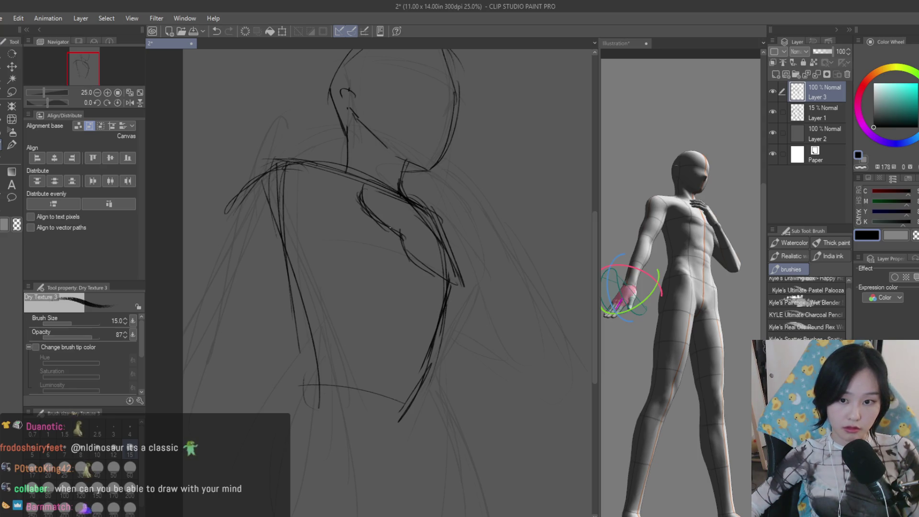
pyautogui.scroll(-2, 448, 345)
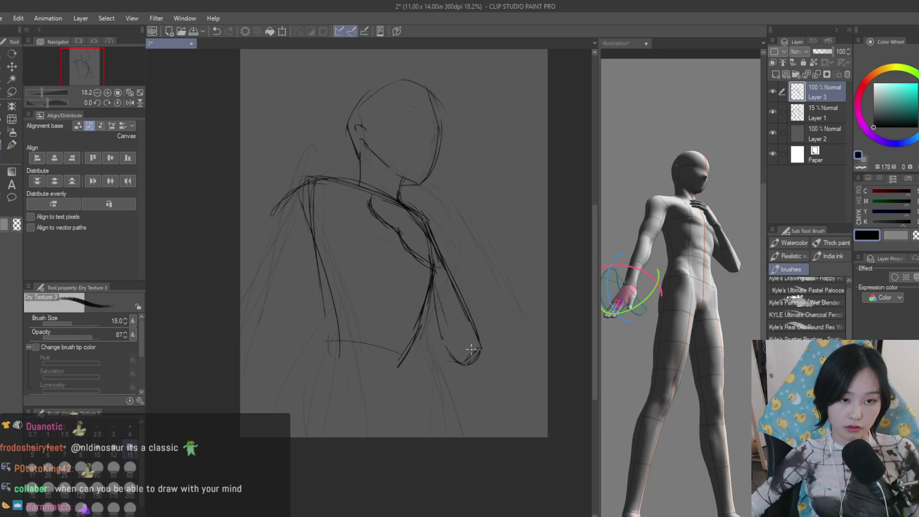
pyautogui.scroll(-1, 471, 352)
pyautogui.scroll(-1, 478, 267)
pyautogui.scroll(3, 405, 263)
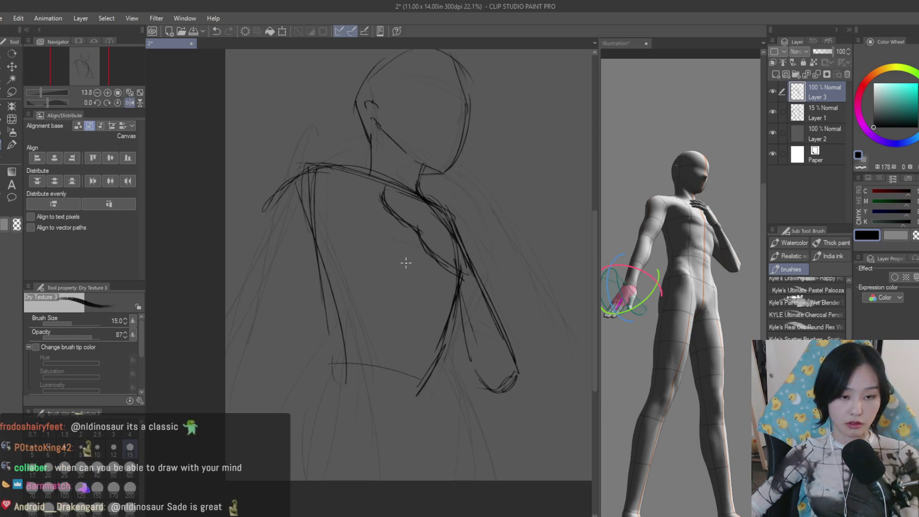
pyautogui.scroll(1, 568, 381)
pyautogui.click(12, 93)
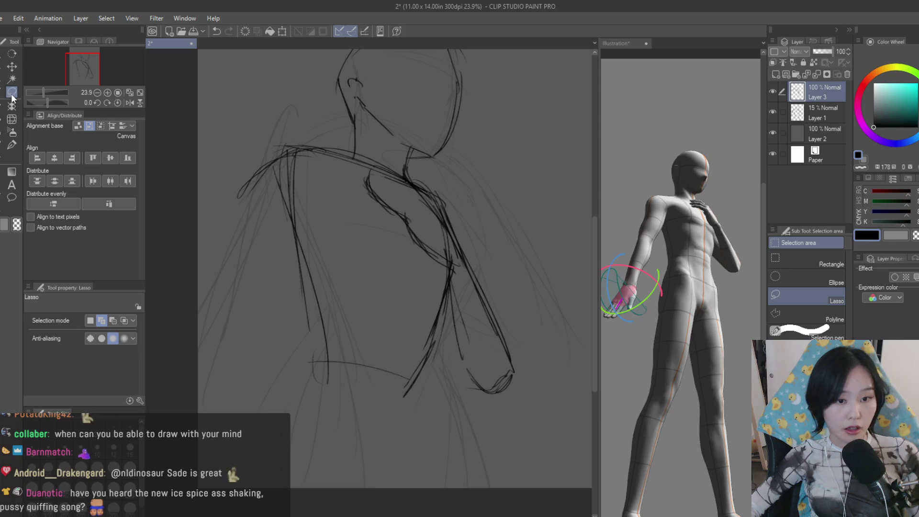
# Lasso the forearm and fist lines, transform them into place, confirm and save the drawing
pyautogui.moveTo(451, 234); pyautogui.dragTo(445, 247)
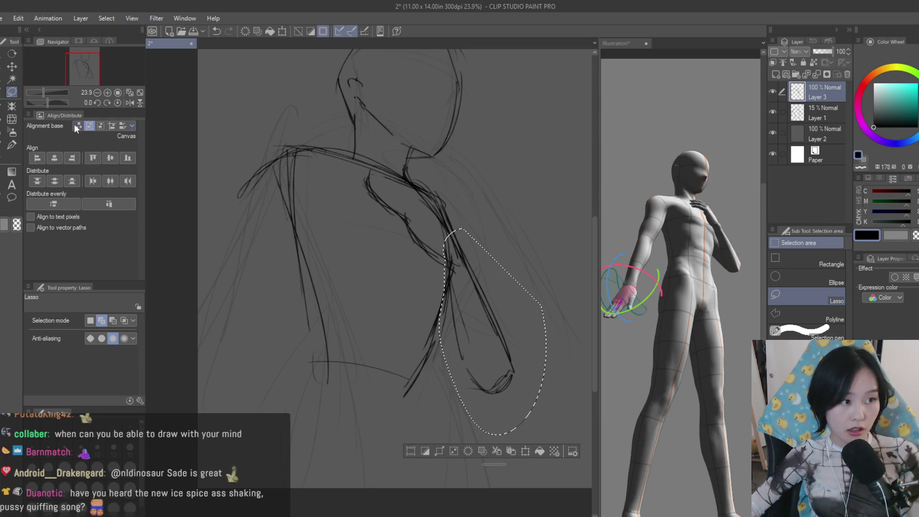
pyautogui.moveTo(445, 287); pyautogui.dragTo(441, 355)
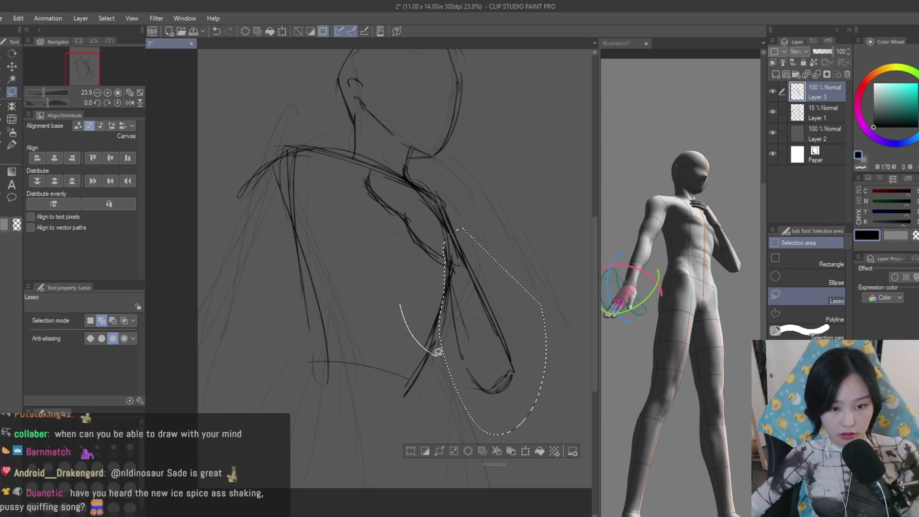
pyautogui.click(12, 66)
pyautogui.hotkey('ctrl', 't')
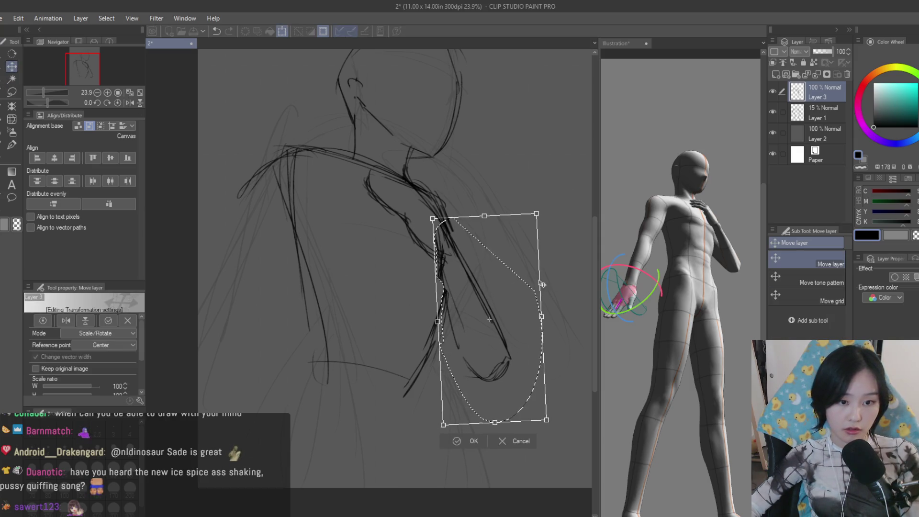
pyautogui.press('Return')
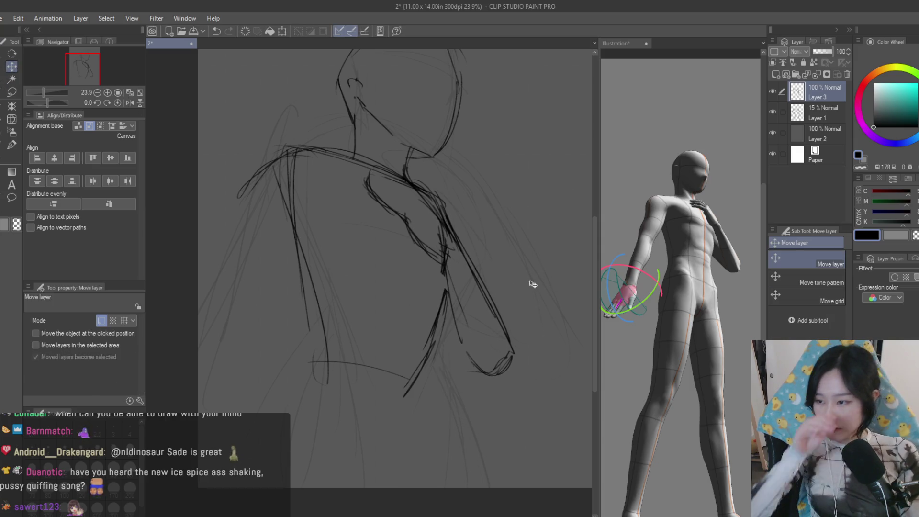
pyautogui.hotkey('ctrl', 's')
pyautogui.scroll(-2, 469, 288)
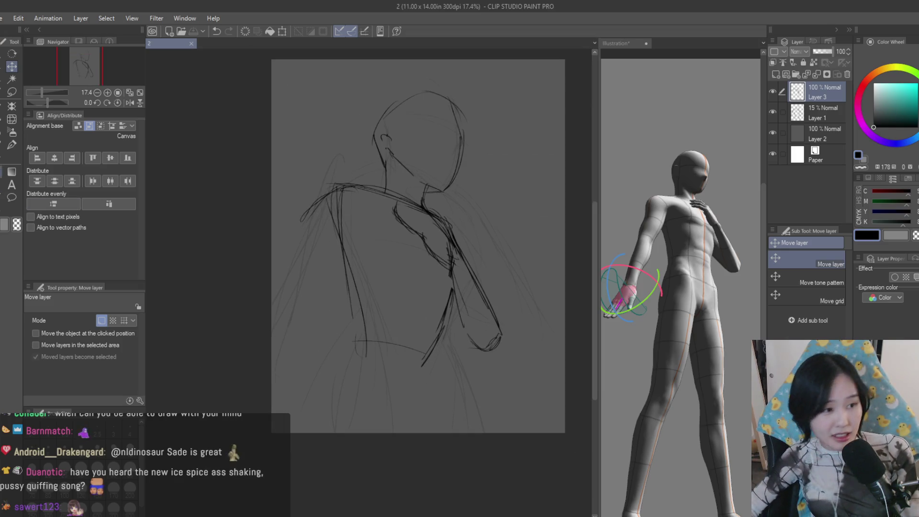
# Add a torso stroke, mirror the view to check proportions, and sketch lower torso and arm lines
pyautogui.press('b')
pyautogui.scroll(1, 349, 235)
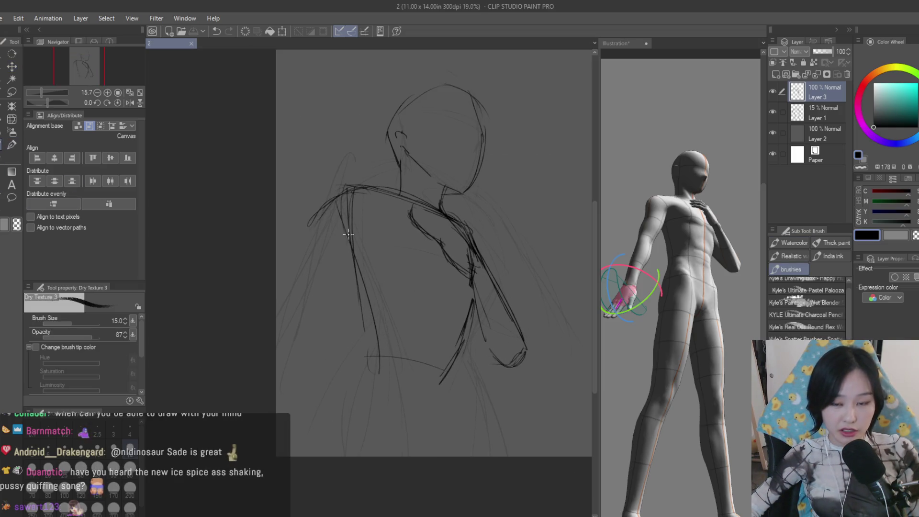
pyautogui.moveTo(359, 235); pyautogui.dragTo(349, 245)
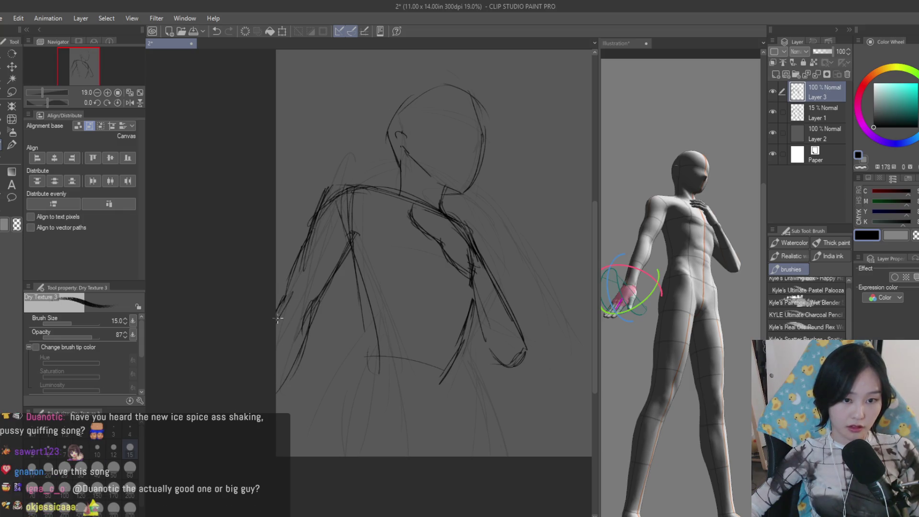
pyautogui.scroll(-2, 486, 304)
pyautogui.press('h')
pyautogui.press('h')
pyautogui.scroll(2, 365, 306)
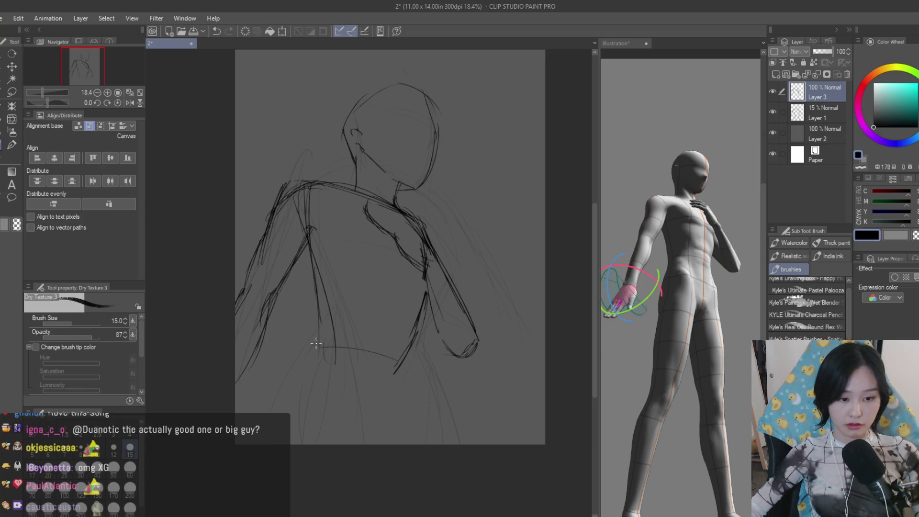
pyautogui.moveTo(329, 296); pyautogui.dragTo(325, 391)
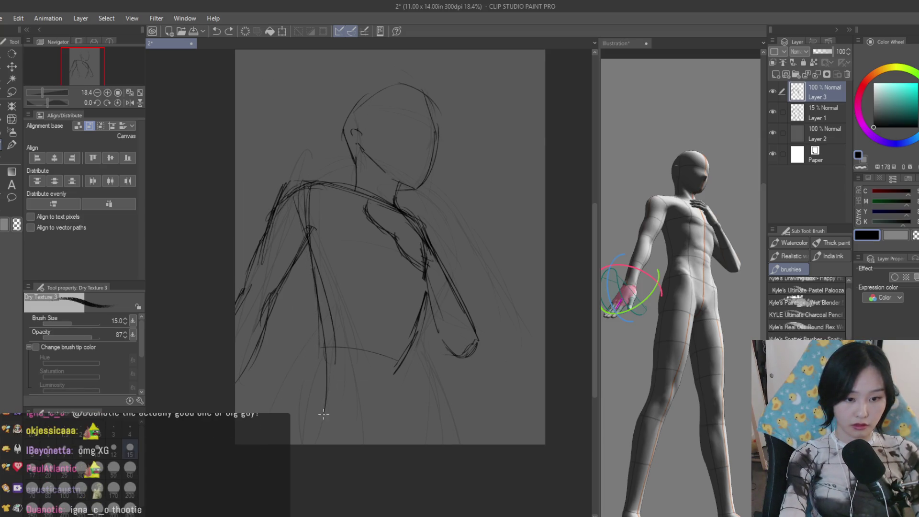
pyautogui.hotkey('ctrl', 'z')
pyautogui.moveTo(323, 283)
pyautogui.mouseDown()
pyautogui.moveTo(318, 375)
pyautogui.moveTo(298, 430)
pyautogui.mouseUp()
pyautogui.moveTo(401, 342); pyautogui.dragTo(396, 391)
pyautogui.moveTo(417, 349)
pyautogui.mouseDown()
pyautogui.moveTo(402, 374)
pyautogui.moveTo(415, 452)
pyautogui.mouseUp()
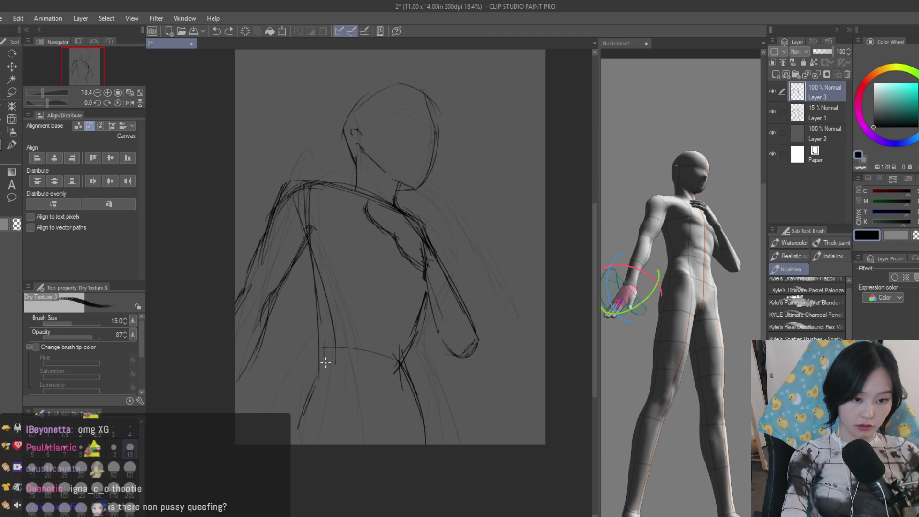
# Undo the lower-body strokes and redraw a long line down the lower torso, then pick the lasso
pyautogui.press('h')
pyautogui.press('h')
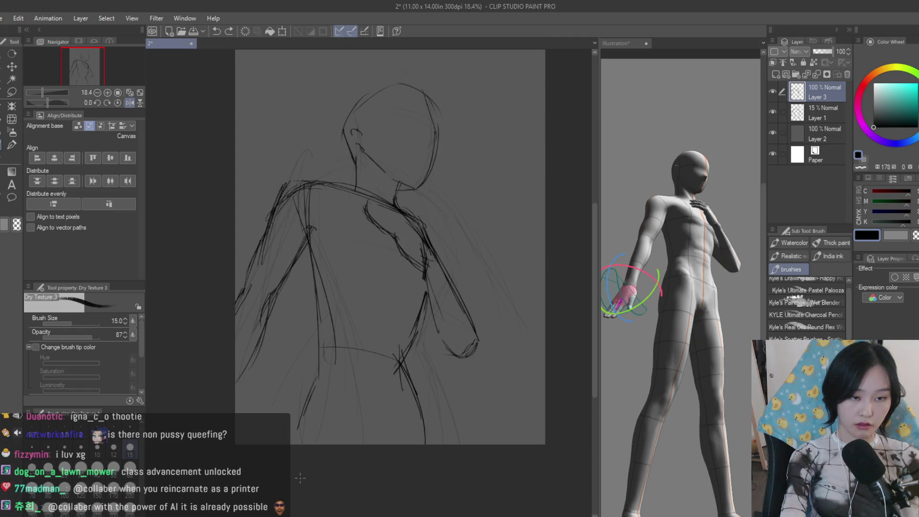
pyautogui.hotkey('ctrl', 'z')
pyautogui.hotkey('ctrl', 'z')
pyautogui.hotkey('ctrl', 'z')
pyautogui.hotkey('ctrl', 'z')
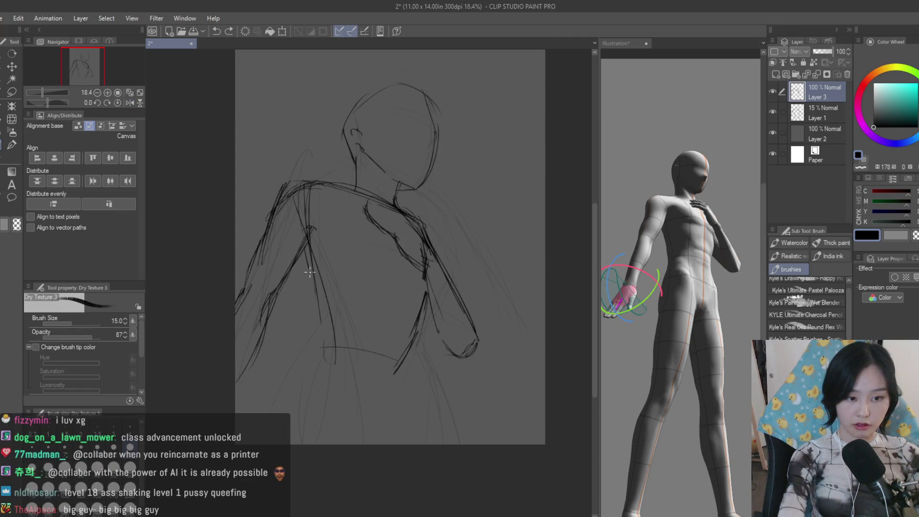
pyautogui.moveTo(305, 253); pyautogui.dragTo(325, 360)
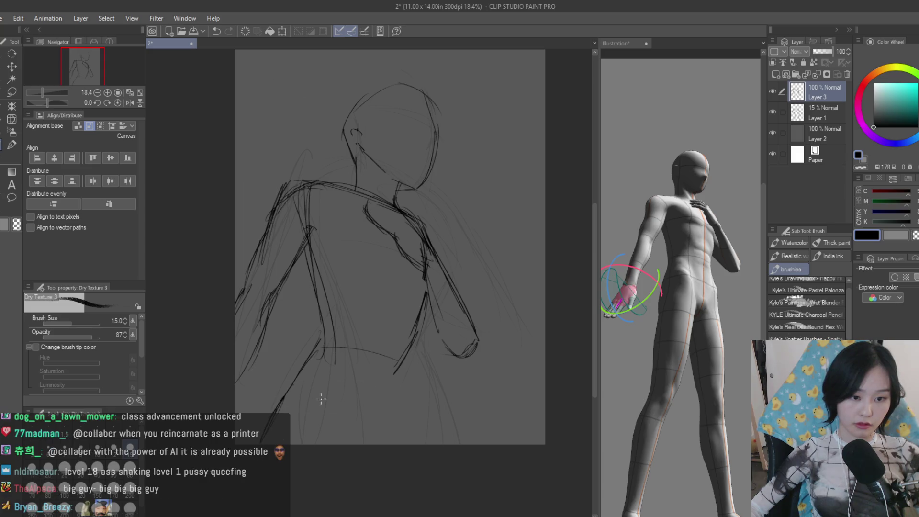
pyautogui.moveTo(400, 382); pyautogui.dragTo(403, 359)
pyautogui.scroll(3, 473, 310)
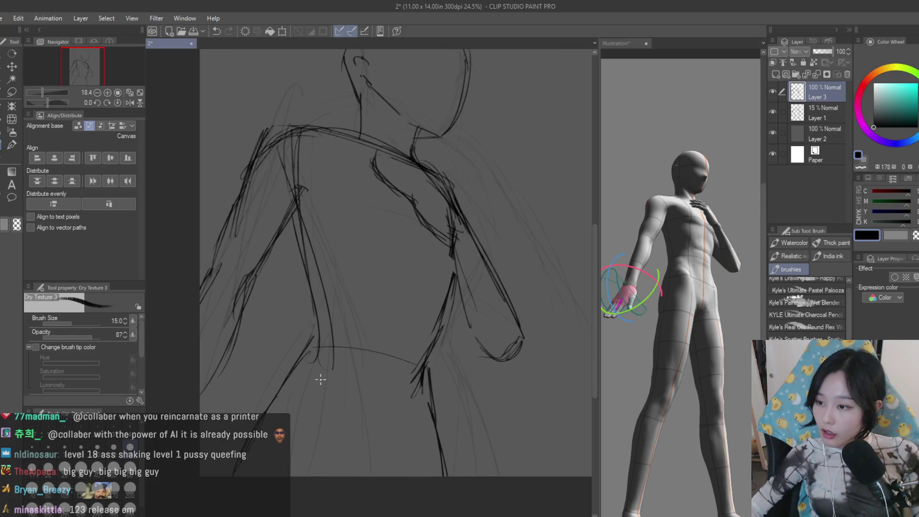
pyautogui.scroll(-2, 319, 376)
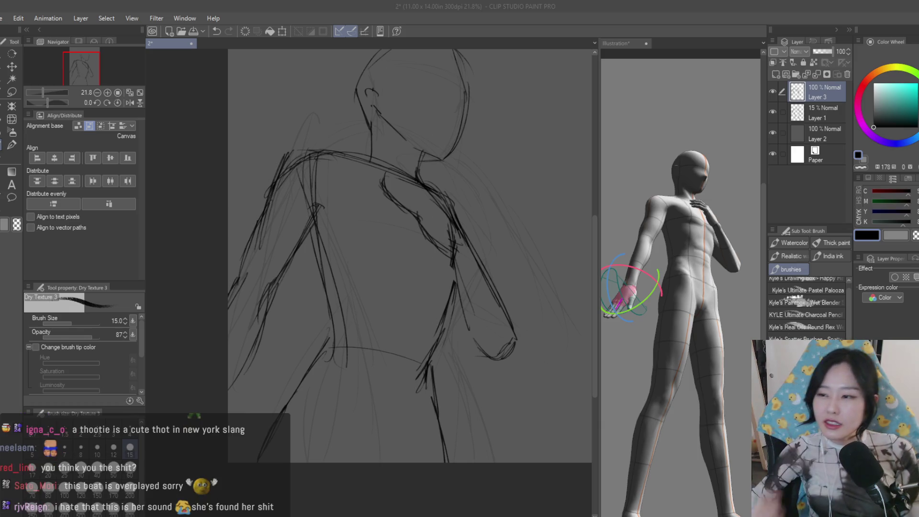
pyautogui.scroll(-2, 503, 205)
pyautogui.scroll(-2, 503, 205)
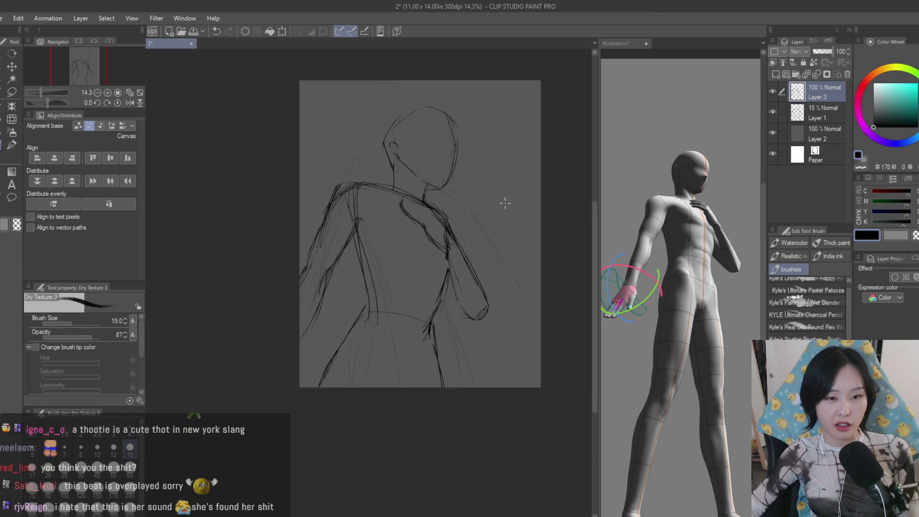
pyautogui.scroll(2, 429, 119)
pyautogui.scroll(2, 425, 180)
pyautogui.scroll(2, 438, 216)
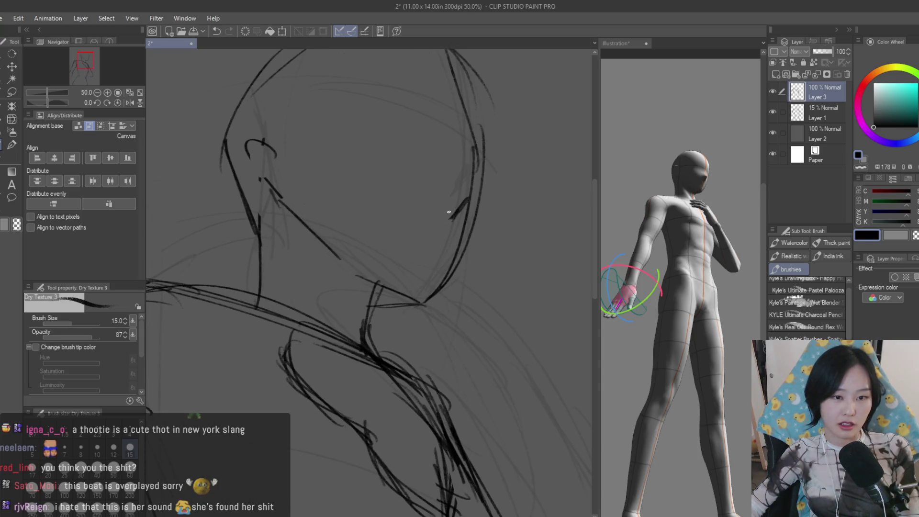
pyautogui.scroll(-2, 441, 209)
pyautogui.scroll(-2, 496, 219)
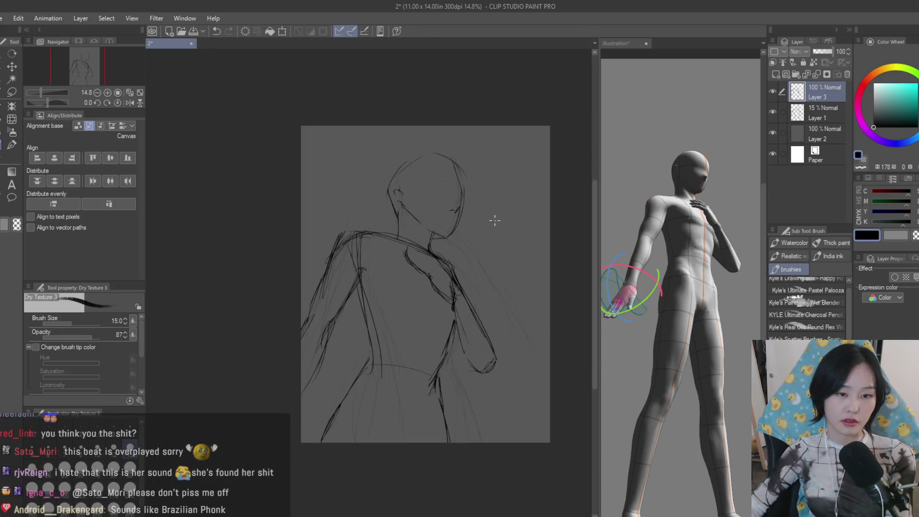
pyautogui.scroll(3, 485, 238)
pyautogui.scroll(-2, 485, 240)
pyautogui.scroll(2, 397, 244)
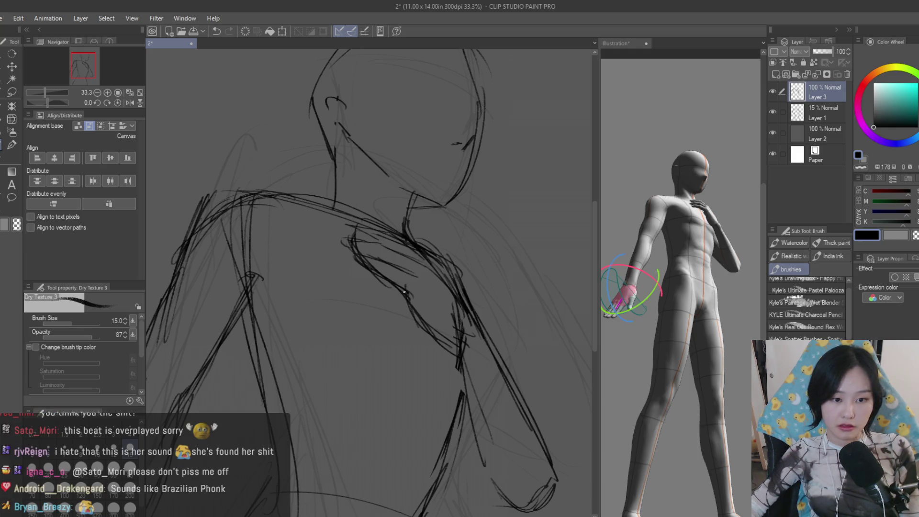
pyautogui.scroll(-3, 474, 309)
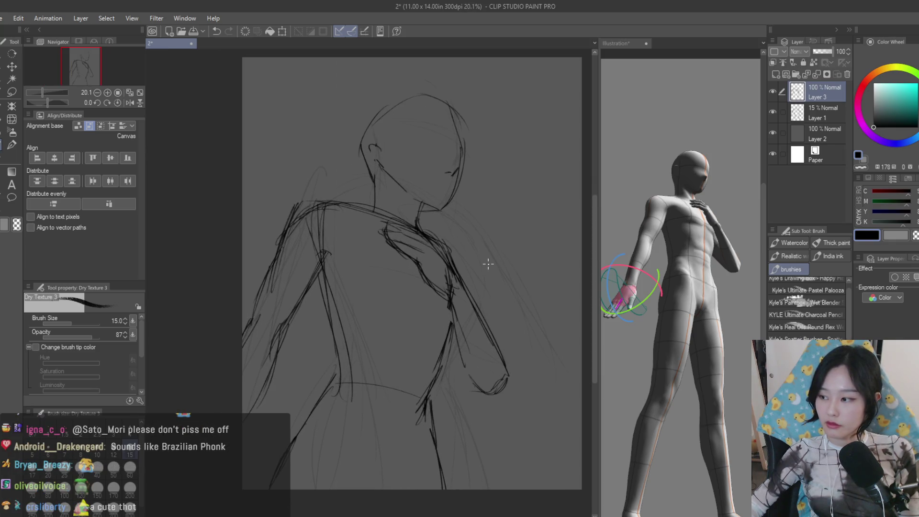
pyautogui.scroll(1, 488, 263)
pyautogui.scroll(1, 527, 288)
pyautogui.click(11, 94)
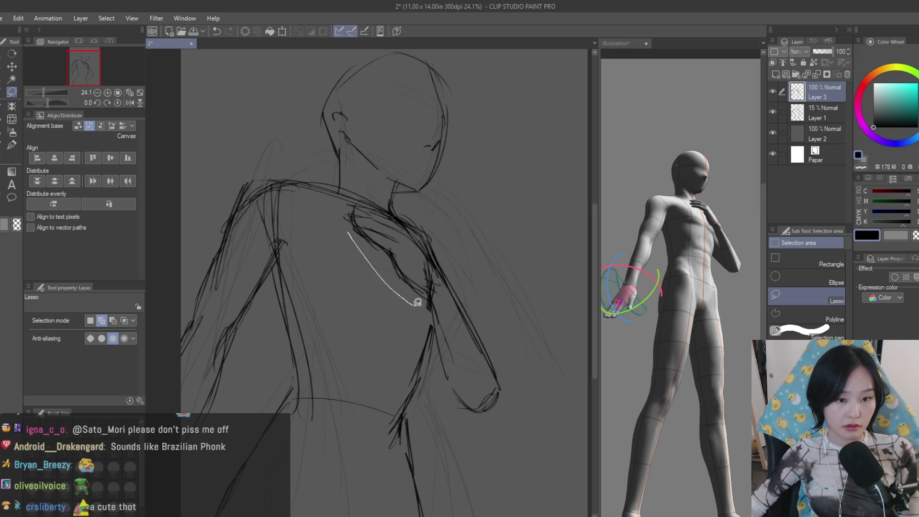
# Lasso the collar strokes, move them right and rotate them slightly, confirming the transform
pyautogui.moveTo(414, 302); pyautogui.dragTo(335, 194)
pyautogui.click(12, 65)
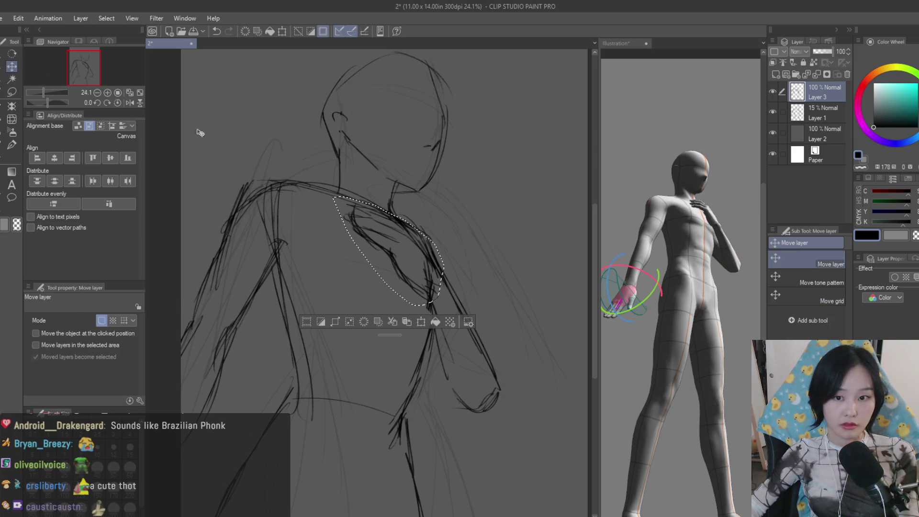
pyautogui.moveTo(388, 245); pyautogui.dragTo(411, 245)
pyautogui.hotkey('ctrl', 't')
pyautogui.moveTo(481, 266)
pyautogui.mouseDown()
pyautogui.moveTo(486, 277)
pyautogui.moveTo(448, 282)
pyautogui.mouseUp()
pyautogui.press('Return')
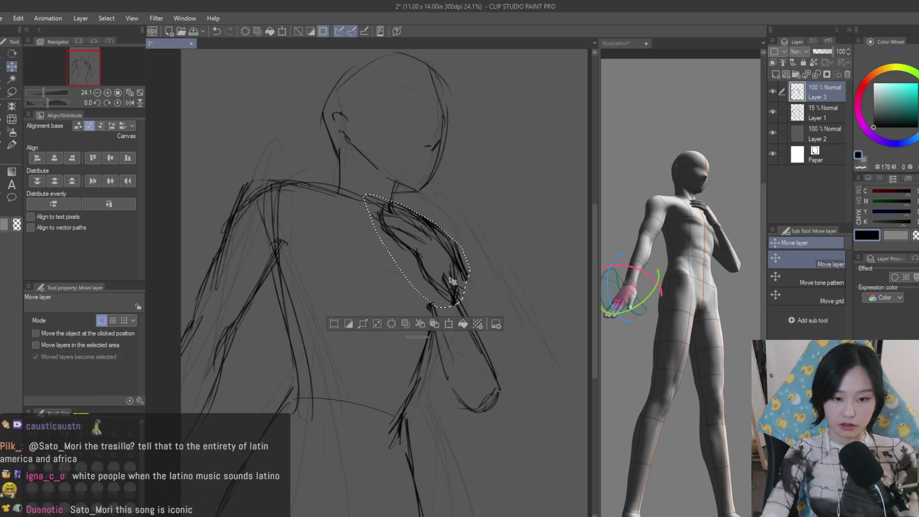
pyautogui.hotkey('ctrl', 'd')
pyautogui.scroll(-2, 488, 259)
pyautogui.scroll(1, 488, 259)
pyautogui.scroll(1, 493, 258)
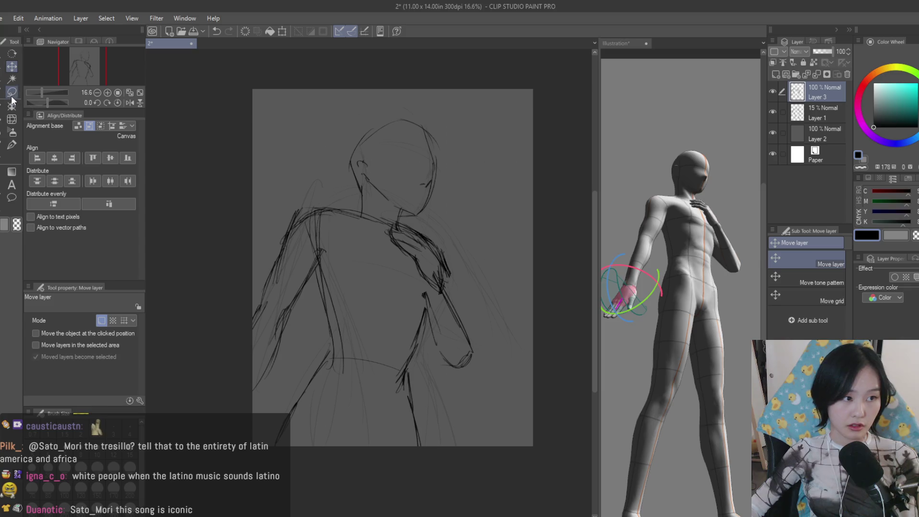
# Lasso the sketched arm and hand strokes and delete them
pyautogui.press('m')
pyautogui.scroll(1, 303, 161)
pyautogui.moveTo(411, 239); pyautogui.dragTo(417, 247)
pyautogui.press('Delete')
pyautogui.hotkey('ctrl', 'd')
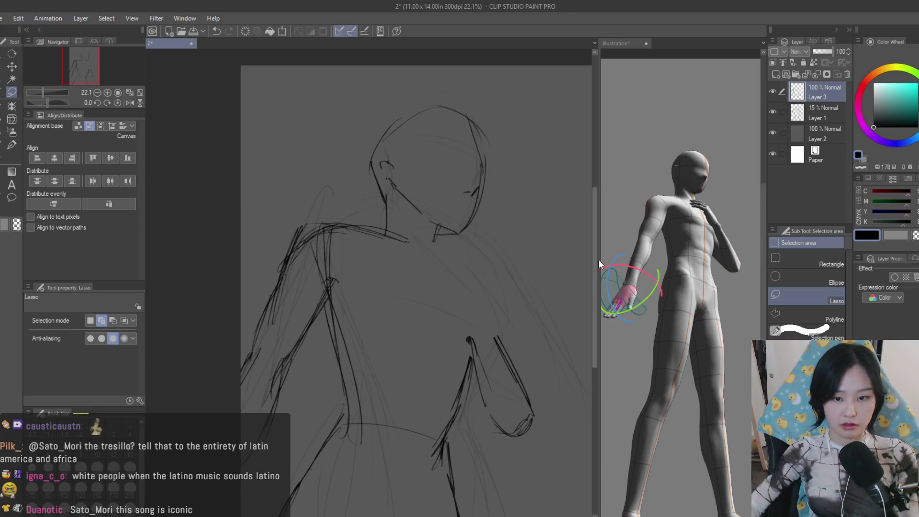
# In the Illustration document, raise the 3D figure's hand outward and select it
pyautogui.click(615, 43)
pyautogui.press('o')
pyautogui.moveTo(700, 207)
pyautogui.mouseDown()
pyautogui.moveTo(762, 246)
pyautogui.moveTo(743, 205)
pyautogui.mouseUp()
pyautogui.click(739, 205)
pyautogui.moveTo(141, 324)
pyautogui.mouseDown()
pyautogui.moveTo(141, 363)
pyautogui.moveTo(83, 369)
pyautogui.moveTo(88, 361)
pyautogui.mouseUp()
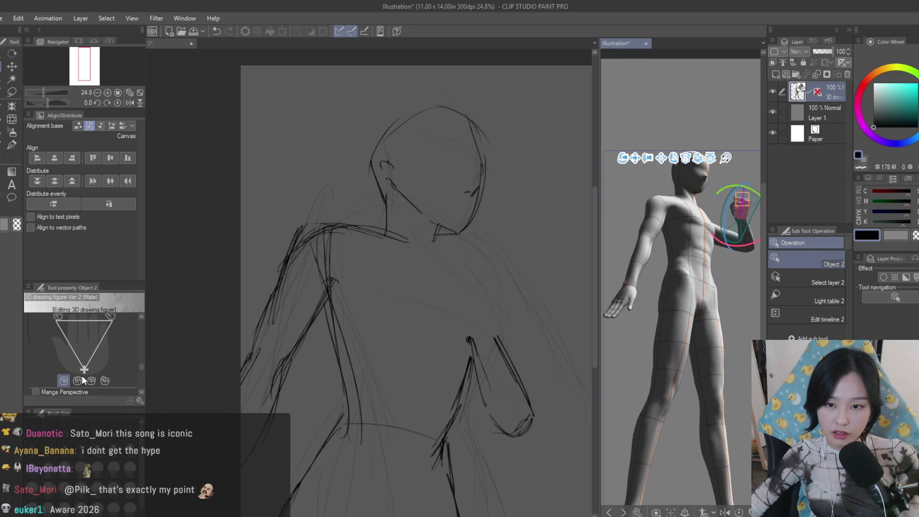
# Try hand pose presets and swing the forearm up into a raised-fist pose, comparing with undo/redo
pyautogui.click(78, 380)
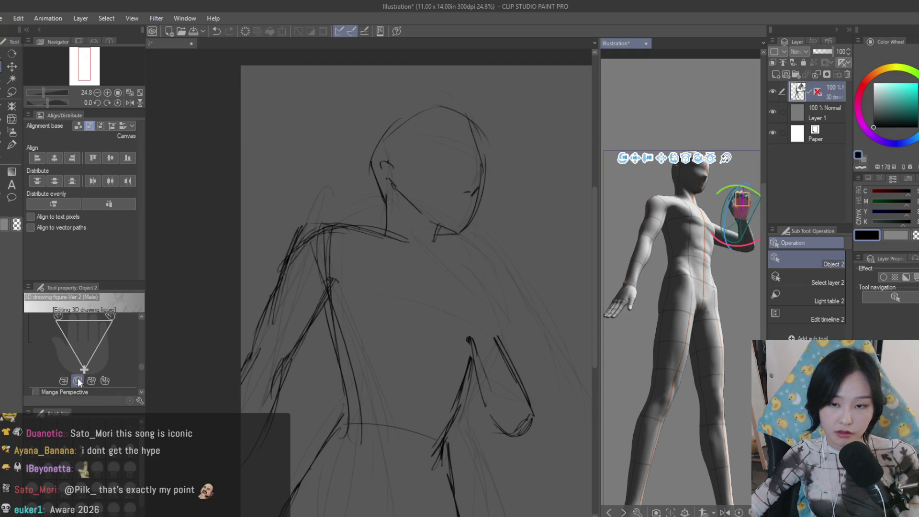
pyautogui.click(67, 381)
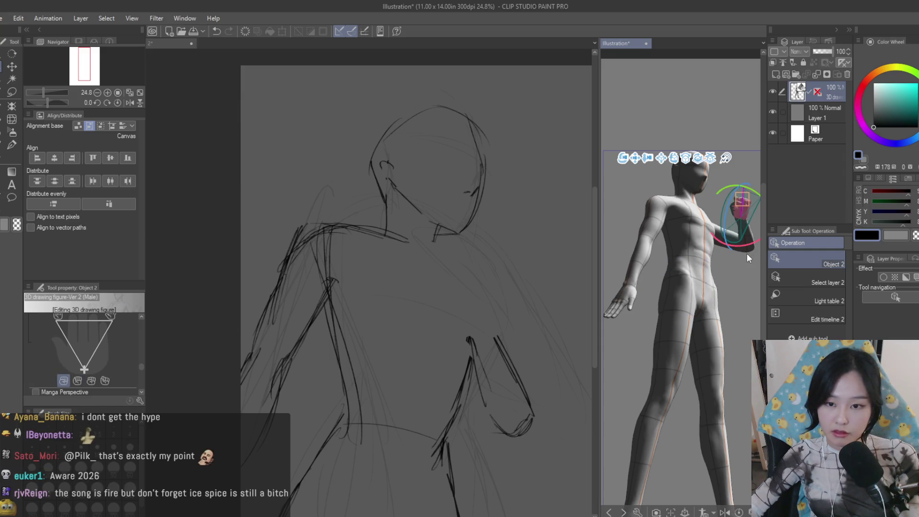
pyautogui.moveTo(741, 253); pyautogui.dragTo(701, 267)
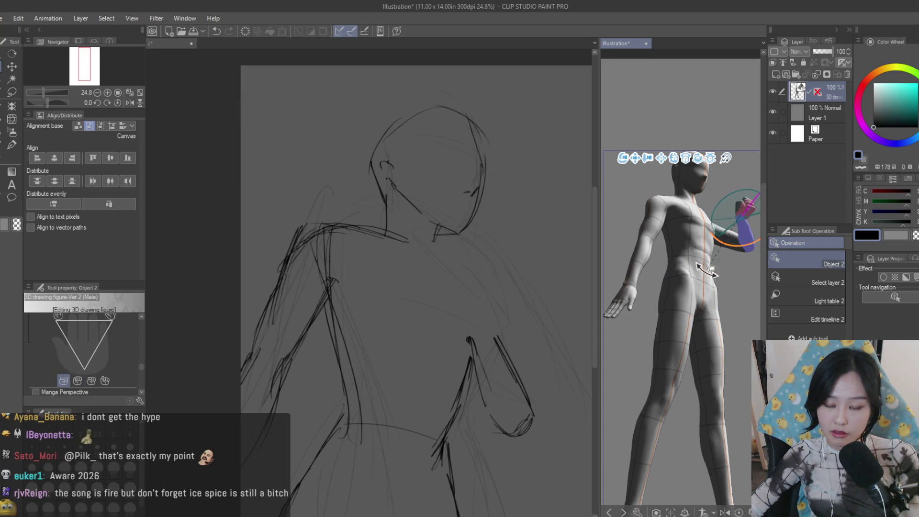
pyautogui.moveTo(739, 216)
pyautogui.mouseDown()
pyautogui.moveTo(738, 261)
pyautogui.moveTo(723, 278)
pyautogui.moveTo(747, 198)
pyautogui.moveTo(734, 216)
pyautogui.mouseUp()
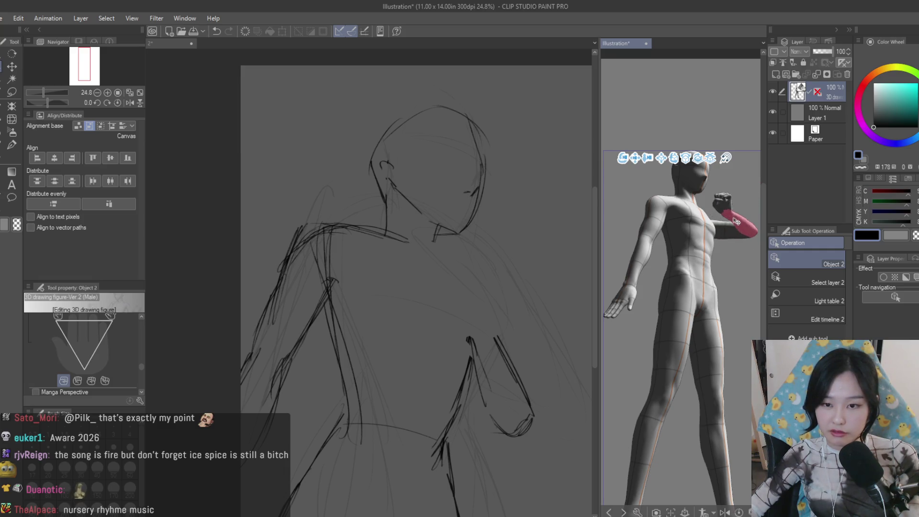
pyautogui.hotkey('ctrl', 'z')
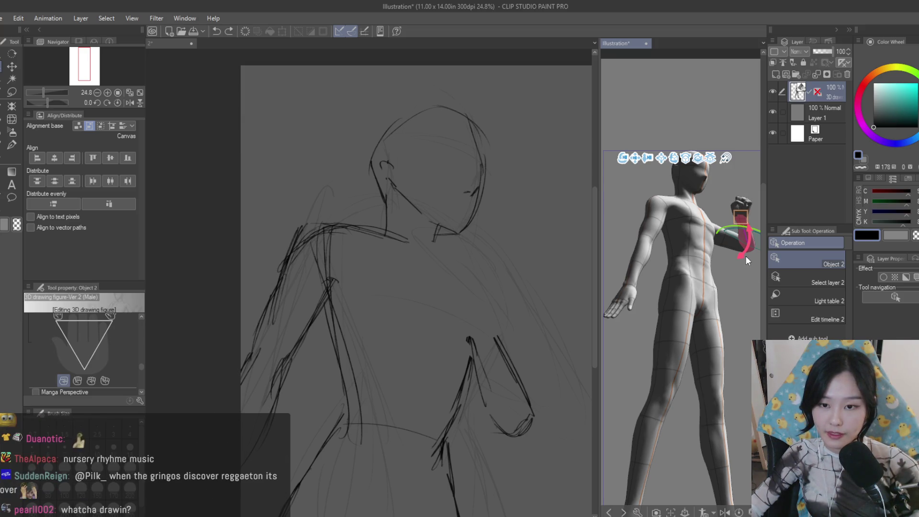
pyautogui.hotkey('ctrl', 'y')
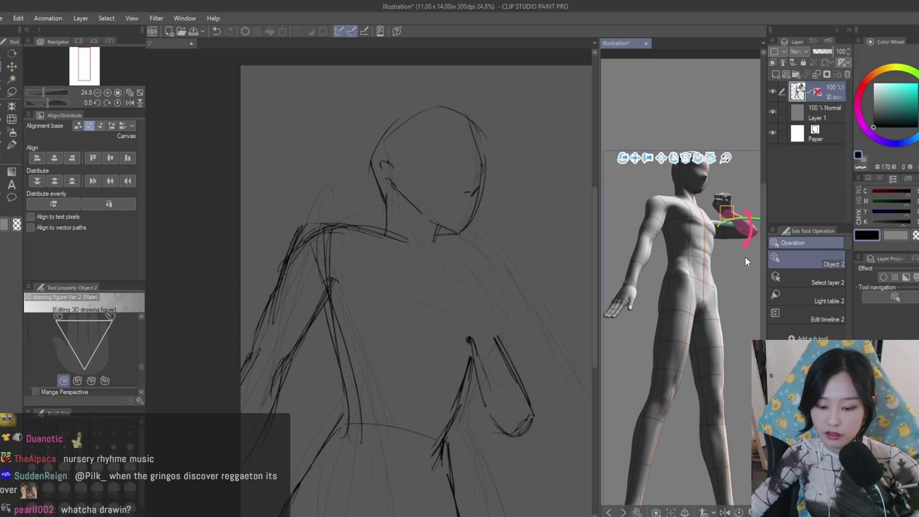
pyautogui.hotkey('ctrl', 'z')
pyautogui.hotkey('ctrl', 'z')
pyautogui.hotkey('ctrl', 'z')
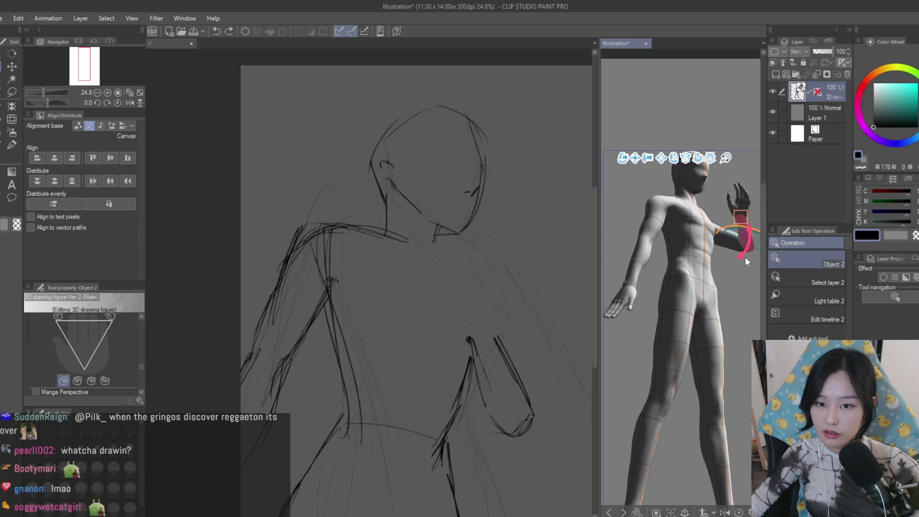
pyautogui.hotkey('ctrl', 'z')
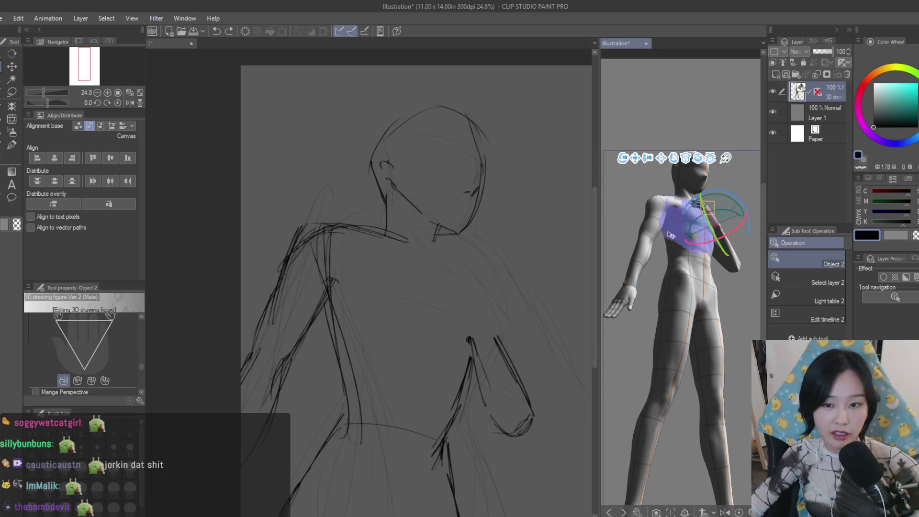
# Adjust the forearm so the clenched fist sits near the shoulder, then deselect the figure
pyautogui.click(81, 378)
pyautogui.moveTo(717, 228); pyautogui.dragTo(727, 218)
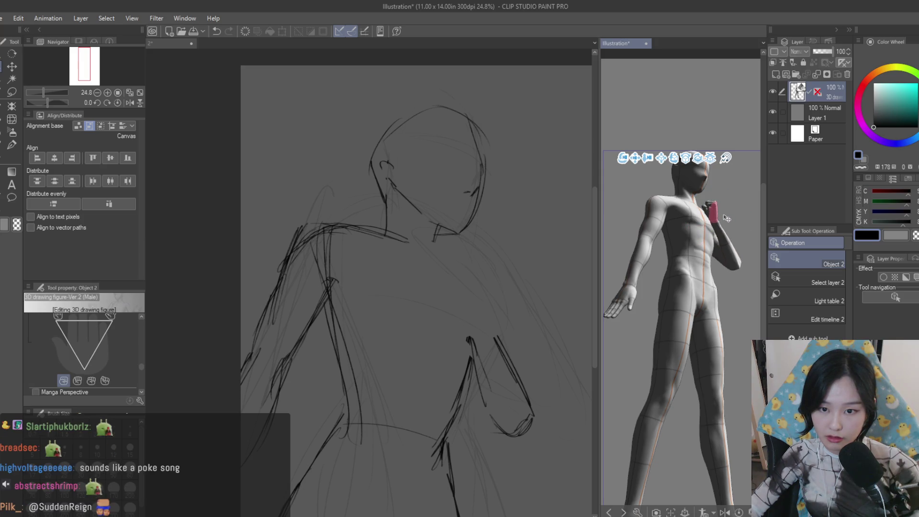
pyautogui.moveTo(733, 239); pyautogui.dragTo(737, 239)
pyautogui.click(737, 239)
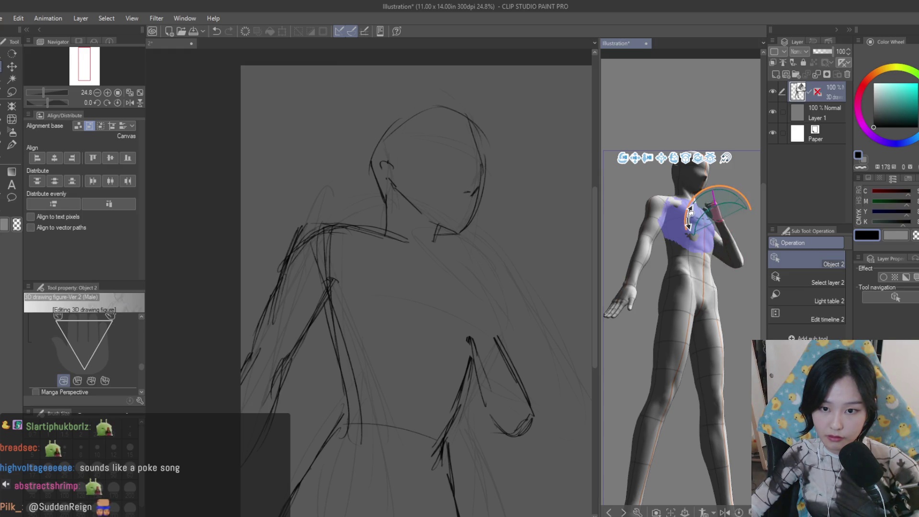
pyautogui.click(727, 128)
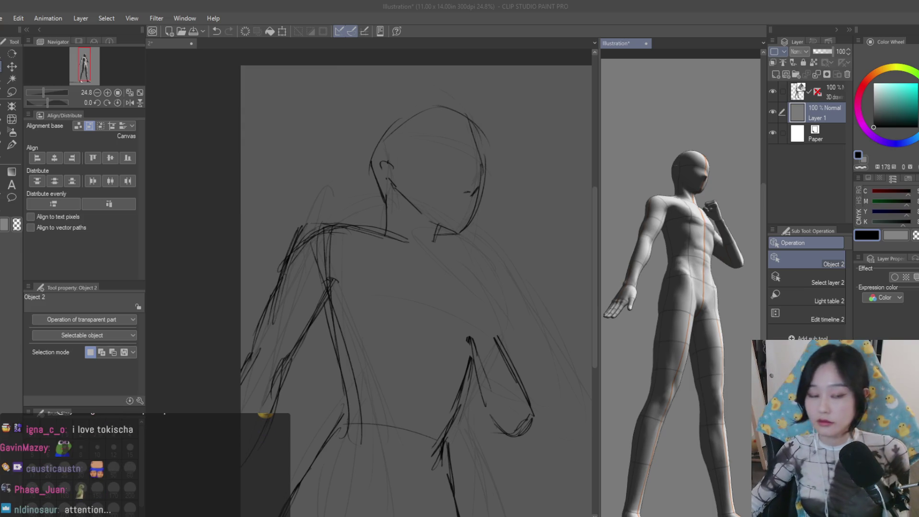
# In sketch document 2, lasso the sketched arm and move it right and down, then drop the selection
pyautogui.press('b')
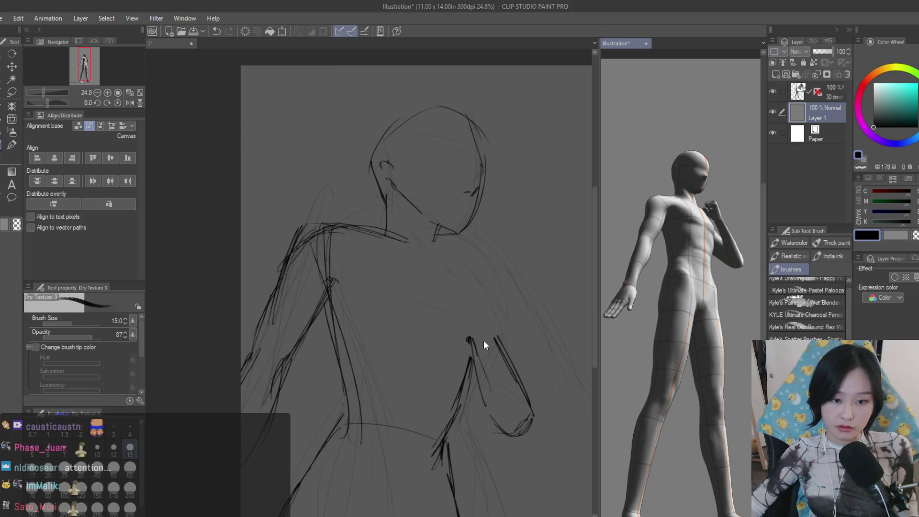
pyautogui.click(478, 330)
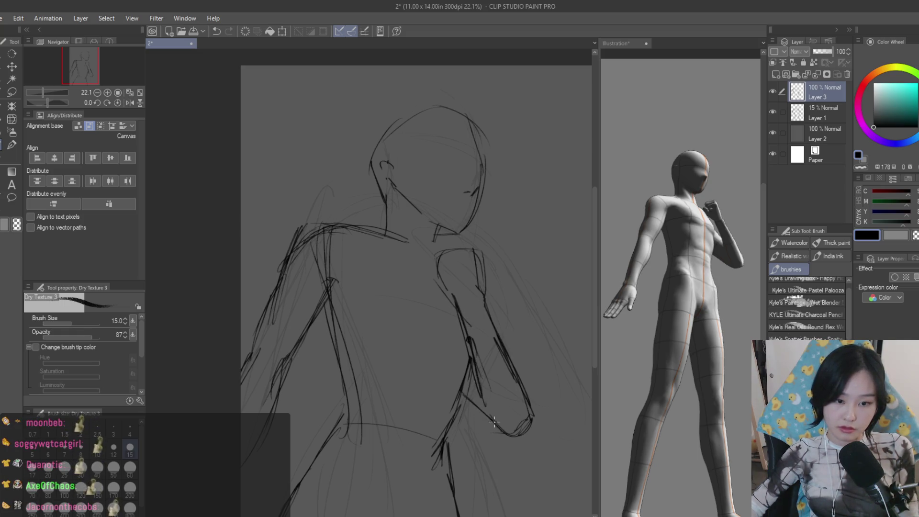
pyautogui.scroll(-3, 486, 415)
pyautogui.scroll(3, 520, 294)
pyautogui.press('m')
pyautogui.scroll(-1, 398, 288)
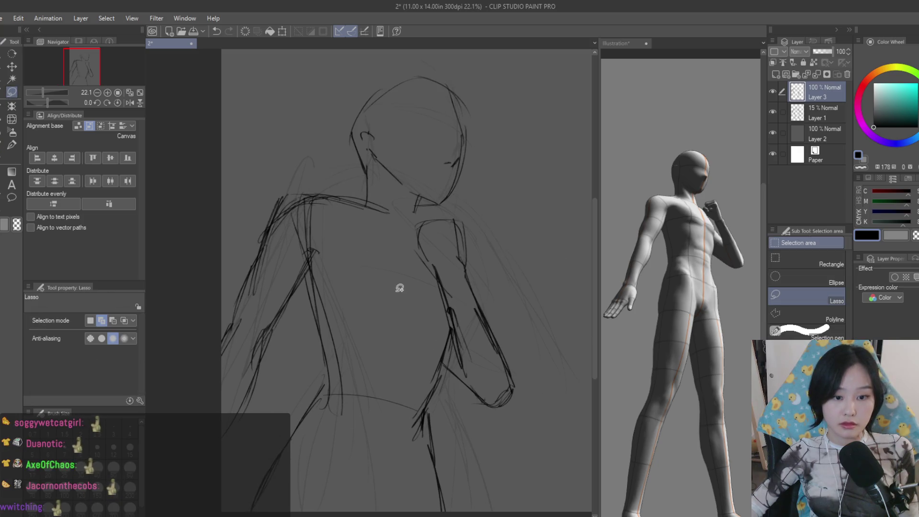
pyautogui.moveTo(447, 378); pyautogui.dragTo(398, 216)
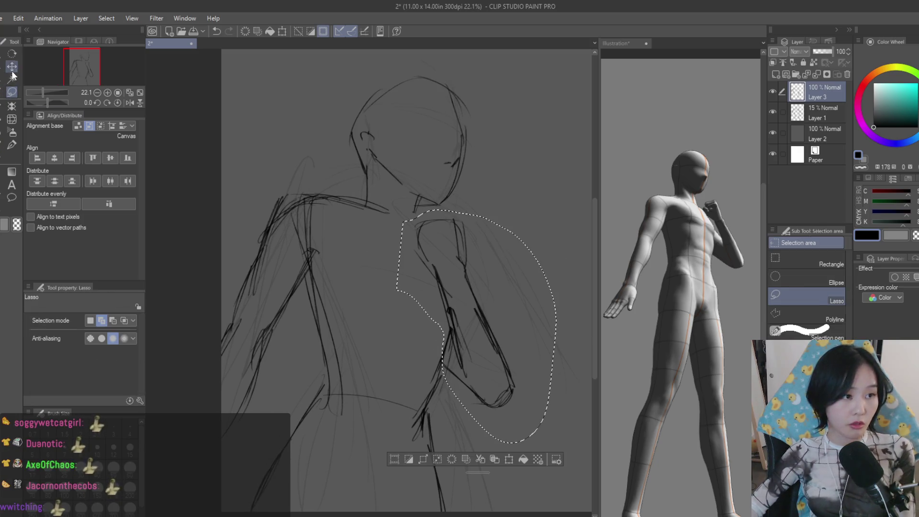
pyautogui.press('k')
pyautogui.moveTo(455, 337); pyautogui.dragTo(480, 335)
pyautogui.hotkey('ctrl', 'd')
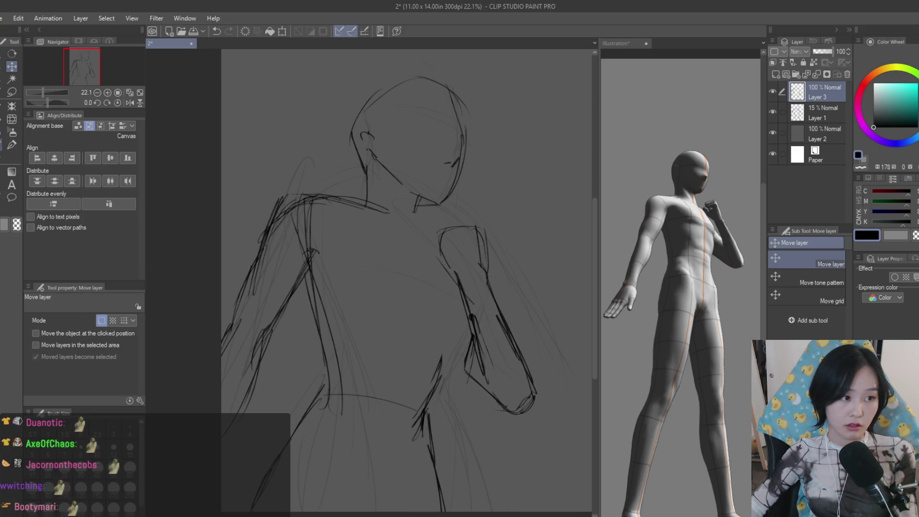
pyautogui.press('b')
# Redraw the shoulder, torso side and a short neck line, then draw the eye line across the face
pyautogui.moveTo(336, 203)
pyautogui.mouseDown()
pyautogui.moveTo(439, 253)
pyautogui.moveTo(451, 332)
pyautogui.mouseUp()
pyautogui.moveTo(458, 288); pyautogui.dragTo(440, 371)
pyautogui.moveTo(453, 348); pyautogui.dragTo(425, 395)
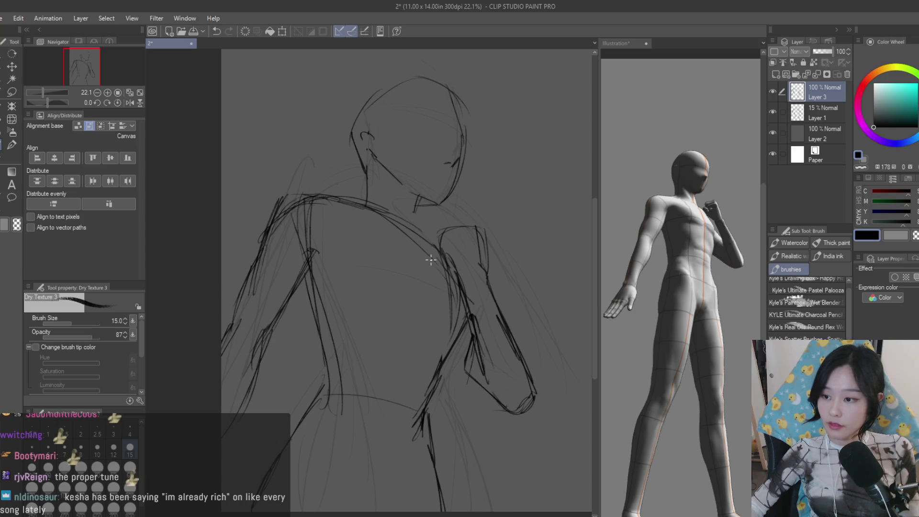
pyautogui.moveTo(395, 224); pyautogui.dragTo(450, 263)
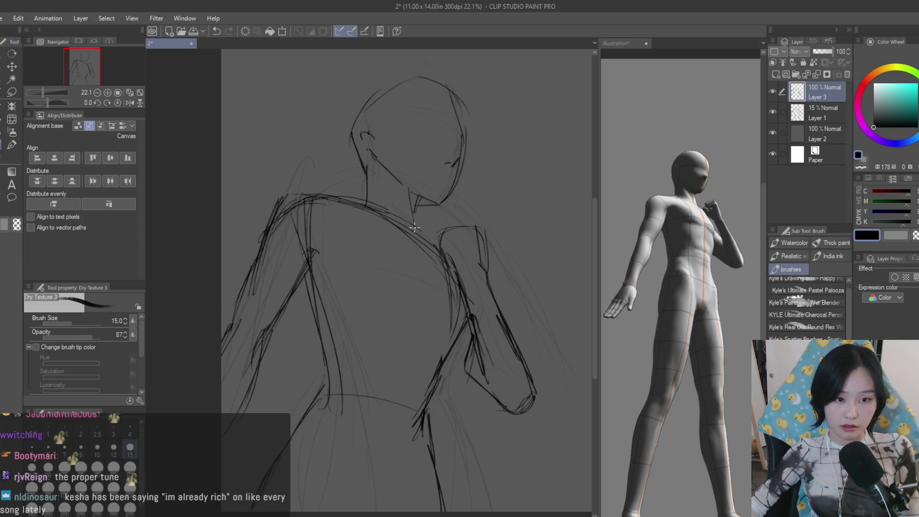
pyautogui.moveTo(416, 193); pyautogui.dragTo(415, 229)
pyautogui.hotkey('ctrl', 'z')
pyautogui.moveTo(415, 195); pyautogui.dragTo(413, 243)
pyautogui.scroll(1, 413, 204)
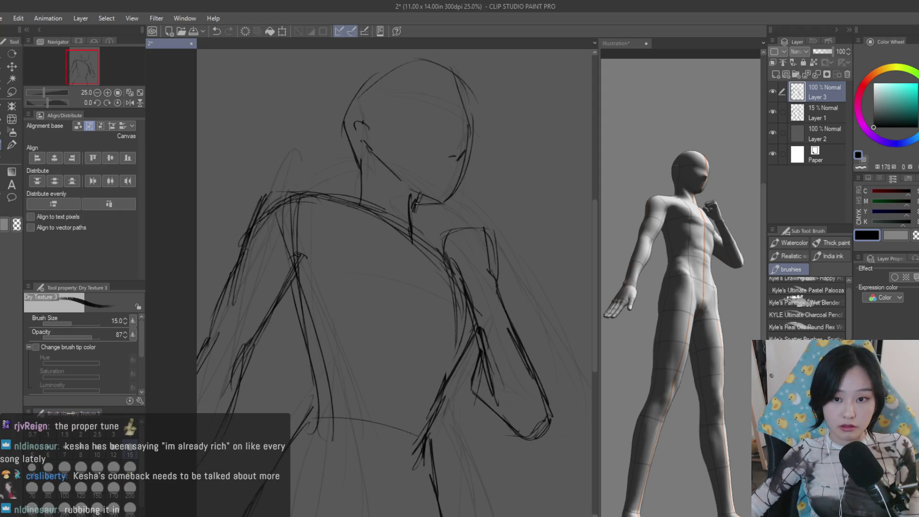
pyautogui.scroll(-3, 447, 196)
pyautogui.scroll(4, 431, 198)
pyautogui.scroll(2, 422, 198)
pyautogui.moveTo(406, 177); pyautogui.dragTo(308, 172)
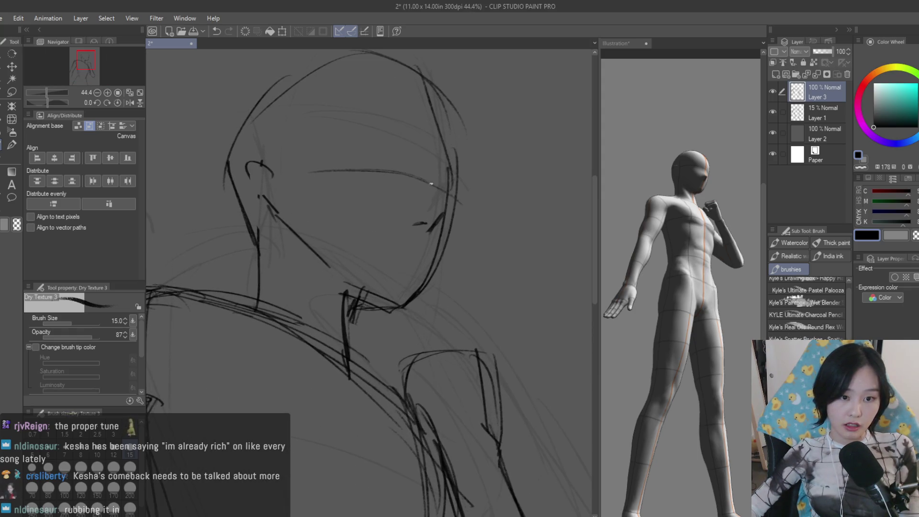
pyautogui.scroll(1, 400, 171)
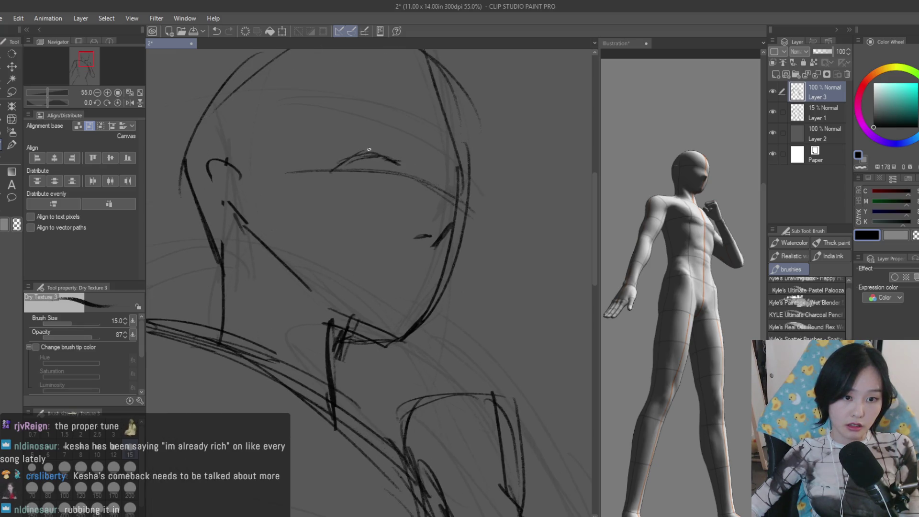
# Try an eyebrow stroke, undo it, and check the face with the canvas mirrored
pyautogui.moveTo(381, 151); pyautogui.dragTo(314, 124)
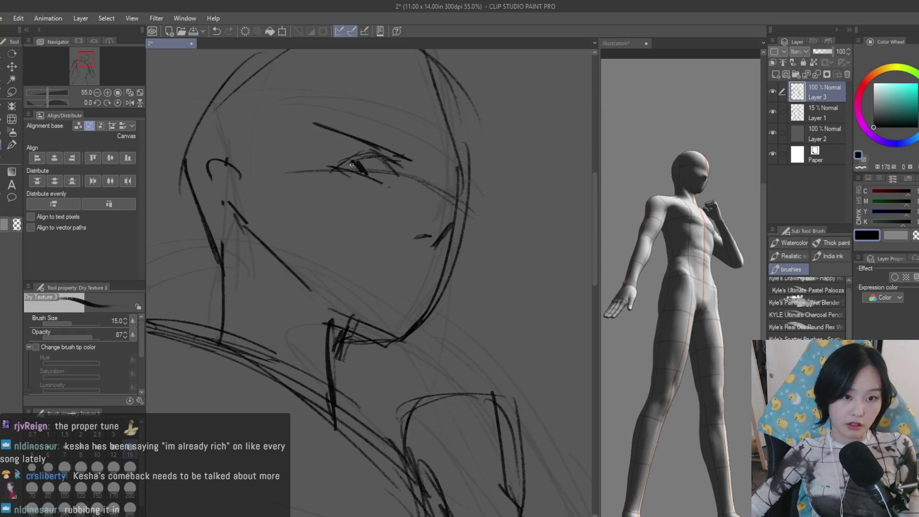
pyautogui.scroll(-4, 352, 165)
pyautogui.scroll(1, 431, 194)
pyautogui.scroll(2, 453, 202)
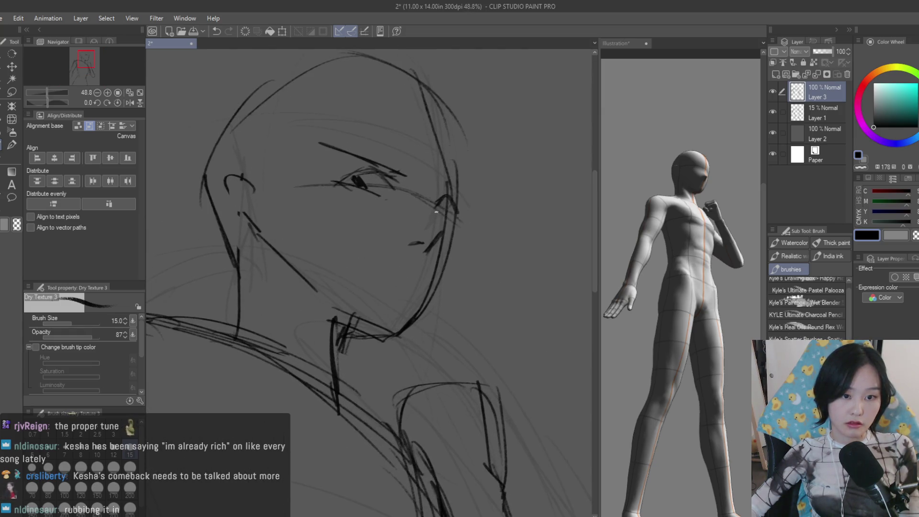
pyautogui.scroll(-2, 433, 220)
pyautogui.scroll(-1, 453, 209)
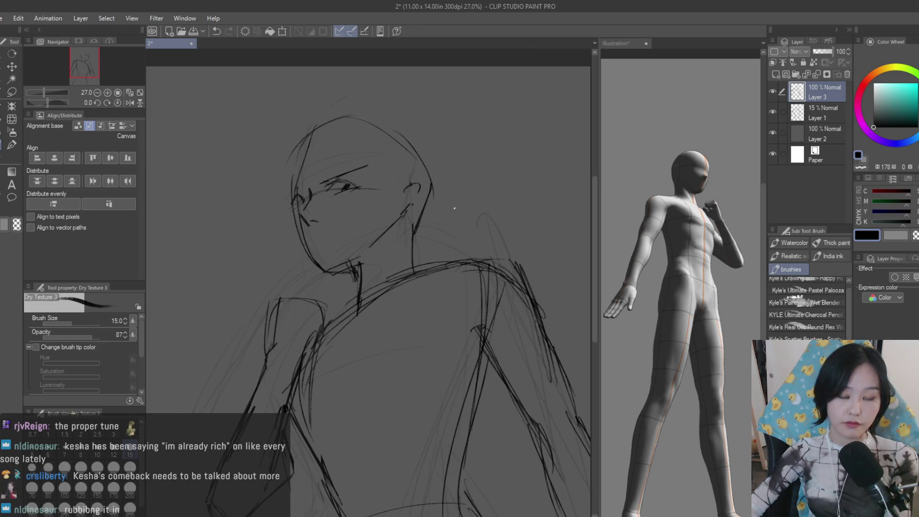
pyautogui.scroll(1, 455, 209)
pyautogui.hotkey('ctrl', 'z')
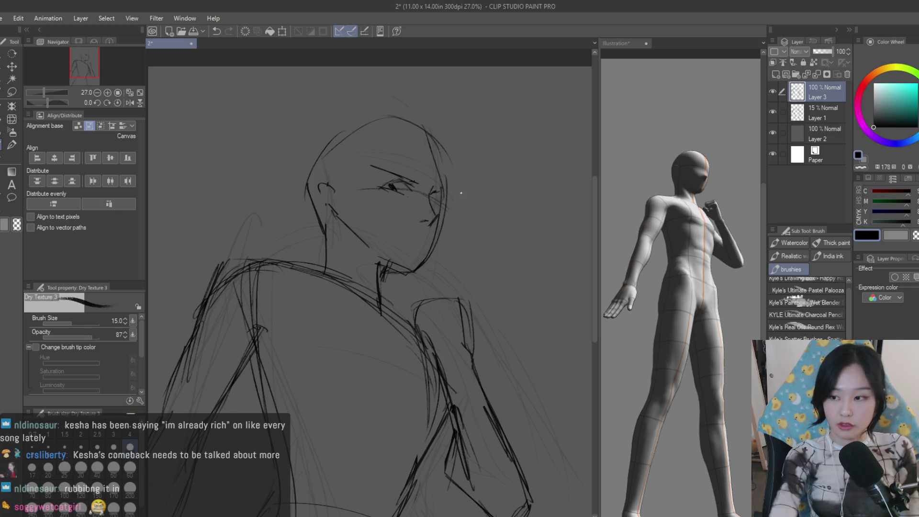
pyautogui.scroll(-1, 462, 195)
pyautogui.scroll(-1, 493, 226)
pyautogui.scroll(-1, 506, 226)
pyautogui.press('h')
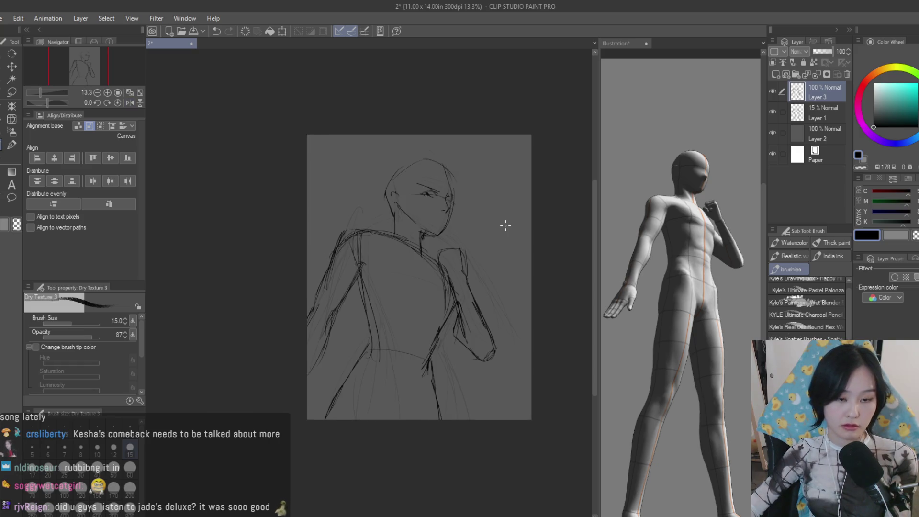
pyautogui.scroll(2, 367, 241)
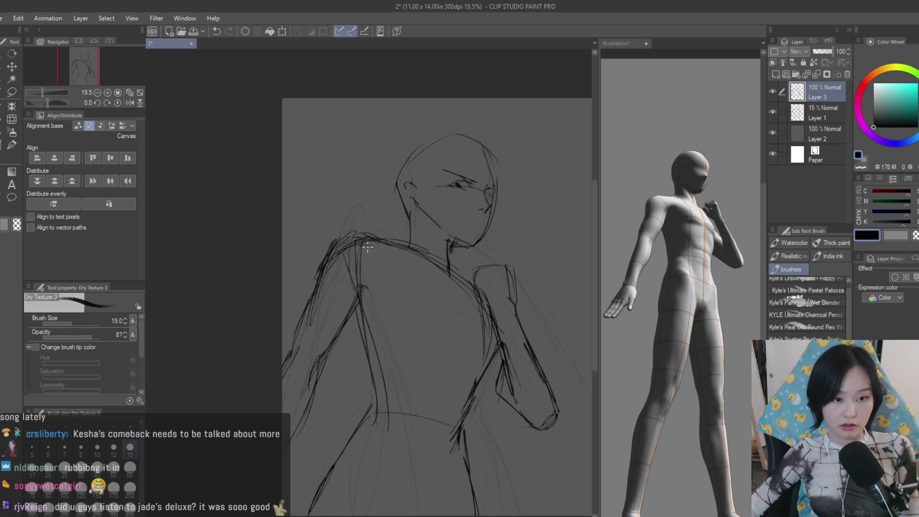
pyautogui.scroll(1, 317, 275)
pyautogui.scroll(1, 520, 248)
pyautogui.press('e')
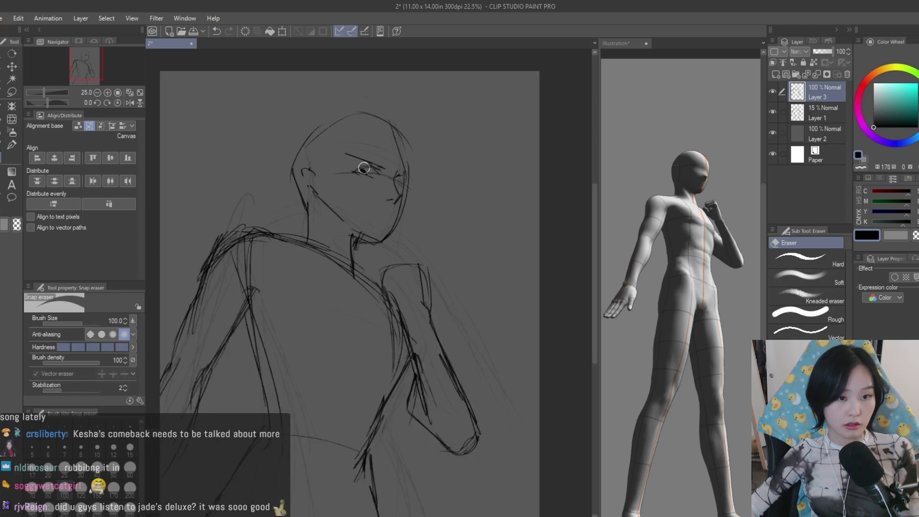
pyautogui.scroll(1, 363, 171)
pyautogui.press('b')
pyautogui.scroll(2, 379, 170)
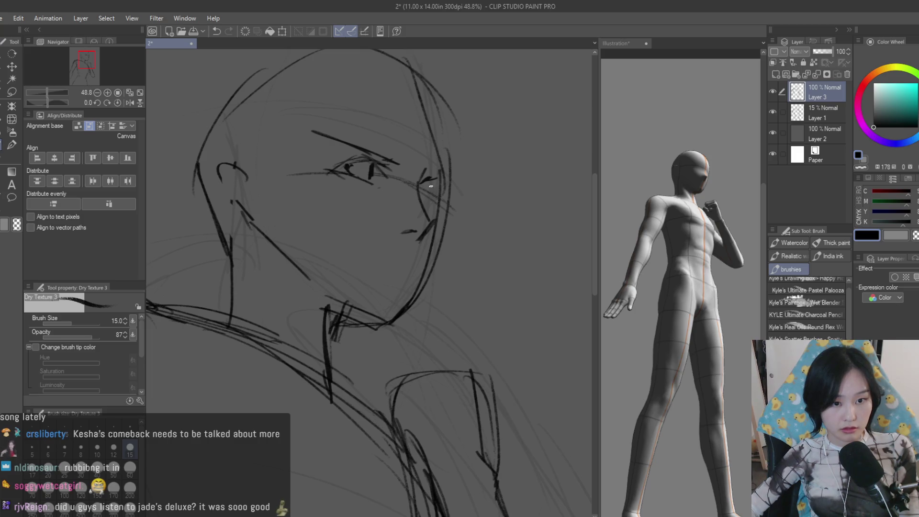
pyautogui.scroll(-3, 429, 198)
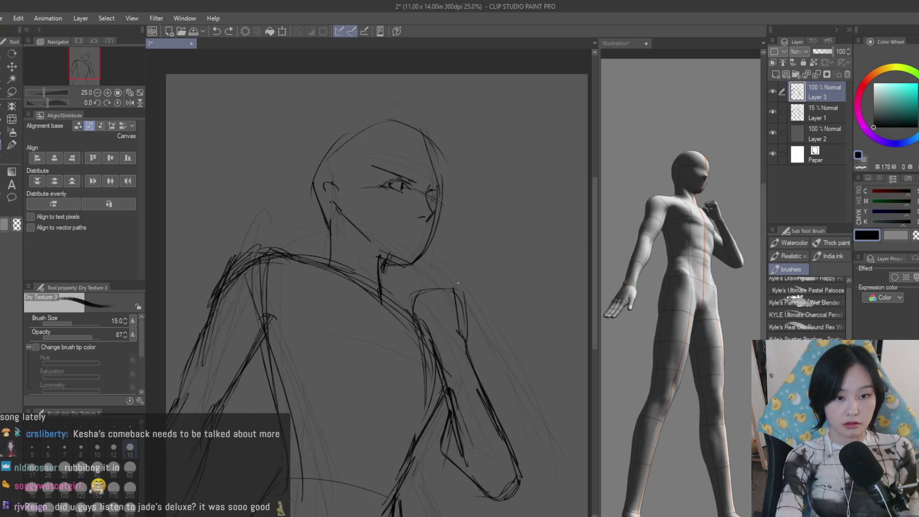
pyautogui.scroll(-1, 495, 166)
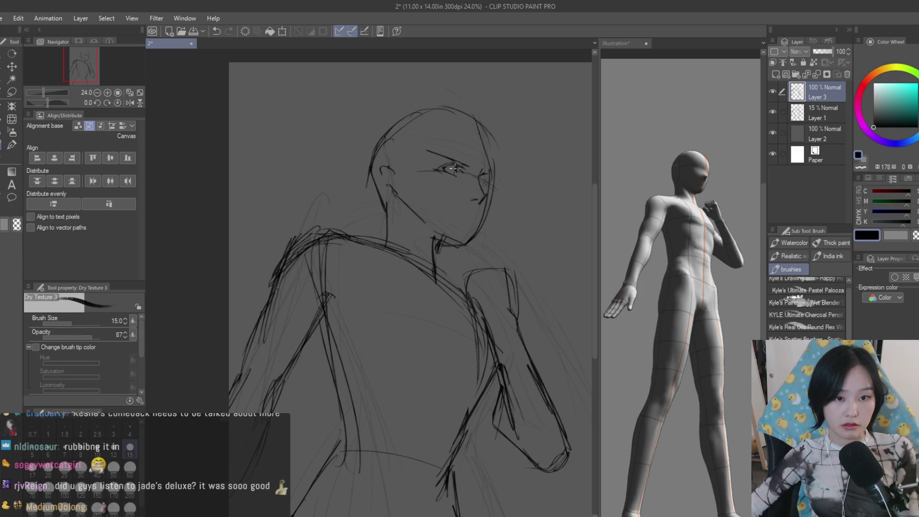
pyautogui.scroll(3, 454, 168)
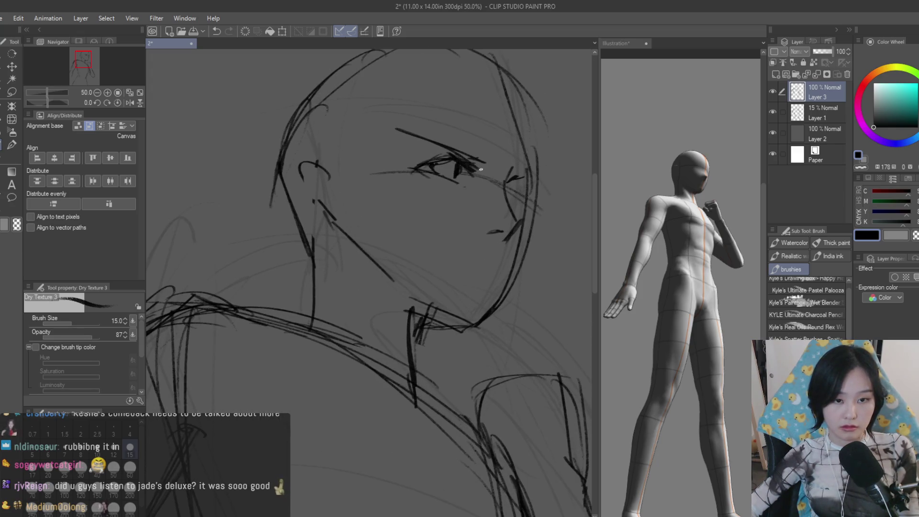
pyautogui.press('e')
pyautogui.scroll(-3, 406, 152)
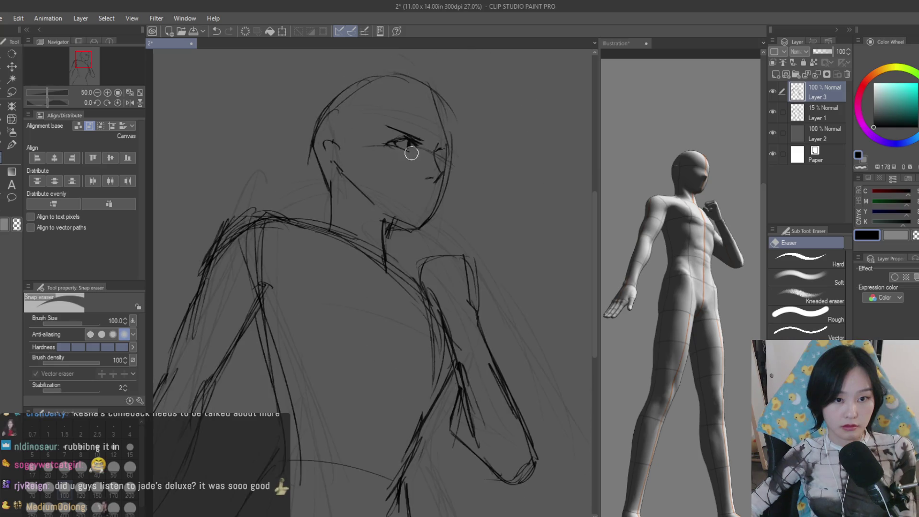
pyautogui.scroll(-3, 406, 151)
pyautogui.click(6, 145)
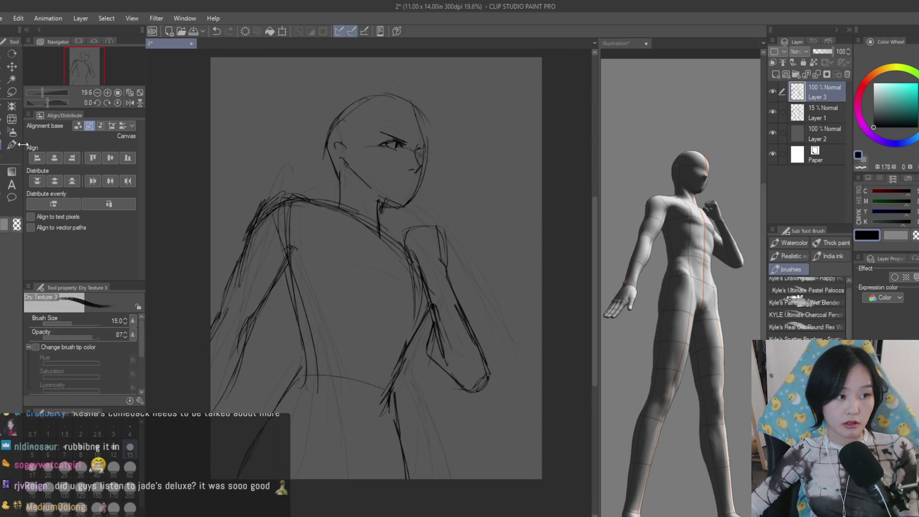
pyautogui.scroll(4, 428, 202)
# Redraw the jaw and chin line and darken the mouth line, undoing weak strokes
pyautogui.moveTo(424, 213); pyautogui.dragTo(447, 160)
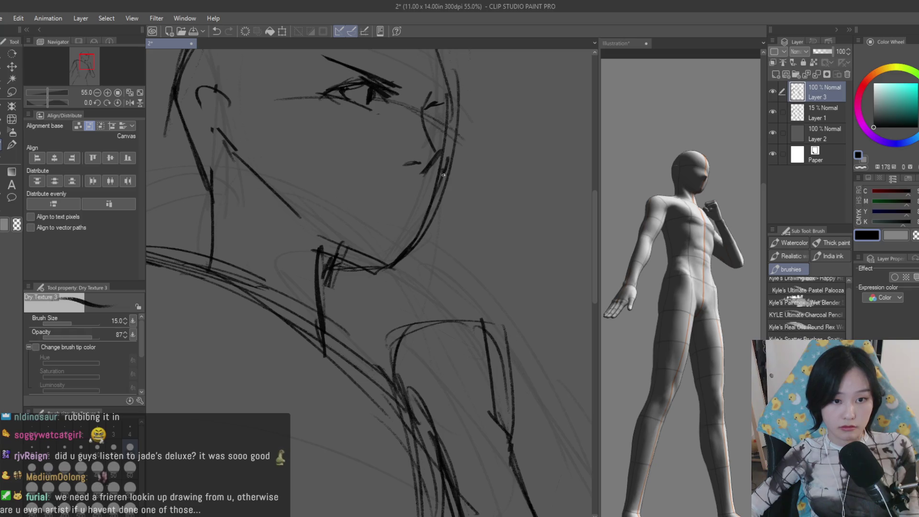
pyautogui.hotkey('ctrl', 'z')
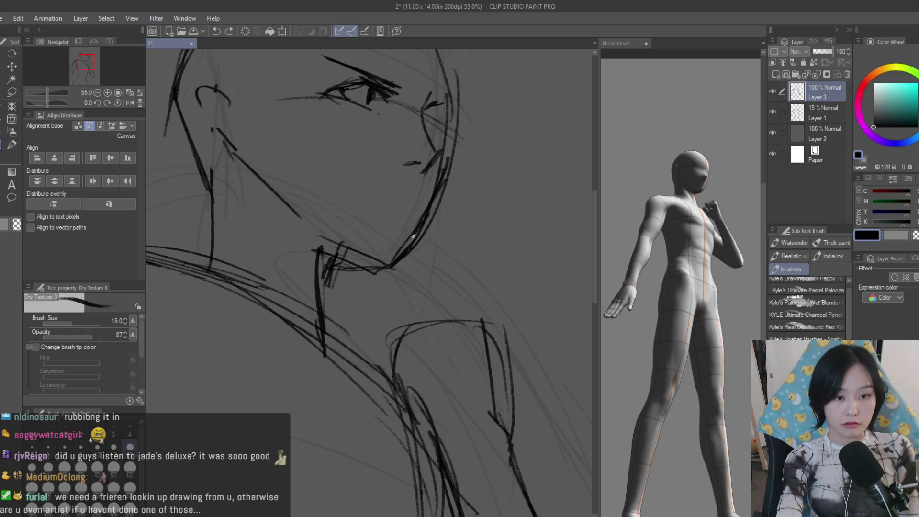
pyautogui.moveTo(374, 264); pyautogui.dragTo(316, 245)
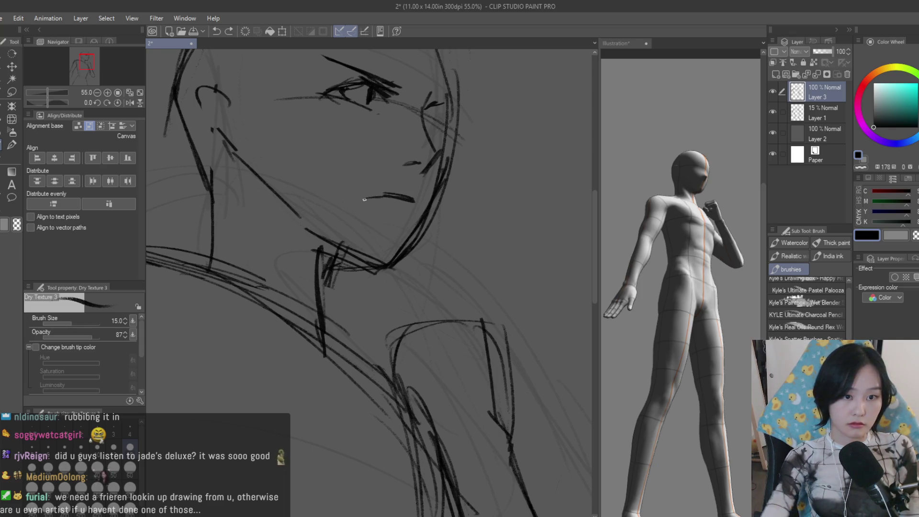
pyautogui.scroll(-5, 446, 229)
pyautogui.scroll(5, 473, 238)
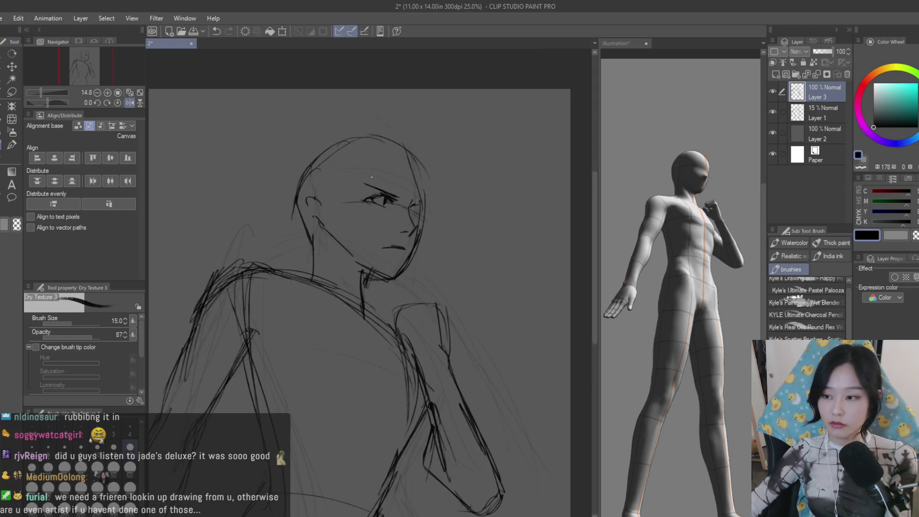
pyautogui.hotkey('ctrl', 'z')
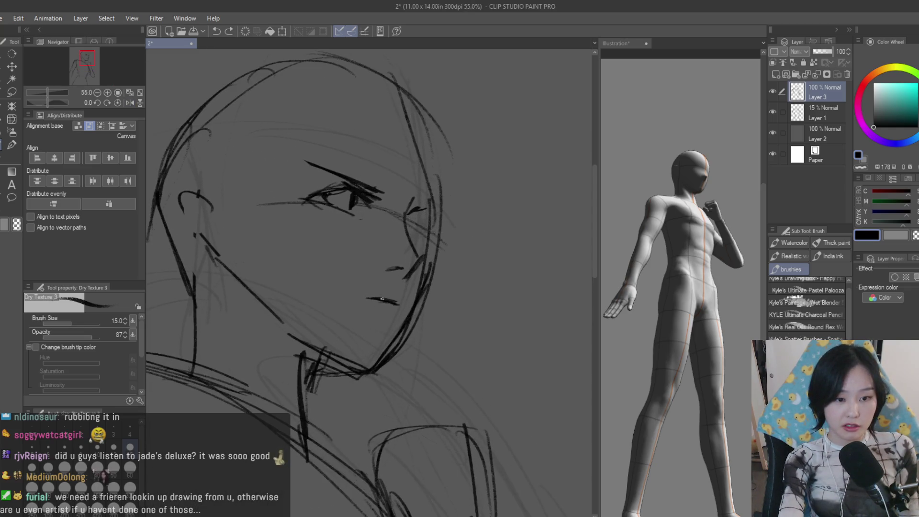
pyautogui.moveTo(371, 301); pyautogui.dragTo(398, 303)
pyautogui.scroll(-1, 467, 216)
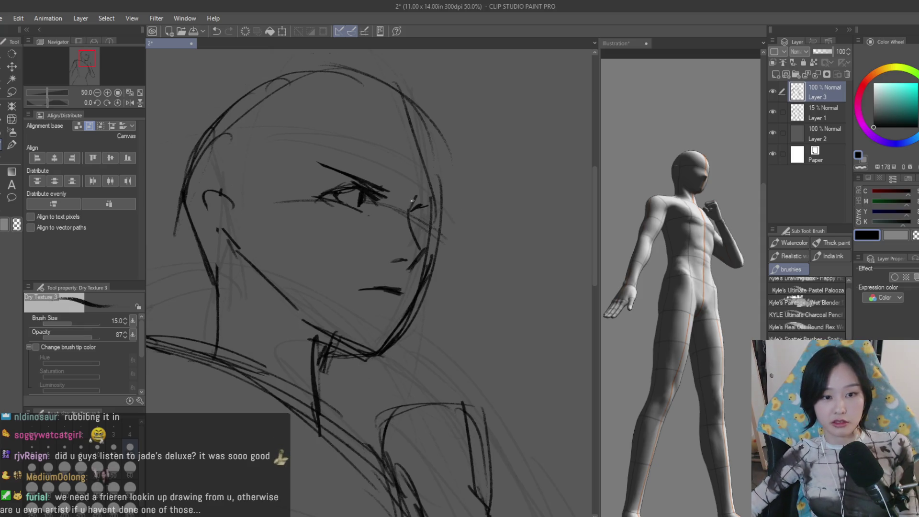
pyautogui.scroll(-2, 413, 218)
# Tidy the face with the eraser and zoom in closely on the head
pyautogui.press('e')
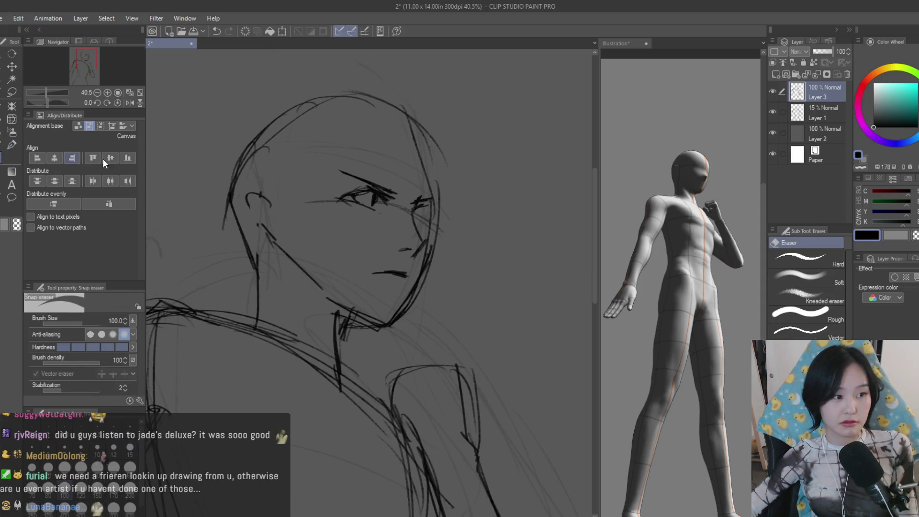
pyautogui.scroll(-3, 436, 185)
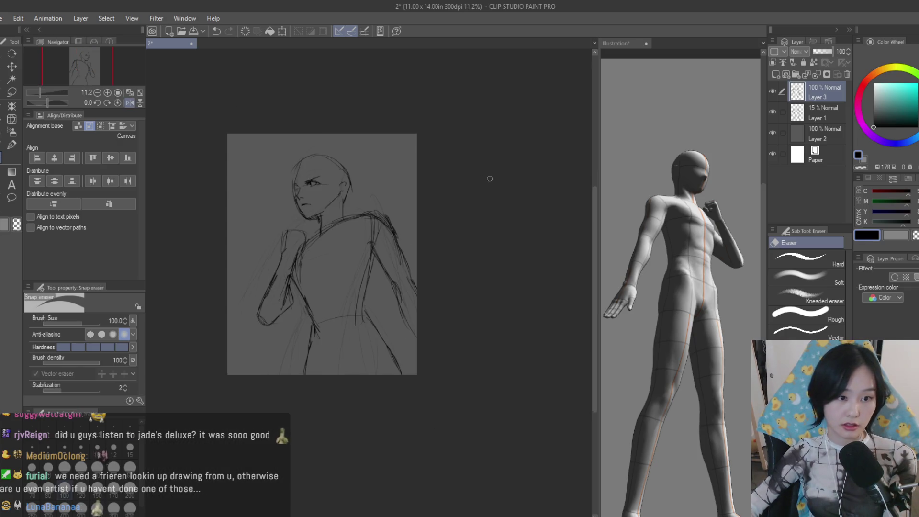
pyautogui.scroll(1, 488, 179)
pyautogui.press('b')
pyautogui.hotkey('ctrl', '+')
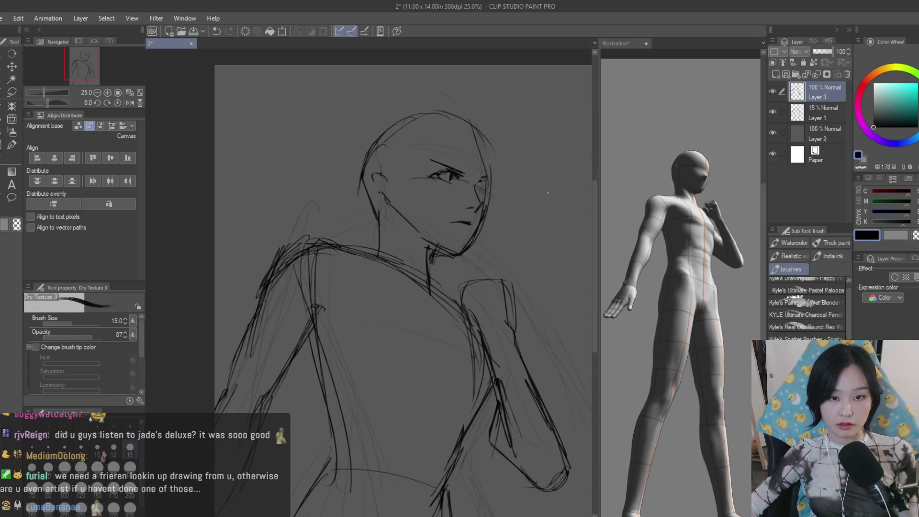
pyautogui.hotkey('ctrl', '+')
pyautogui.click(11, 94)
pyautogui.scroll(-1, 481, 216)
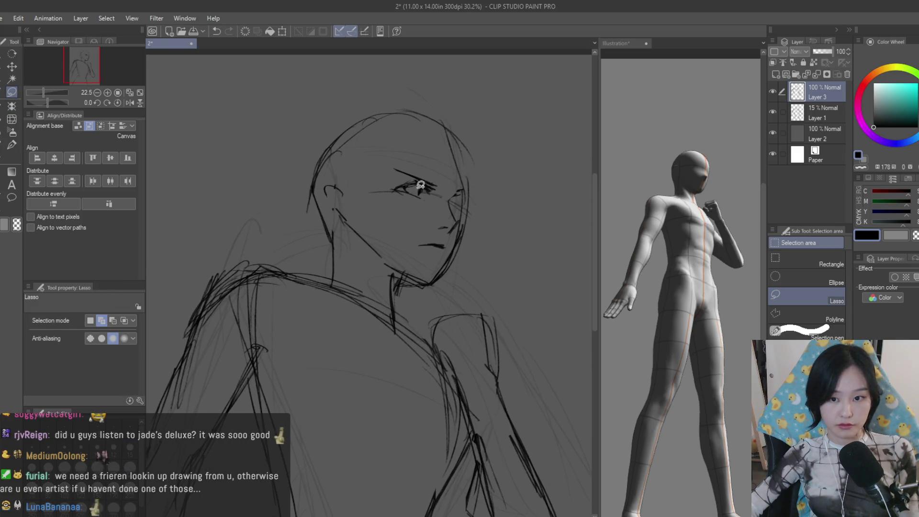
# Lasso the head and neck and shift them slightly down and right
pyautogui.moveTo(345, 173)
pyautogui.mouseDown()
pyautogui.moveTo(381, 267)
pyautogui.moveTo(346, 174)
pyautogui.mouseUp()
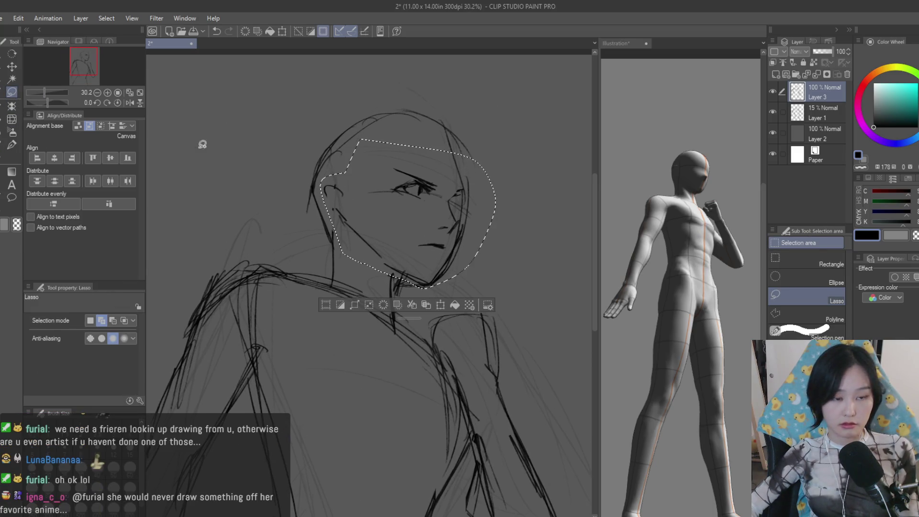
pyautogui.press('k')
pyautogui.moveTo(364, 248); pyautogui.dragTo(391, 267)
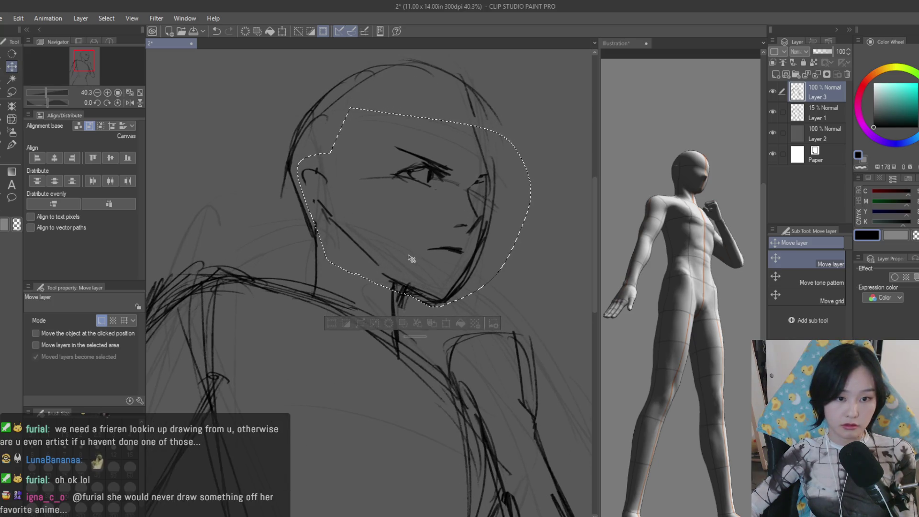
pyautogui.hotkey('ctrl', 'd')
pyautogui.scroll(-3, 450, 225)
pyautogui.scroll(2, 453, 226)
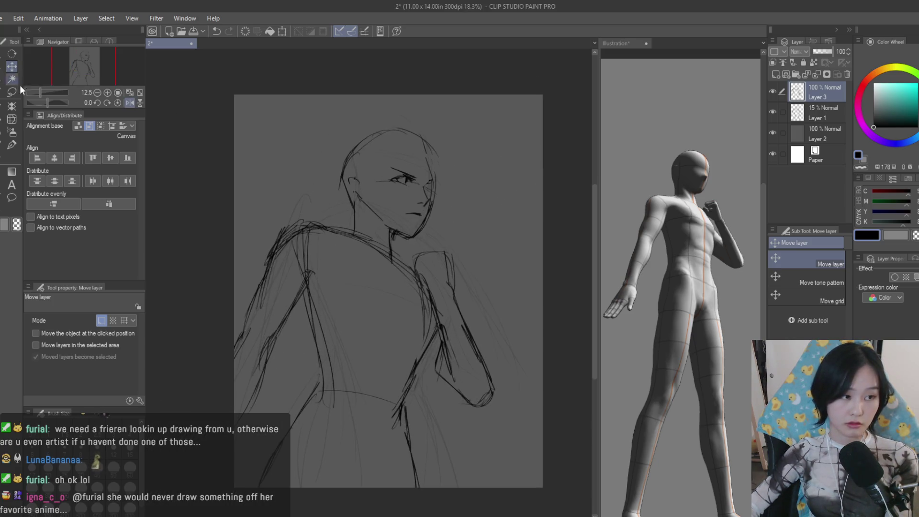
# Reselect the head and nudge it into its final position on the body
pyautogui.press('m')
pyautogui.scroll(2, 366, 240)
pyautogui.moveTo(358, 239)
pyautogui.mouseDown()
pyautogui.moveTo(483, 206)
pyautogui.moveTo(285, 116)
pyautogui.mouseUp()
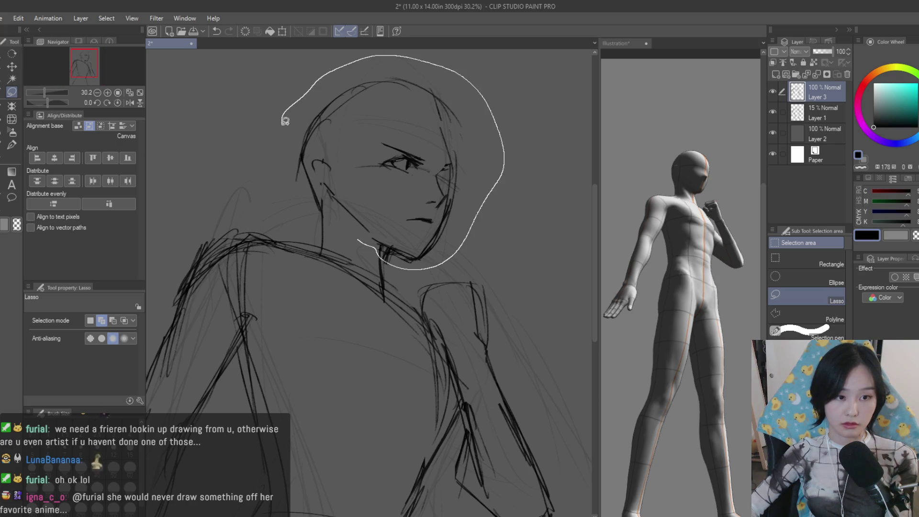
pyautogui.moveTo(335, 206); pyautogui.dragTo(351, 237)
pyautogui.press('v')
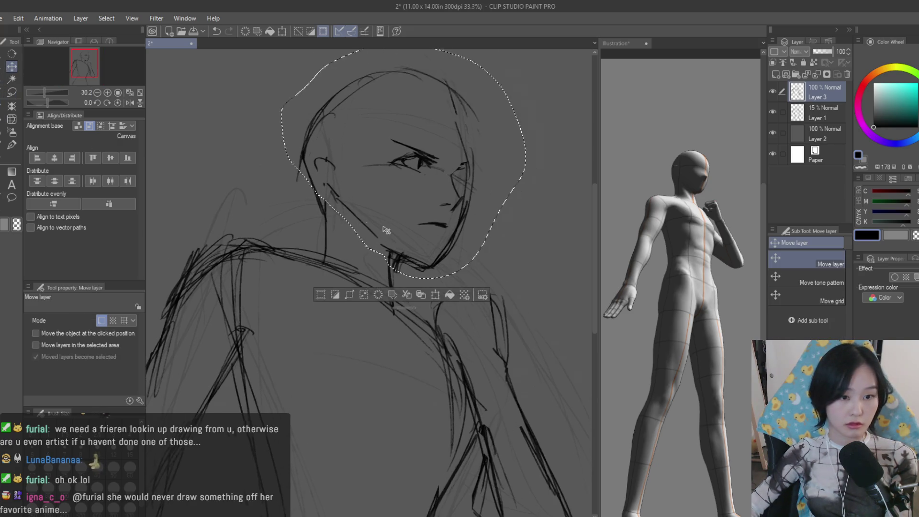
pyautogui.scroll(1, 353, 237)
pyautogui.moveTo(338, 187); pyautogui.dragTo(319, 174)
pyautogui.hotkey('ctrl', 'd')
pyautogui.scroll(-3, 476, 206)
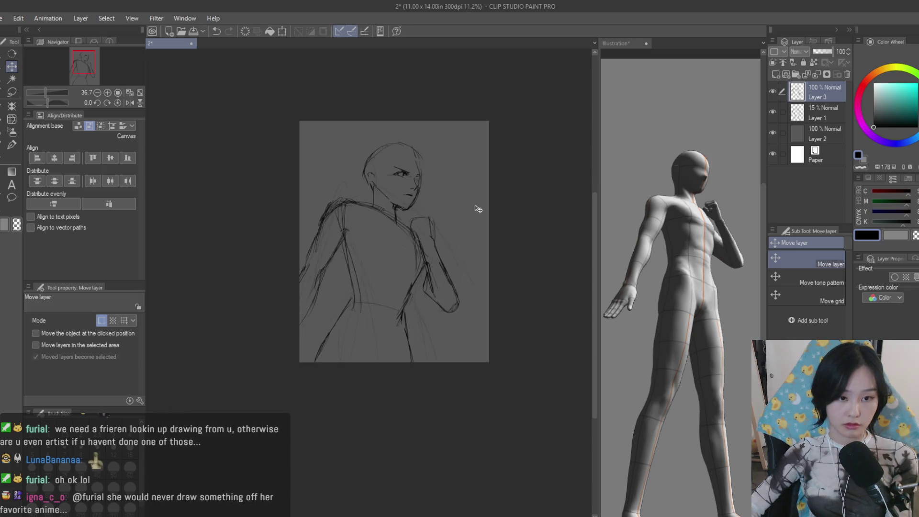
pyautogui.scroll(1, 472, 207)
pyautogui.press('b')
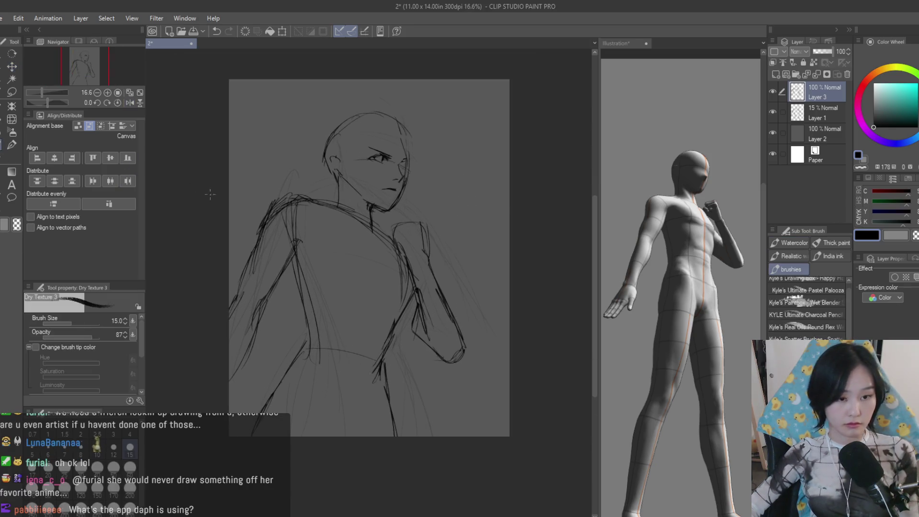
pyautogui.scroll(5, 389, 214)
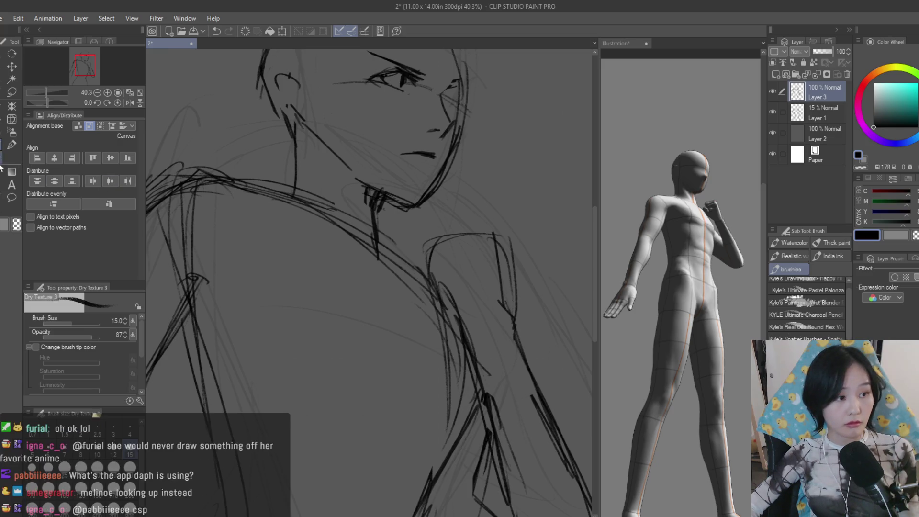
# Erase stray chin lines and draw dark lines along the neckline and collar
pyautogui.press('e')
pyautogui.moveTo(362, 199); pyautogui.dragTo(370, 229)
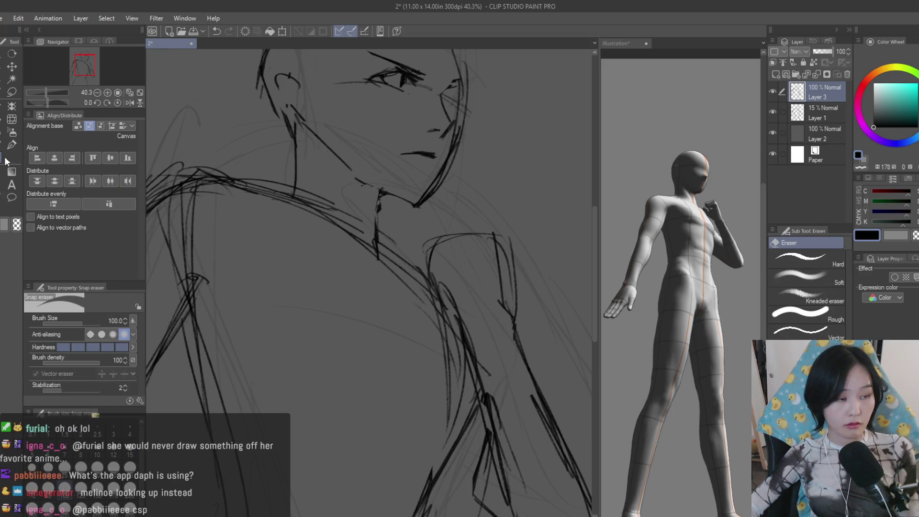
pyautogui.press('b')
pyautogui.scroll(1, 374, 167)
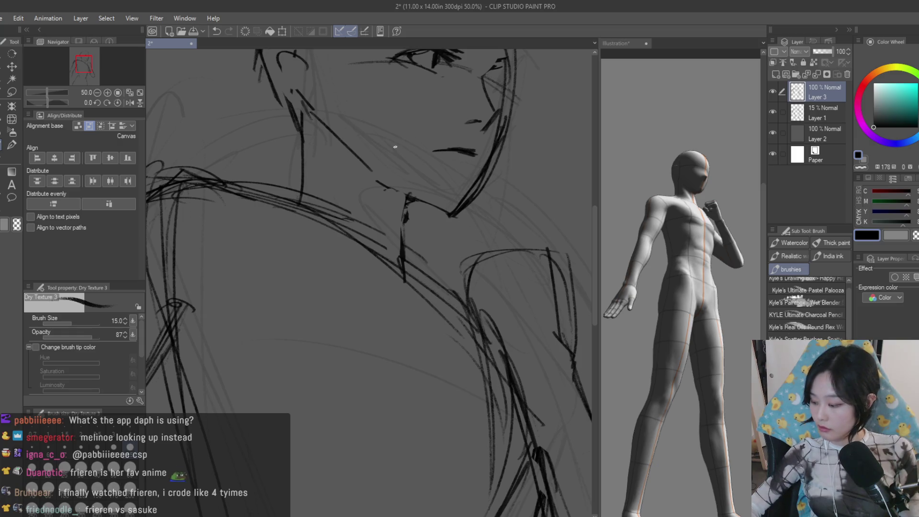
pyautogui.scroll(1, 398, 194)
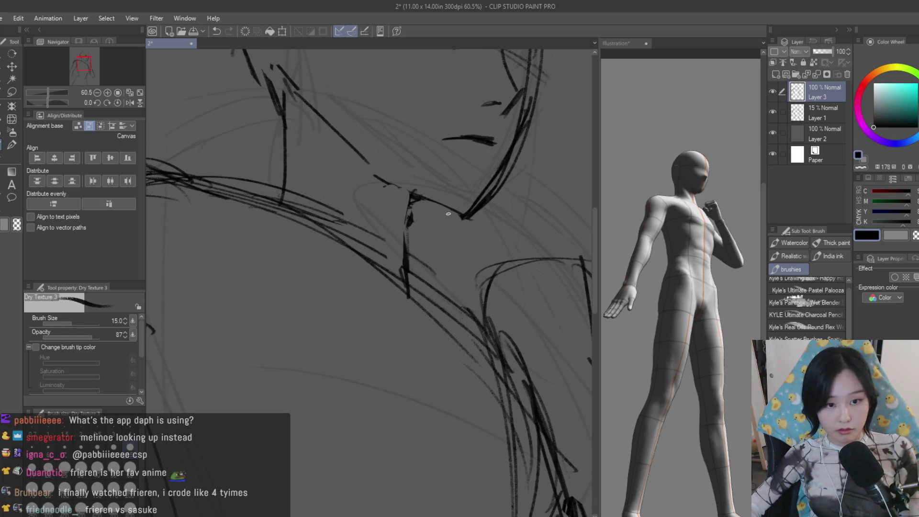
pyautogui.moveTo(451, 211); pyautogui.dragTo(401, 205)
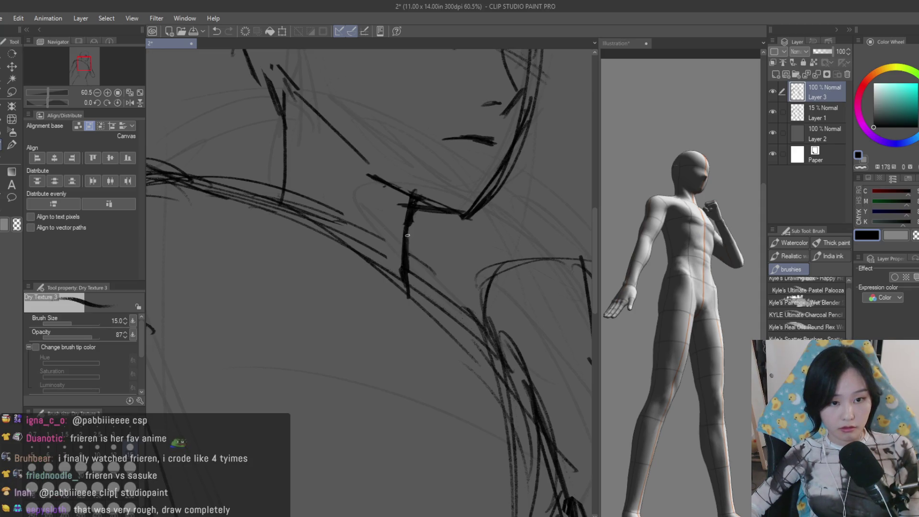
pyautogui.scroll(-3, 406, 257)
pyautogui.scroll(-1, 499, 244)
pyautogui.scroll(1, 499, 244)
pyautogui.scroll(1, 358, 198)
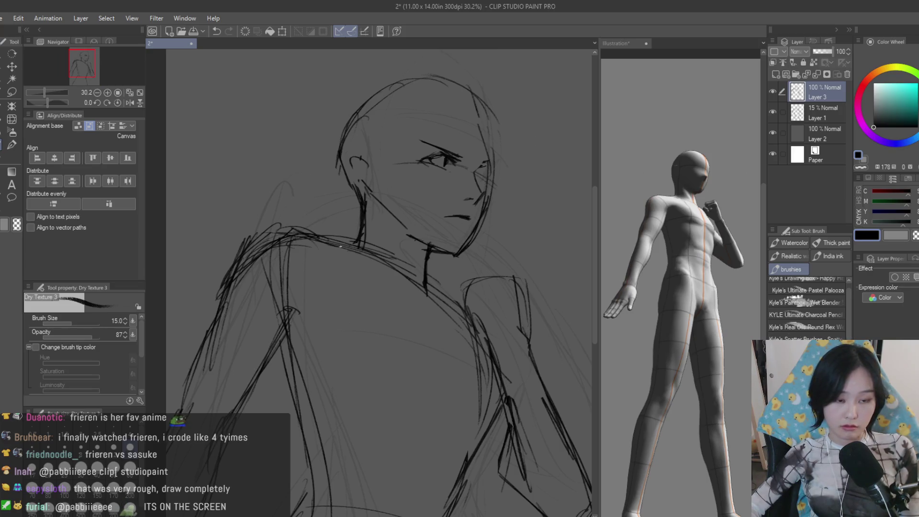
pyautogui.scroll(-2, 280, 222)
pyautogui.press('e')
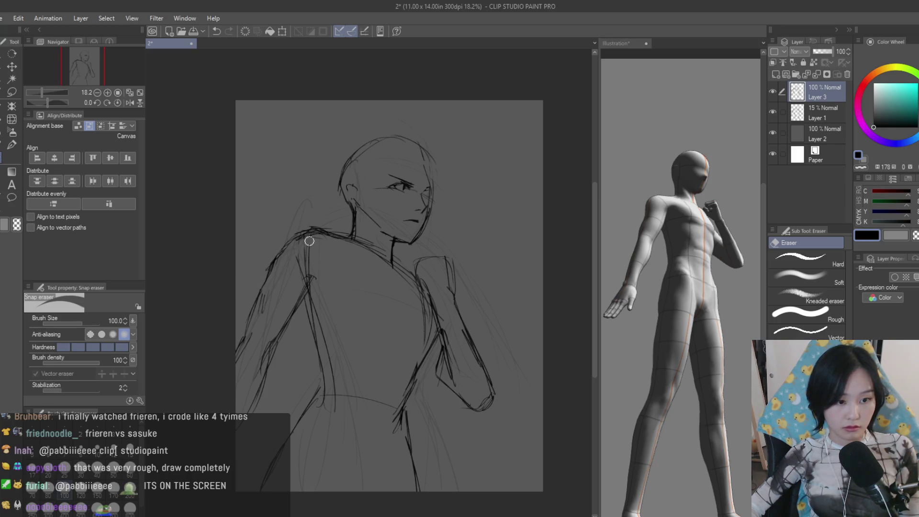
pyautogui.scroll(2, 369, 262)
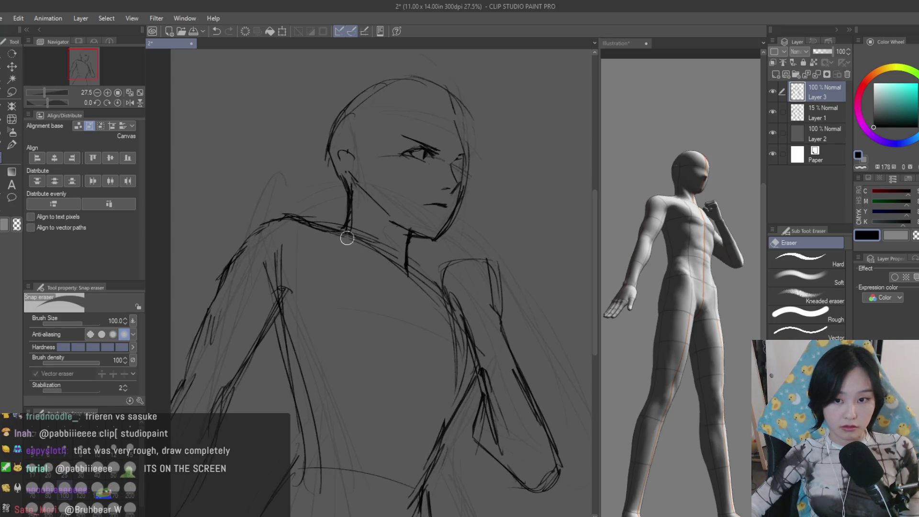
pyautogui.press('b')
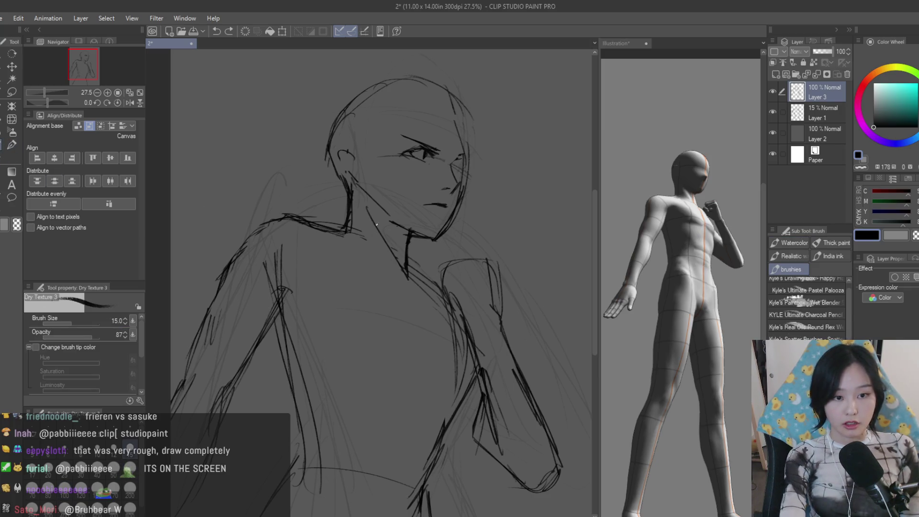
pyautogui.moveTo(368, 214); pyautogui.dragTo(397, 271)
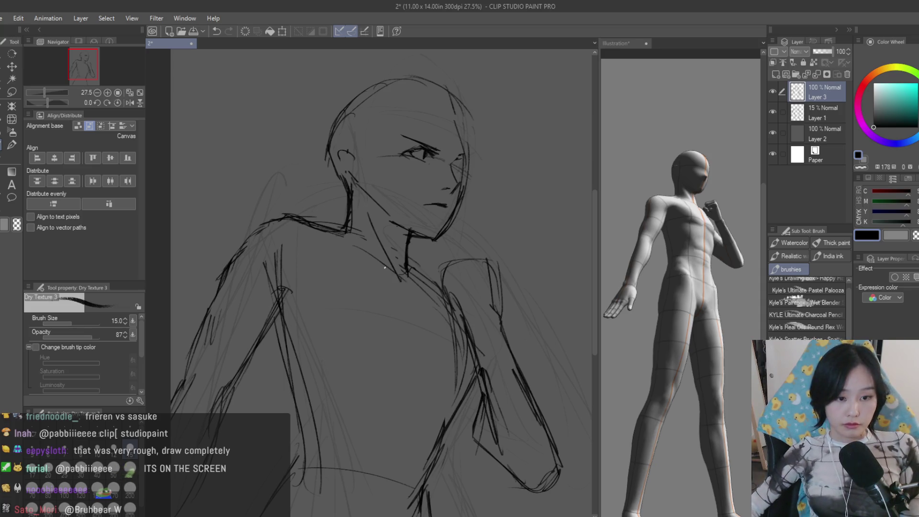
pyautogui.scroll(1, 420, 277)
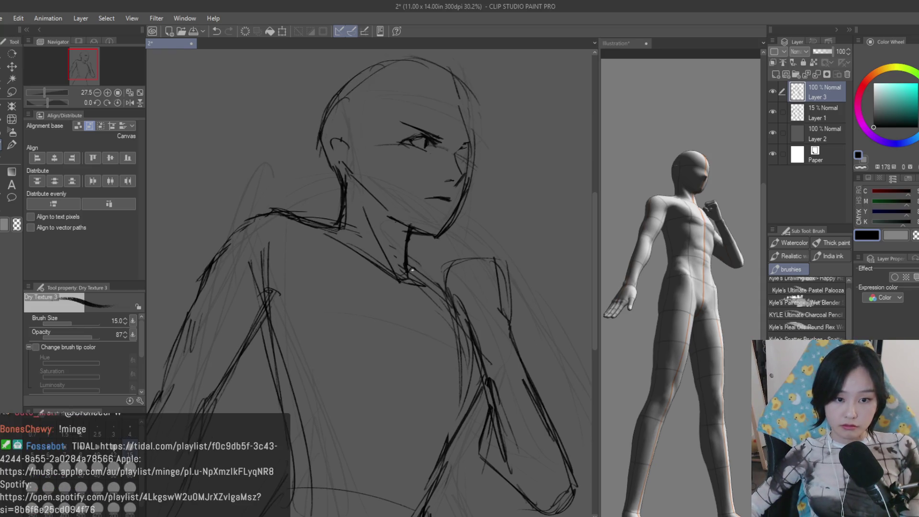
pyautogui.scroll(-3, 443, 289)
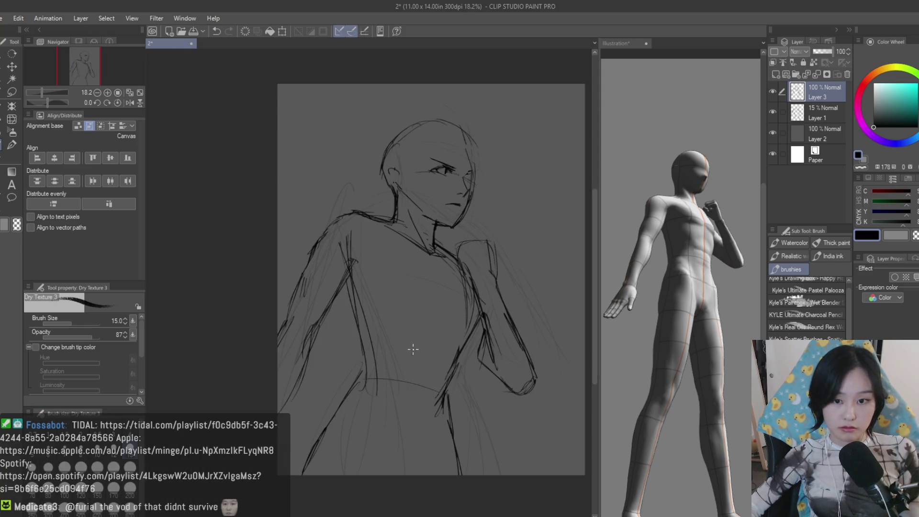
pyautogui.scroll(1, 434, 343)
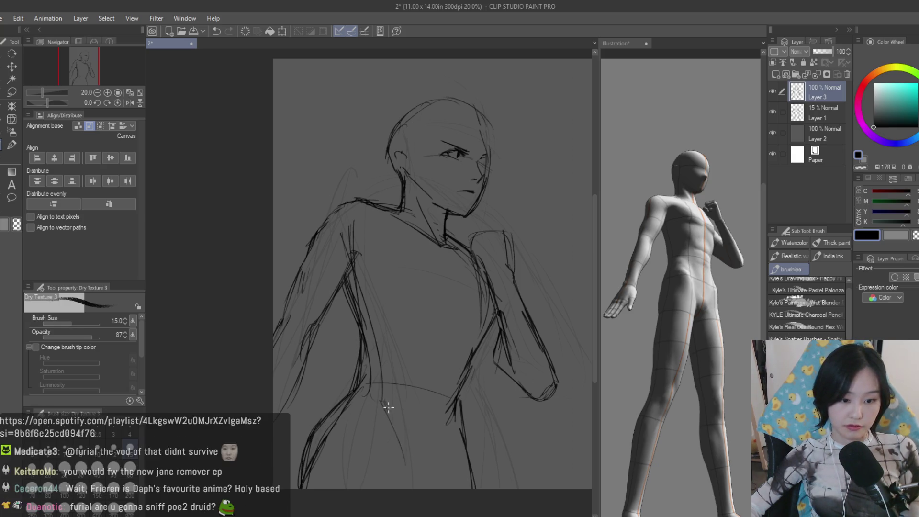
pyautogui.press('e')
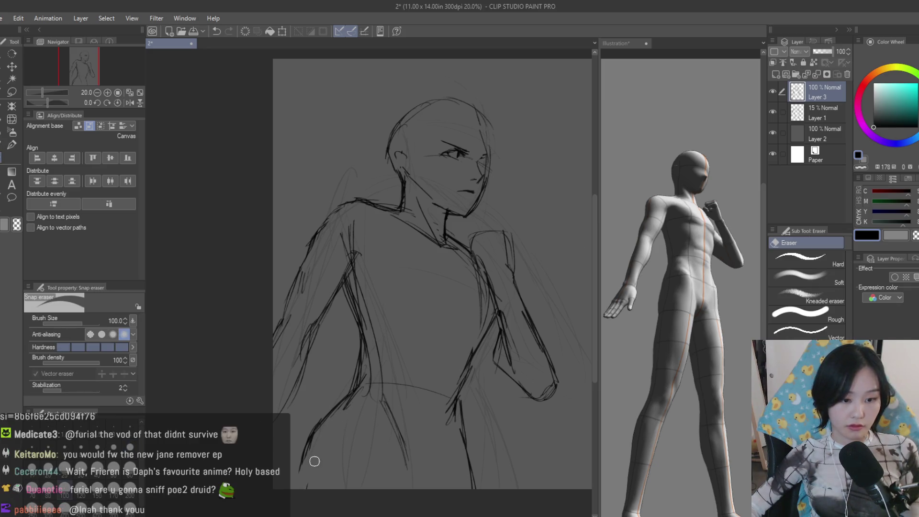
pyautogui.scroll(-2, 382, 421)
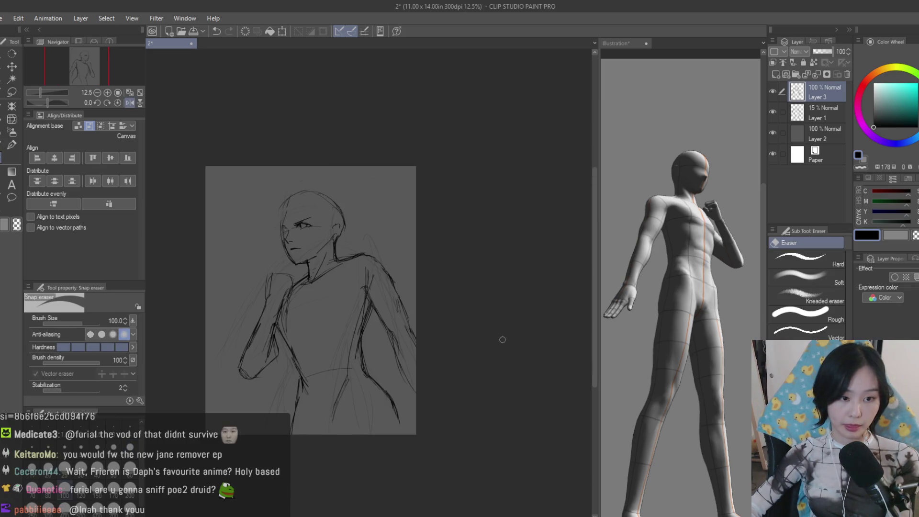
pyautogui.scroll(2, 465, 328)
pyautogui.scroll(1, 433, 332)
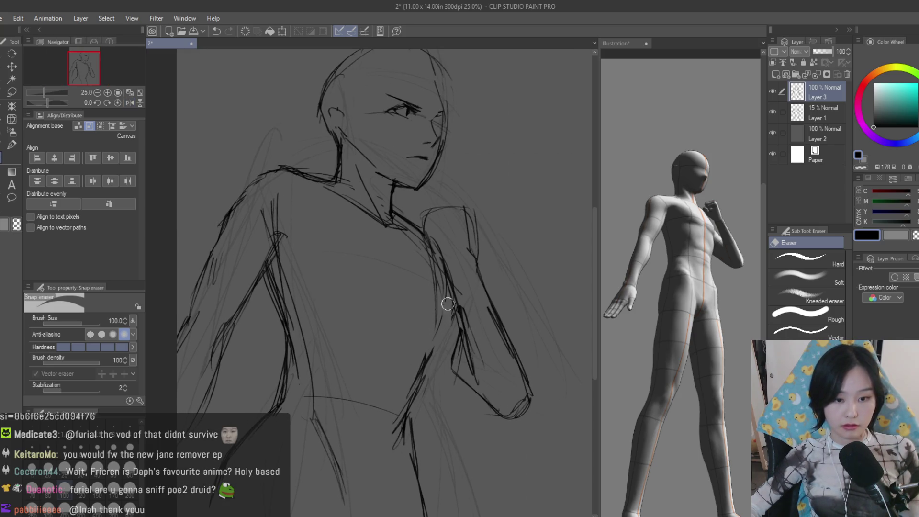
pyautogui.press('b')
pyautogui.scroll(-1, 449, 346)
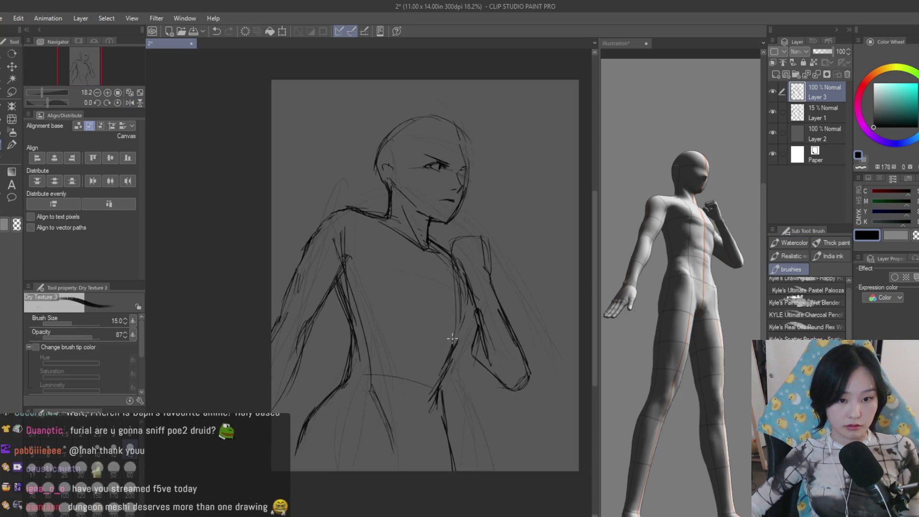
pyautogui.scroll(1, 459, 296)
pyautogui.scroll(1, 463, 288)
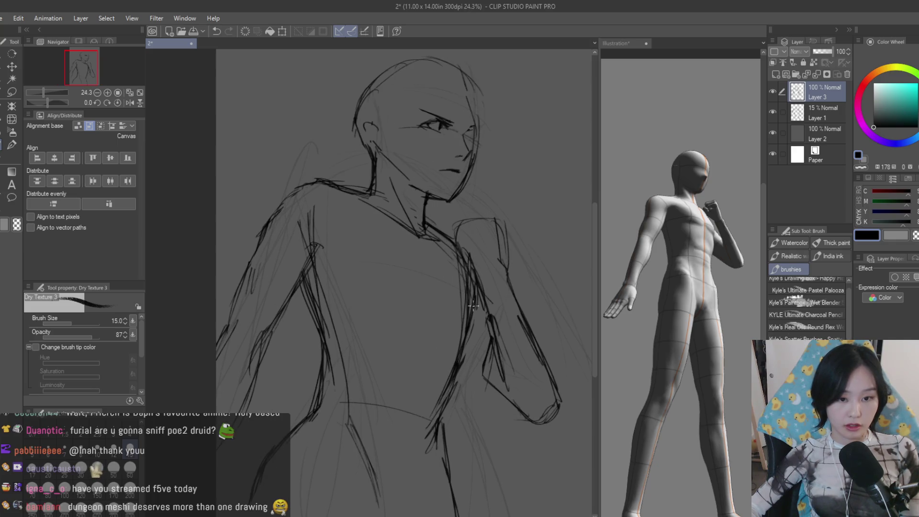
pyautogui.scroll(1, 477, 309)
pyautogui.scroll(1, 502, 273)
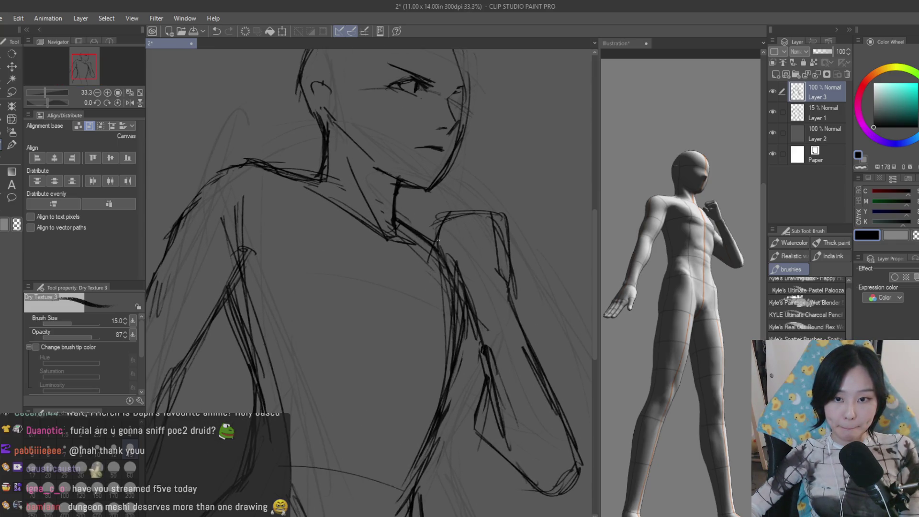
# Add dark strokes at the raised arm's shoulder, undoing the weak ones
pyautogui.moveTo(438, 242); pyautogui.dragTo(464, 268)
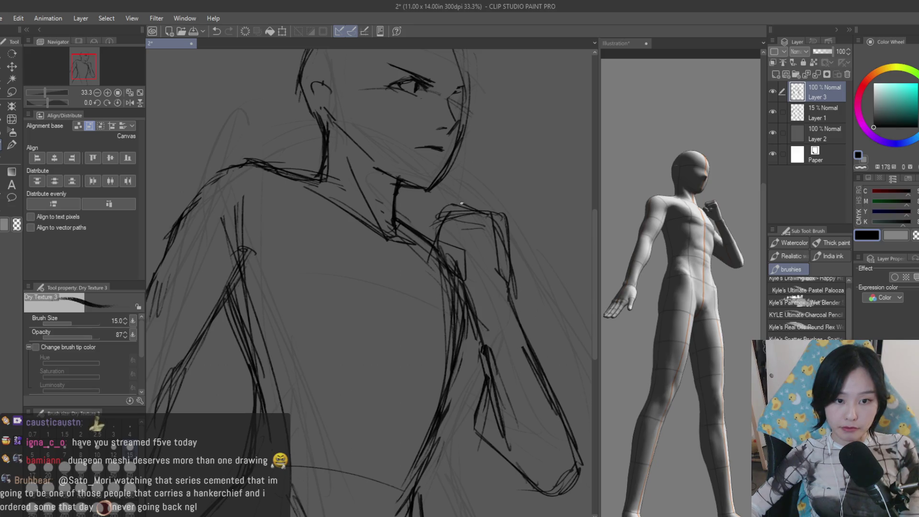
pyautogui.moveTo(463, 228)
pyautogui.mouseDown()
pyautogui.moveTo(441, 244)
pyautogui.moveTo(480, 209)
pyautogui.mouseUp()
pyautogui.hotkey('ctrl', 'z')
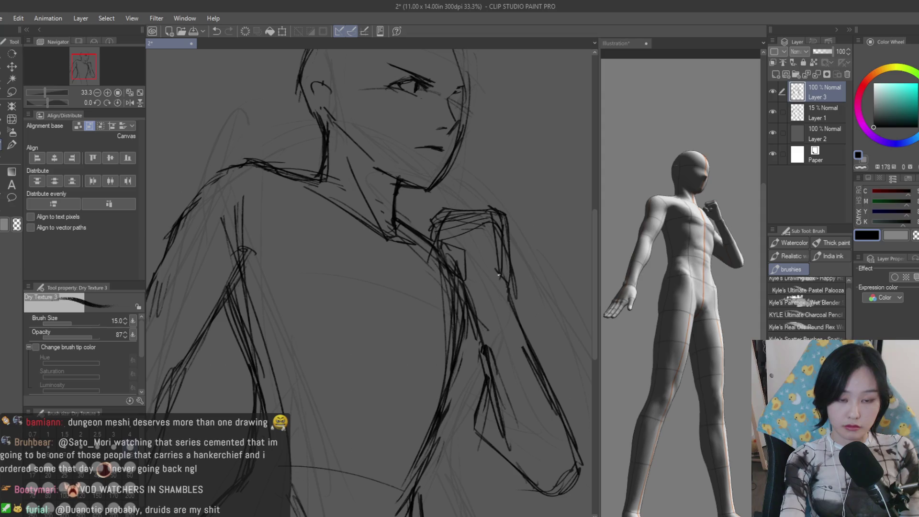
pyautogui.hotkey('ctrl', 'z')
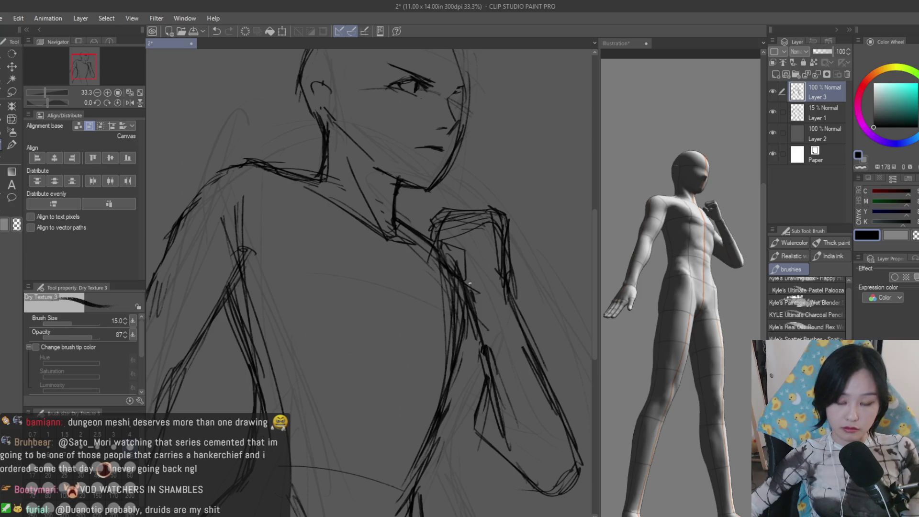
pyautogui.scroll(-2, 457, 396)
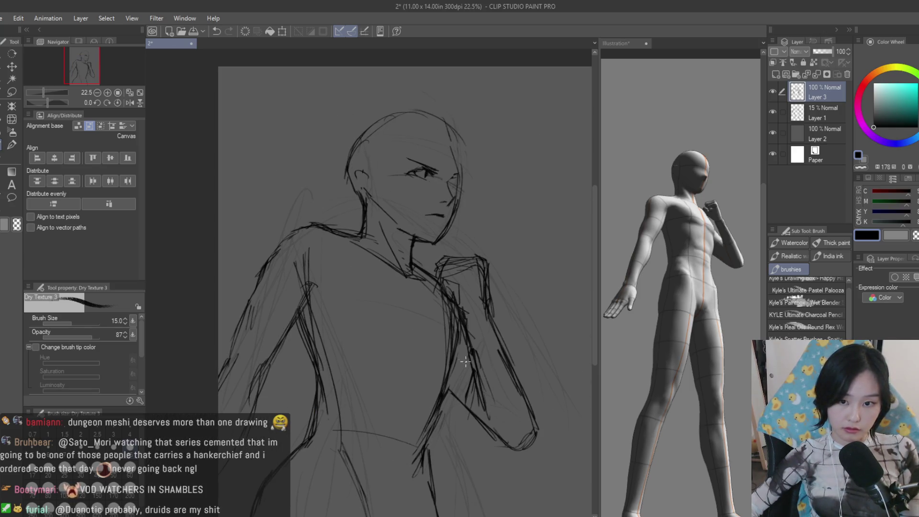
pyautogui.scroll(2, 458, 354)
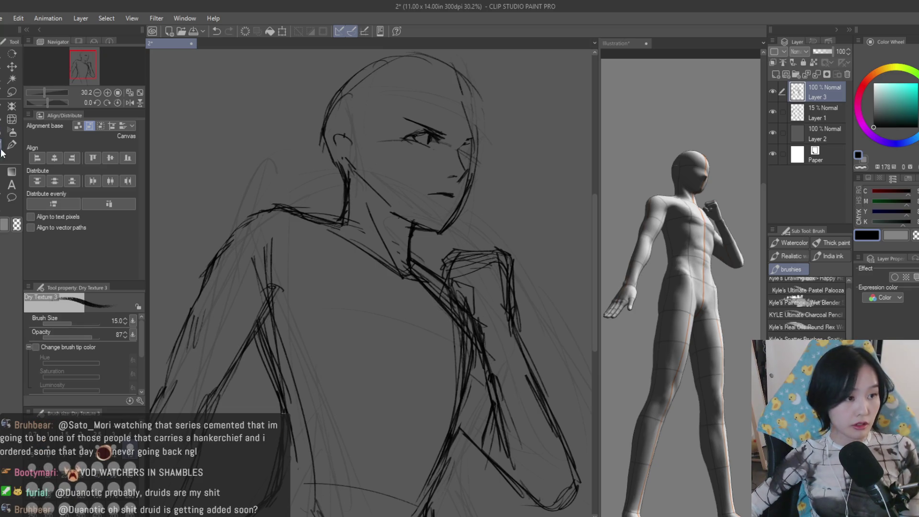
# Erase the inner arm lines, redraw the arm, and switch to the 3D model document
pyautogui.press('e')
pyautogui.scroll(-3, 444, 295)
pyautogui.scroll(-2, 432, 273)
pyautogui.scroll(2, 402, 237)
pyautogui.scroll(-1, 380, 208)
pyautogui.scroll(2, 379, 207)
pyautogui.scroll(2, 371, 222)
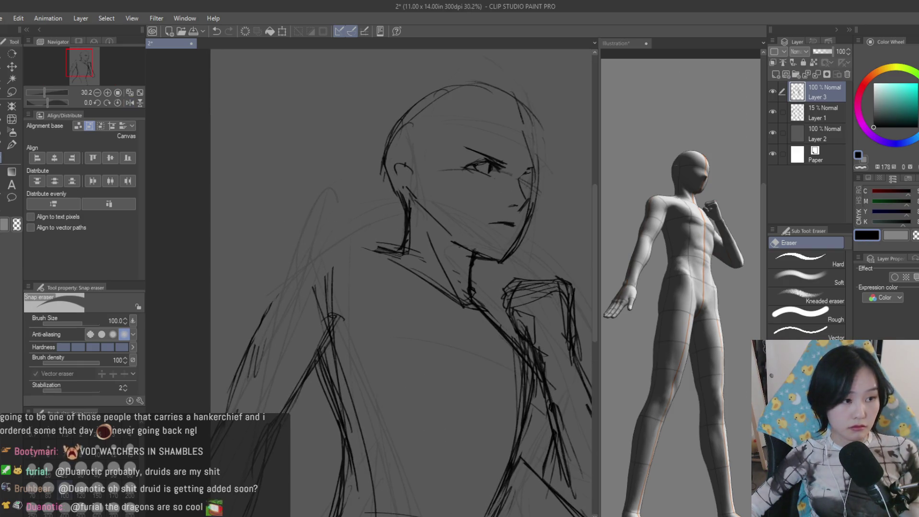
pyautogui.scroll(-2, 362, 303)
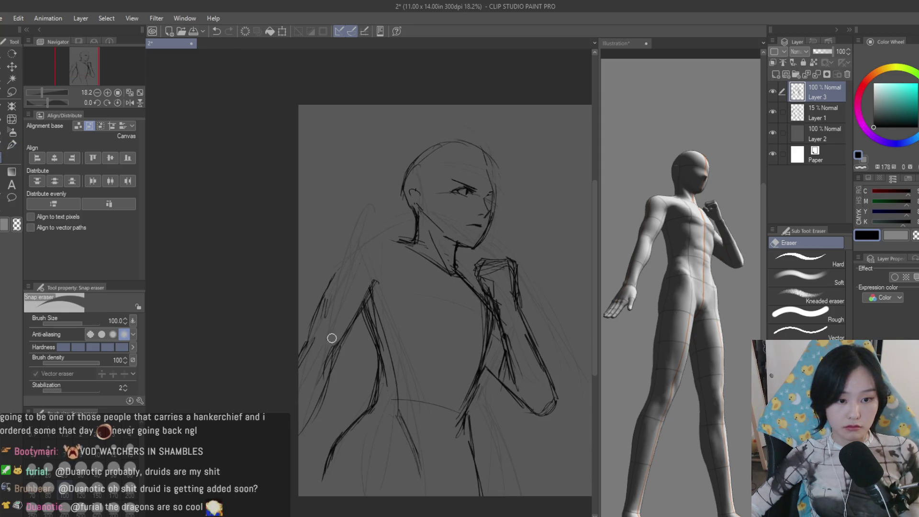
pyautogui.moveTo(373, 301); pyautogui.dragTo(387, 358)
pyautogui.press('b')
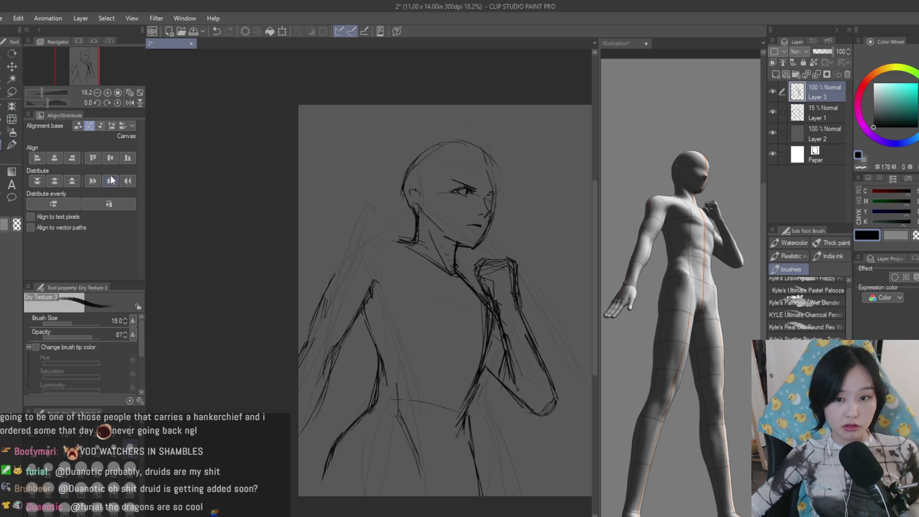
pyautogui.scroll(1, 364, 330)
pyautogui.moveTo(342, 317); pyautogui.dragTo(365, 382)
pyautogui.scroll(-1, 365, 382)
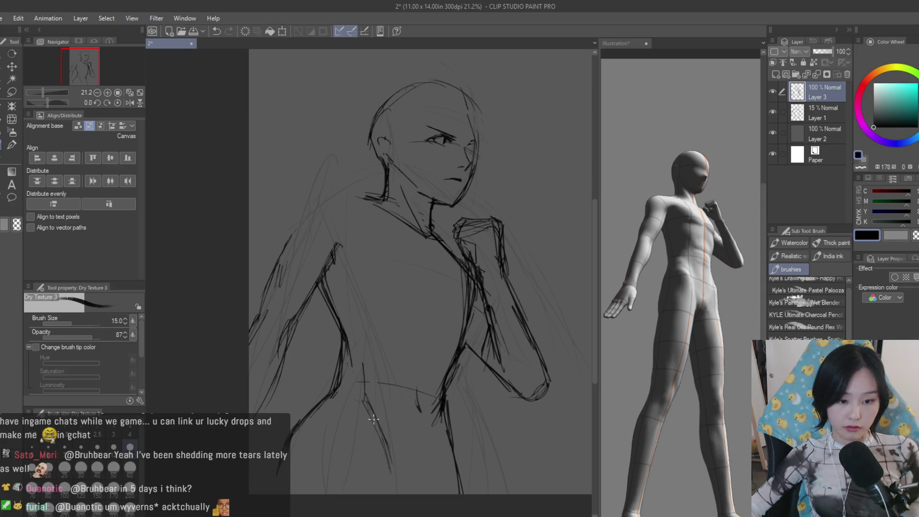
pyautogui.scroll(-2, 417, 480)
pyautogui.scroll(-1, 503, 357)
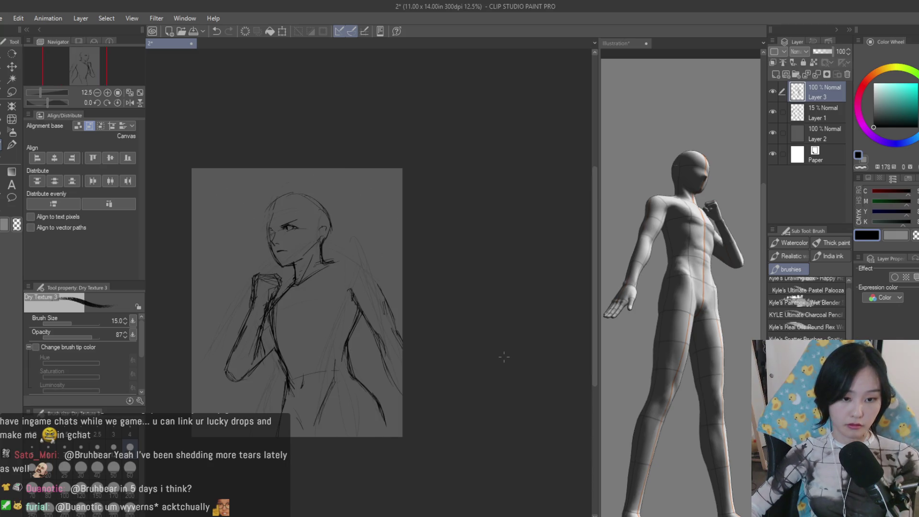
pyautogui.scroll(1, 504, 357)
pyautogui.scroll(1, 420, 353)
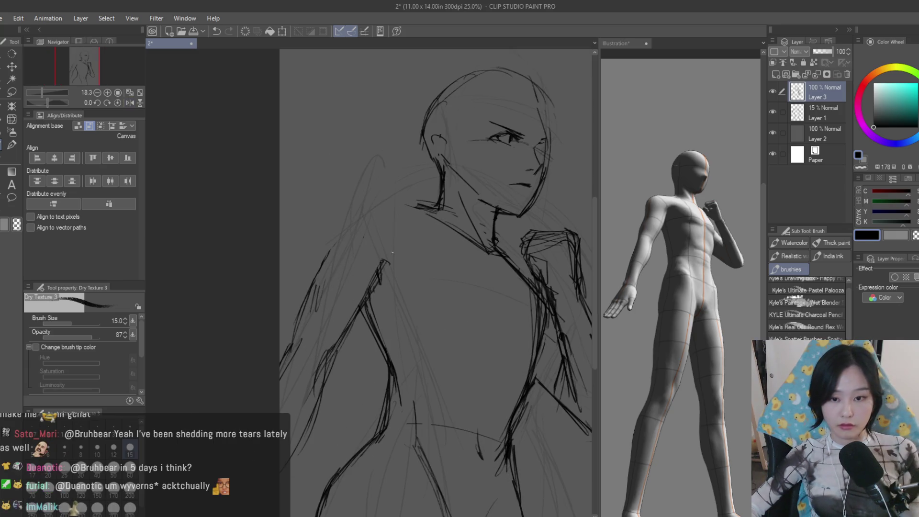
pyautogui.moveTo(350, 208); pyautogui.dragTo(331, 202)
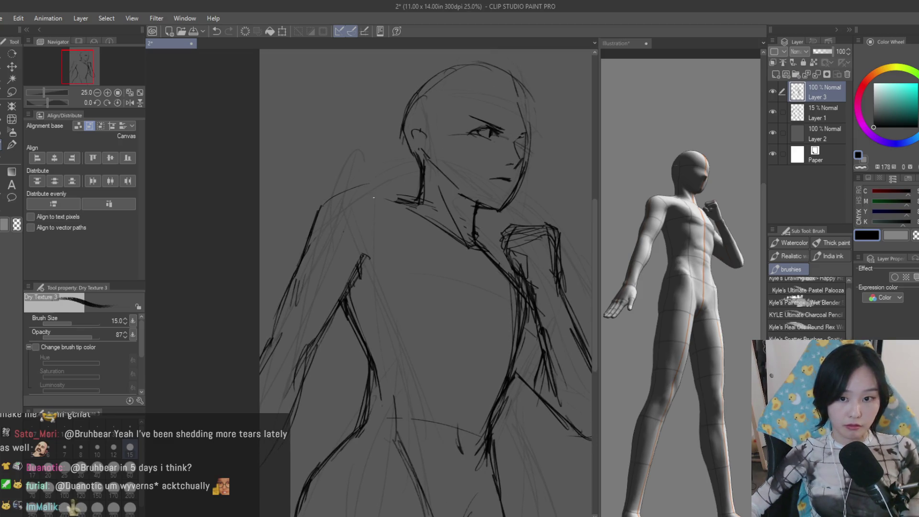
pyautogui.hotkey('ctrl', 'z')
pyautogui.hotkey('ctrl', 'z')
pyautogui.hotkey('ctrl', 'Tab')
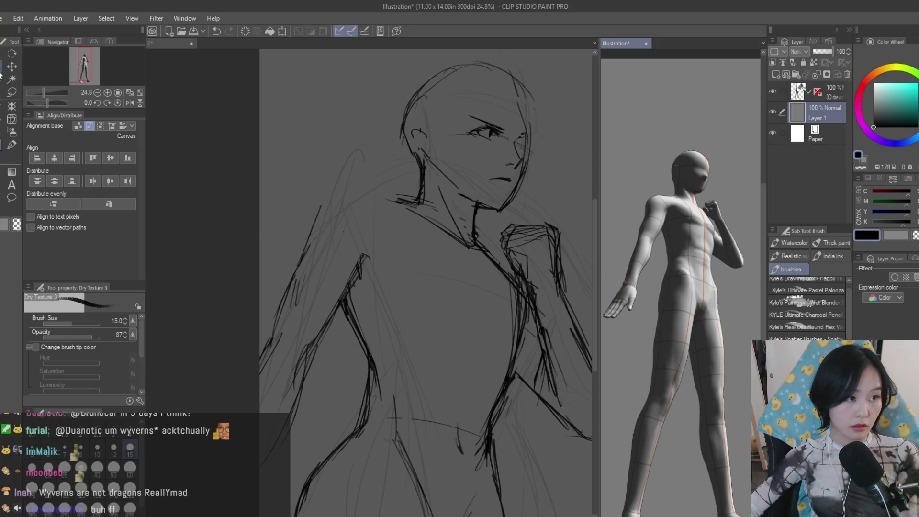
# Pose the 3D figure by rotating its arm downward at the shoulder
pyautogui.press('o')
pyautogui.click(676, 204)
pyautogui.click(667, 201)
pyautogui.moveTo(664, 206); pyautogui.dragTo(656, 212)
pyautogui.click(658, 212)
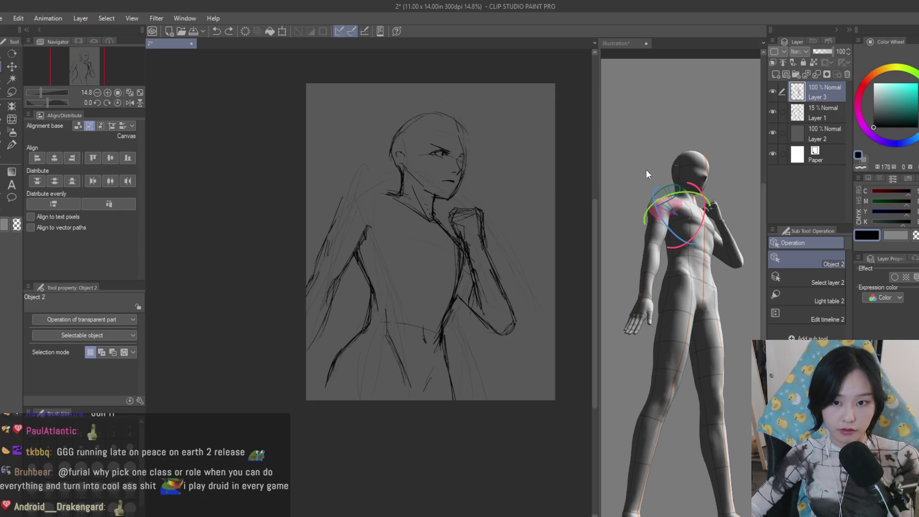
# Return to the sketch document with the textured brush ready
pyautogui.click(646, 170)
pyautogui.press('k')
pyautogui.scroll(-1, 476, 185)
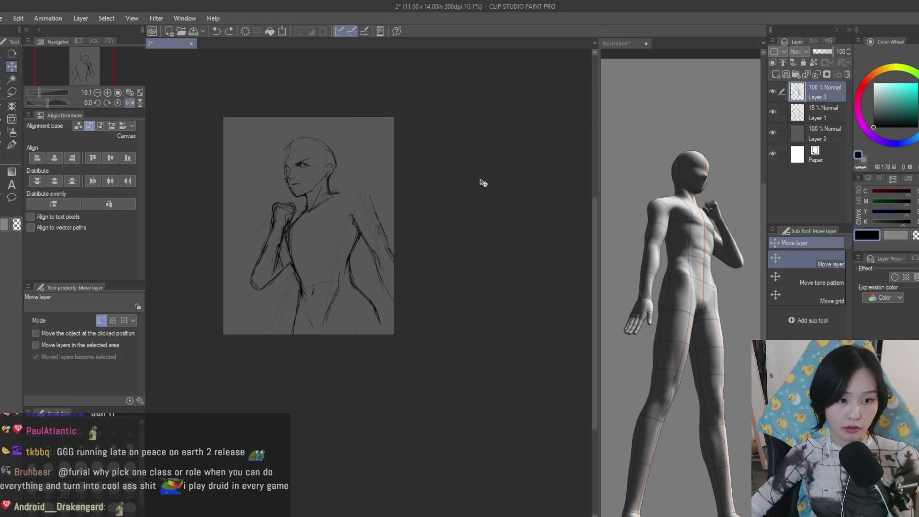
pyautogui.click(638, 201)
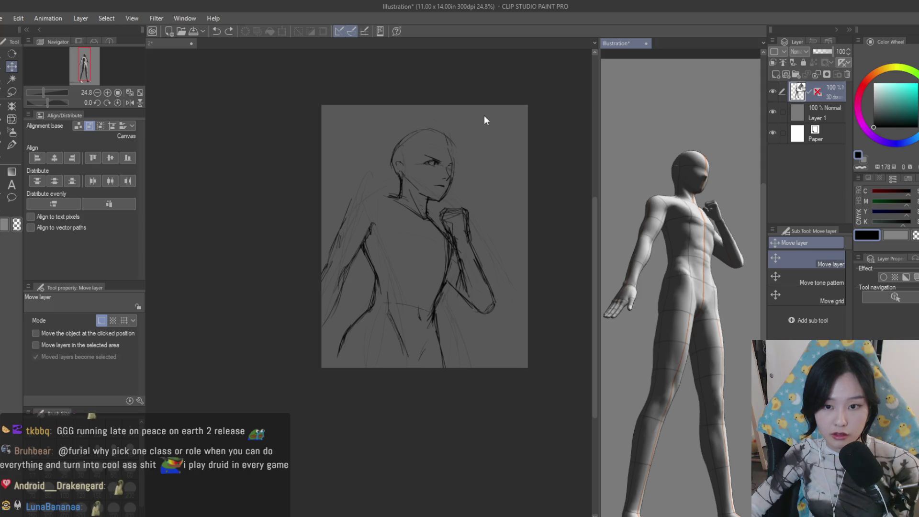
pyautogui.click(460, 119)
pyautogui.press('b')
pyautogui.scroll(1, 342, 215)
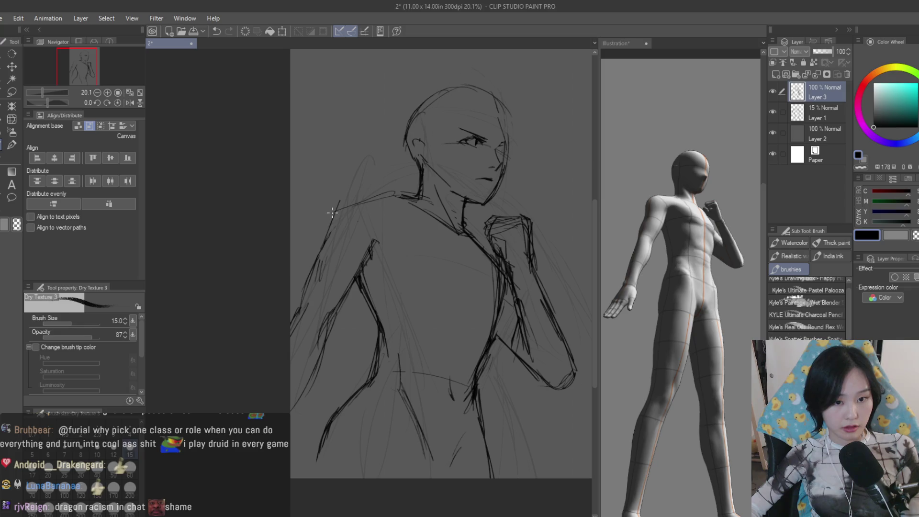
# Redraw the left shoulder line and check it with the canvas mirrored
pyautogui.hotkey('ctrl', 'z')
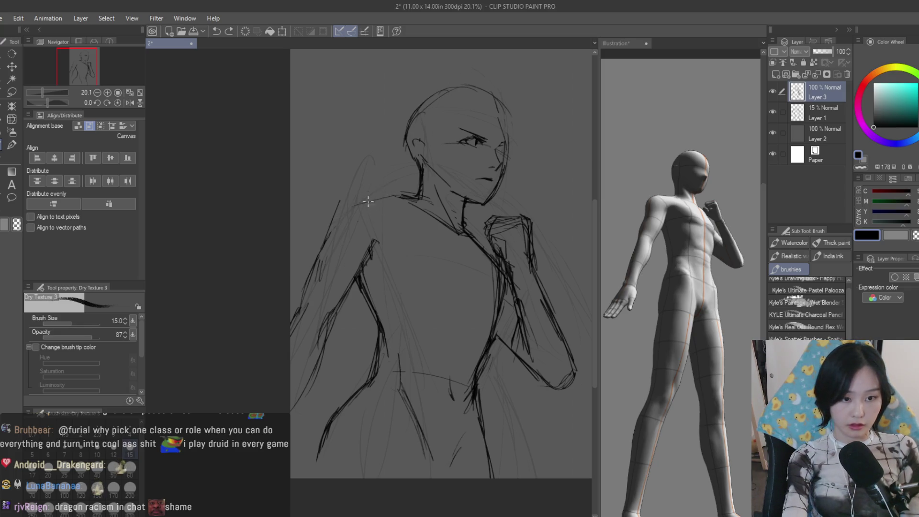
pyautogui.moveTo(359, 192); pyautogui.dragTo(336, 218)
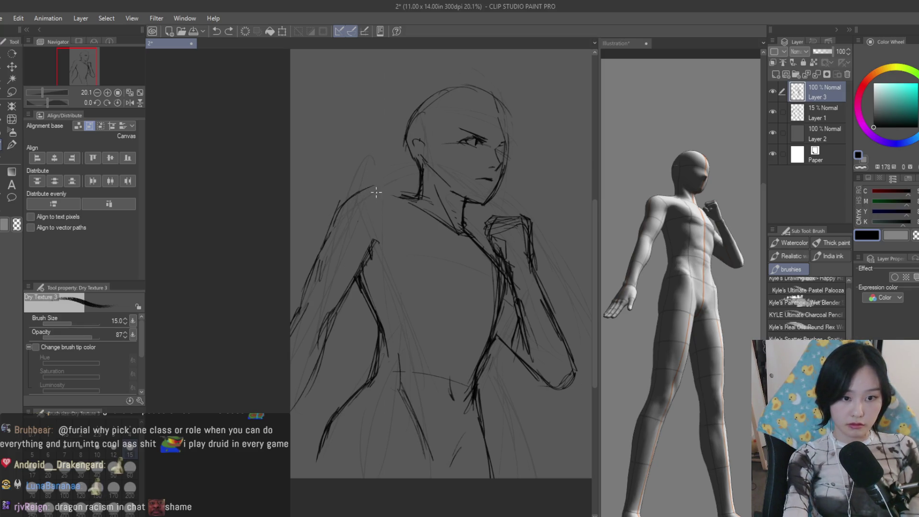
pyautogui.press('h')
pyautogui.scroll(-1, 365, 206)
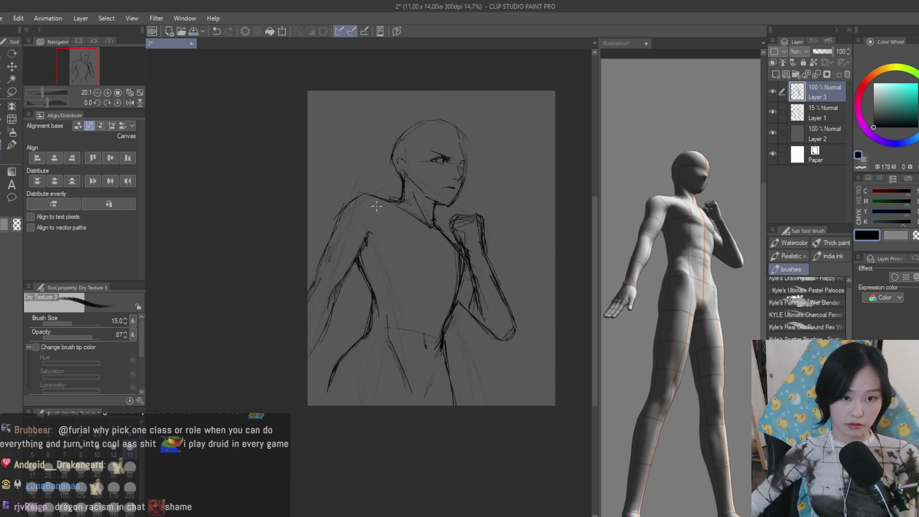
pyautogui.scroll(-1, 507, 219)
pyautogui.press('h')
pyautogui.scroll(2, 345, 162)
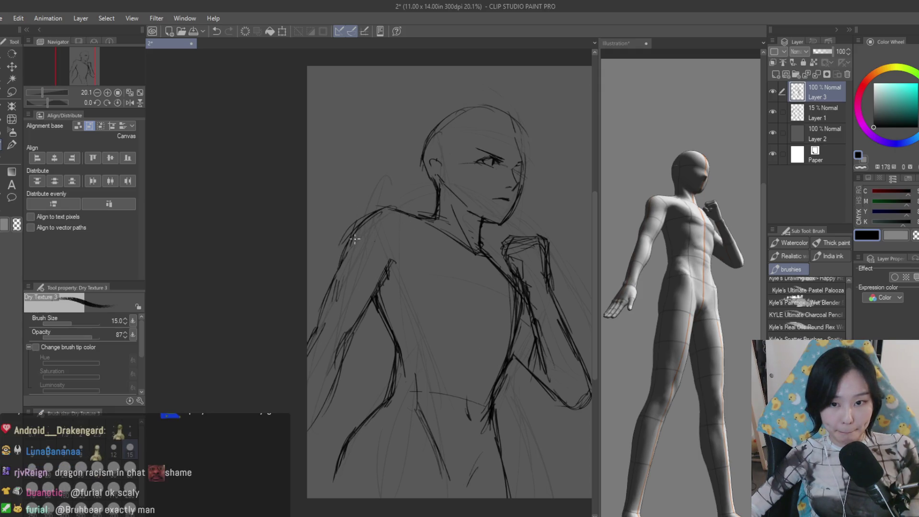
pyautogui.hotkey('ctrl', 'z')
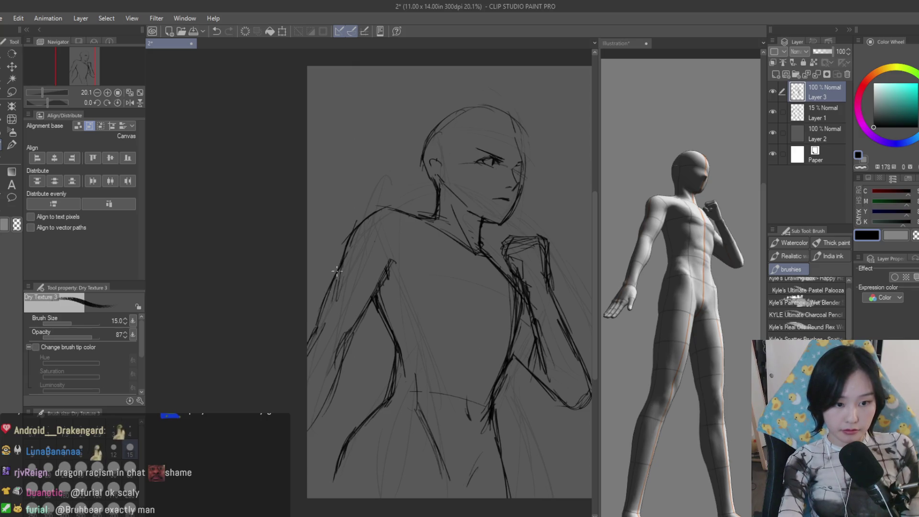
# Refine the shoulder and arm contours alternating eraser and brush
pyautogui.press('e')
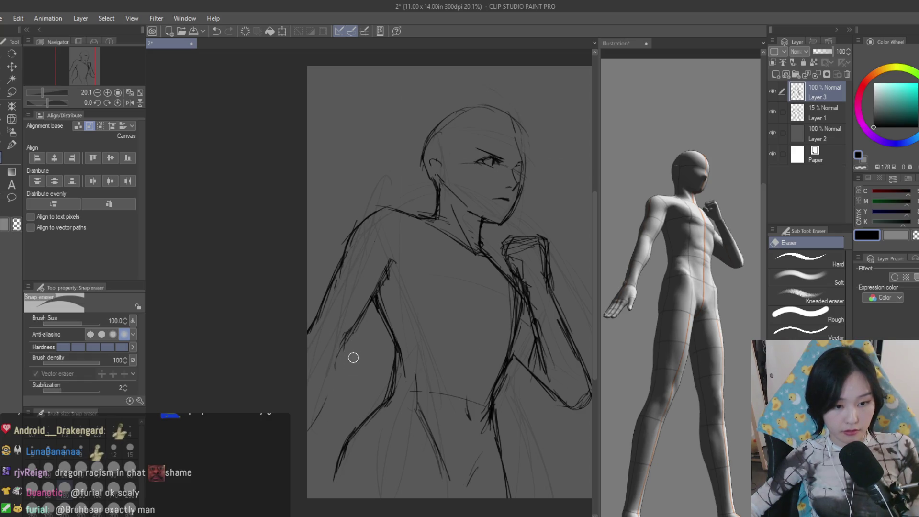
pyautogui.press('b')
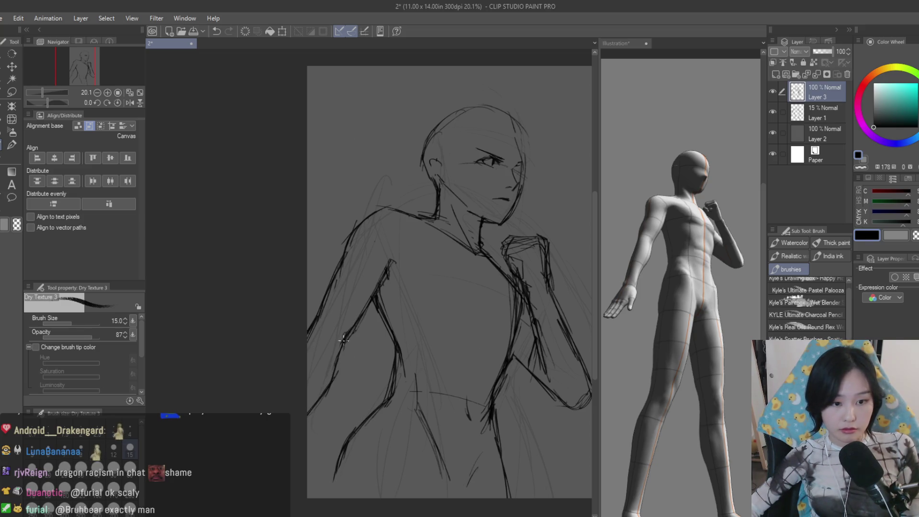
pyautogui.press('e')
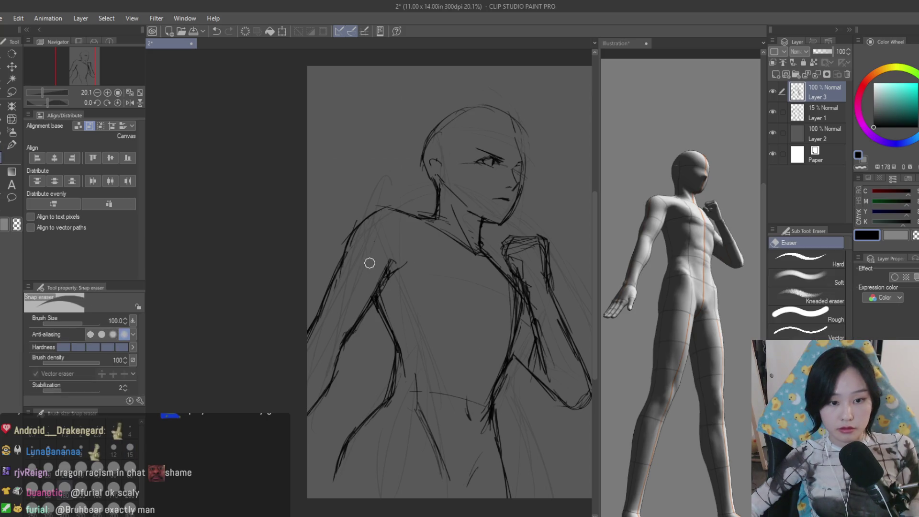
pyautogui.press('b')
pyautogui.scroll(1, 387, 283)
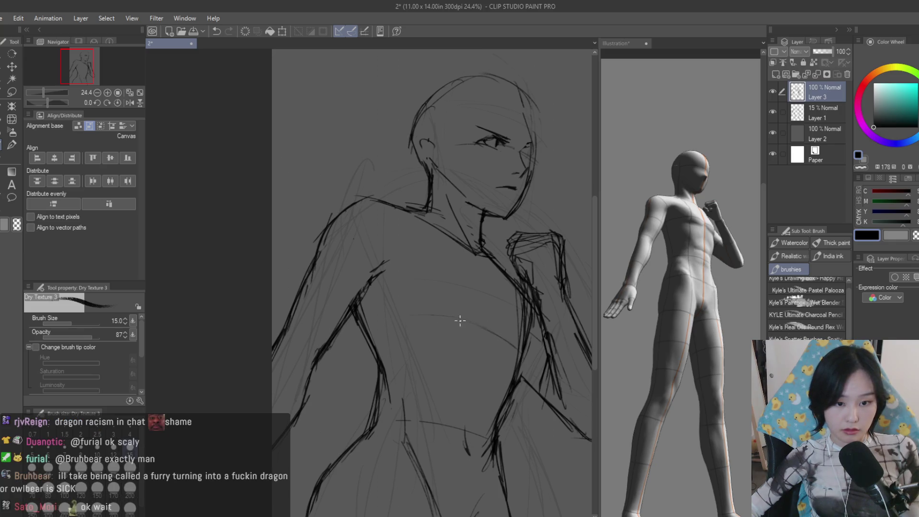
pyautogui.scroll(1, 514, 361)
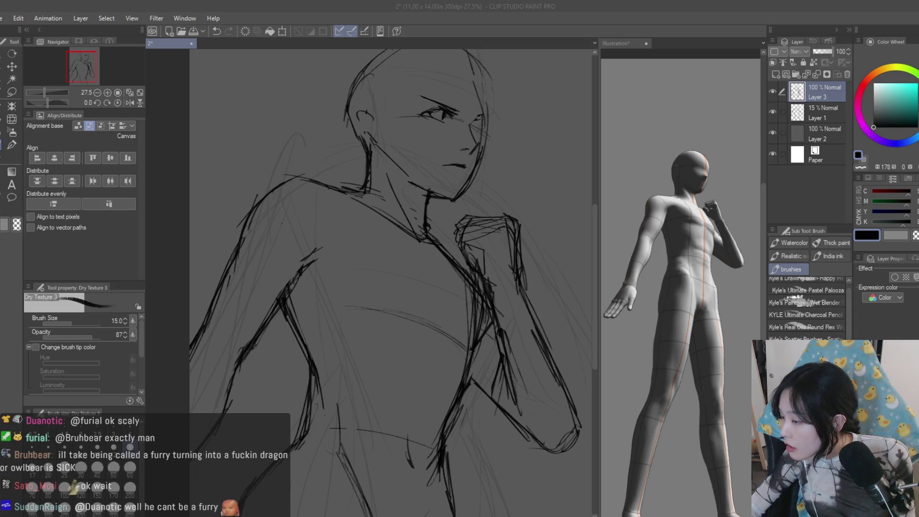
# Enlarge the colour character reference and place it beside the 3D model
pyautogui.click(687, 175)
pyautogui.press('k')
pyautogui.scroll(-5, 703, 175)
pyautogui.scroll(5, 715, 176)
pyautogui.hotkey('ctrl', 't')
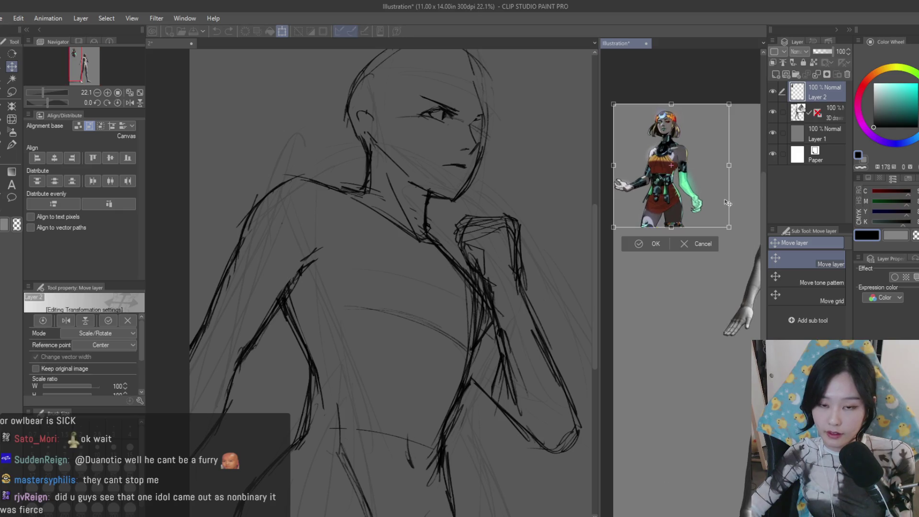
pyautogui.moveTo(727, 228); pyautogui.dragTo(750, 316)
pyautogui.press('Return')
pyautogui.moveTo(660, 237); pyautogui.dragTo(668, 201)
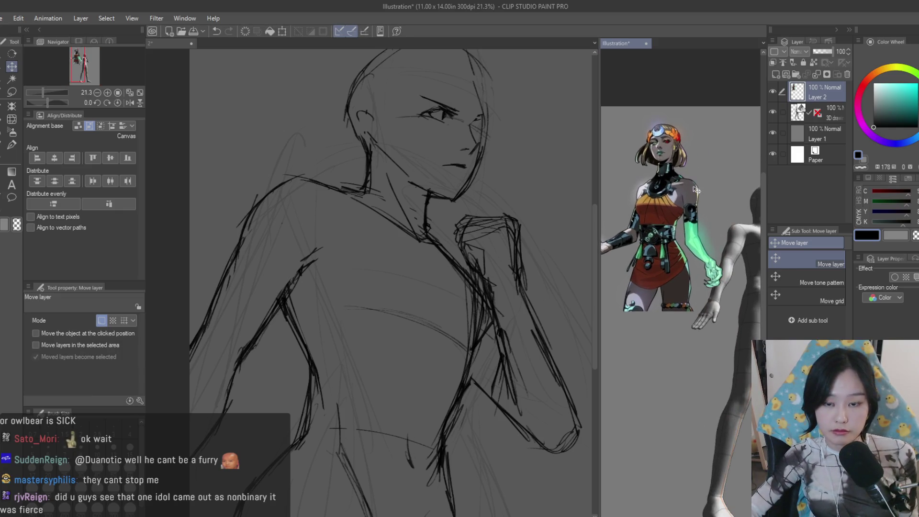
pyautogui.click(345, 195)
pyautogui.scroll(-2, 345, 195)
pyautogui.press('b')
pyautogui.scroll(1, 360, 151)
pyautogui.scroll(1, 361, 145)
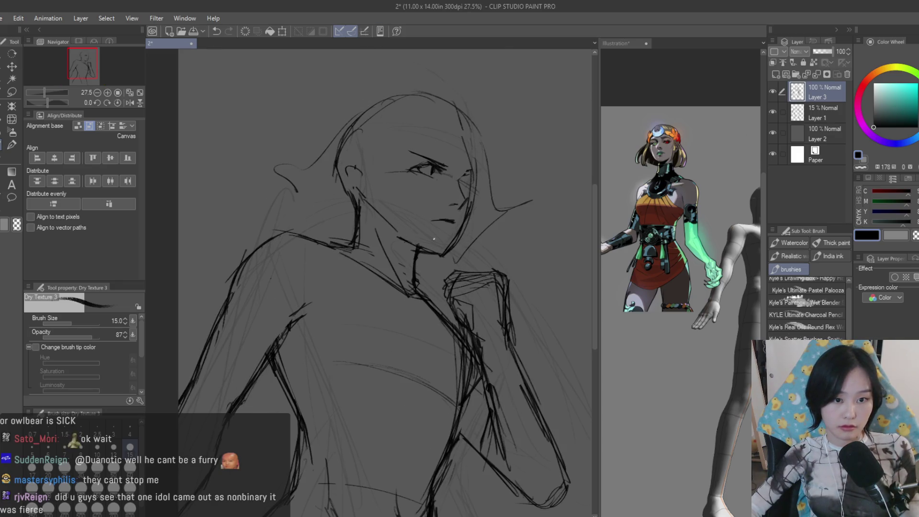
pyautogui.scroll(-2, 444, 245)
pyautogui.scroll(1, 424, 237)
pyautogui.scroll(-1, 410, 230)
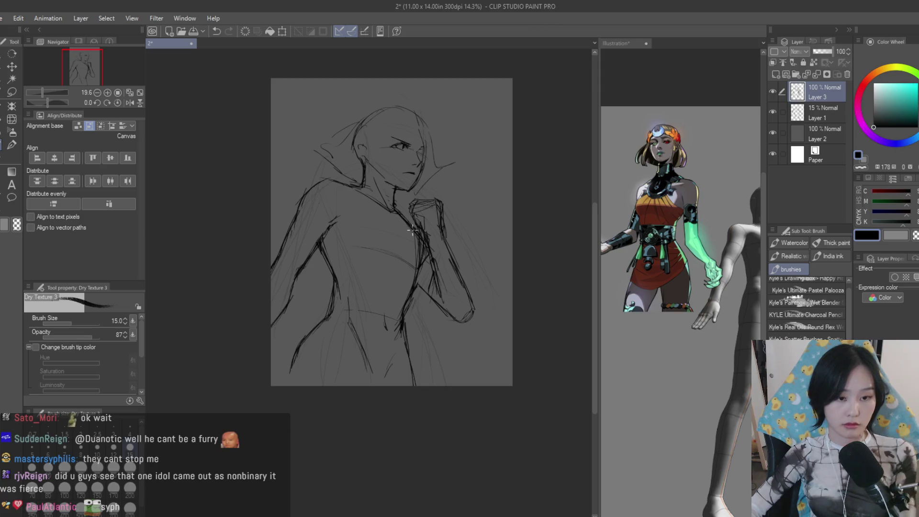
pyautogui.scroll(1, 411, 232)
pyautogui.scroll(1, 412, 231)
pyautogui.scroll(1, 411, 232)
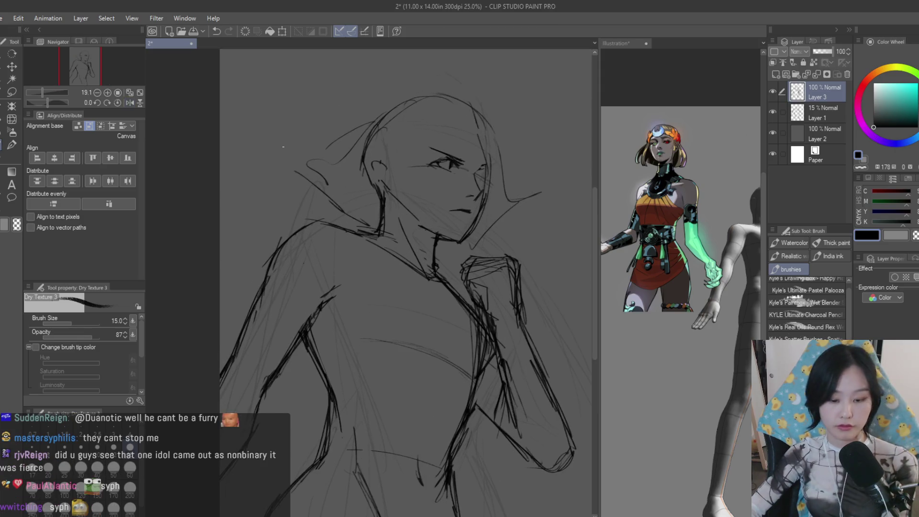
# Lasso the head and collar and scale them down to about 94%
pyautogui.click(12, 93)
pyautogui.scroll(1, 352, 179)
pyautogui.moveTo(339, 174); pyautogui.dragTo(460, 251)
pyautogui.scroll(-1, 402, 237)
pyautogui.scroll(1, 402, 237)
pyautogui.hotkey('ctrl', 't')
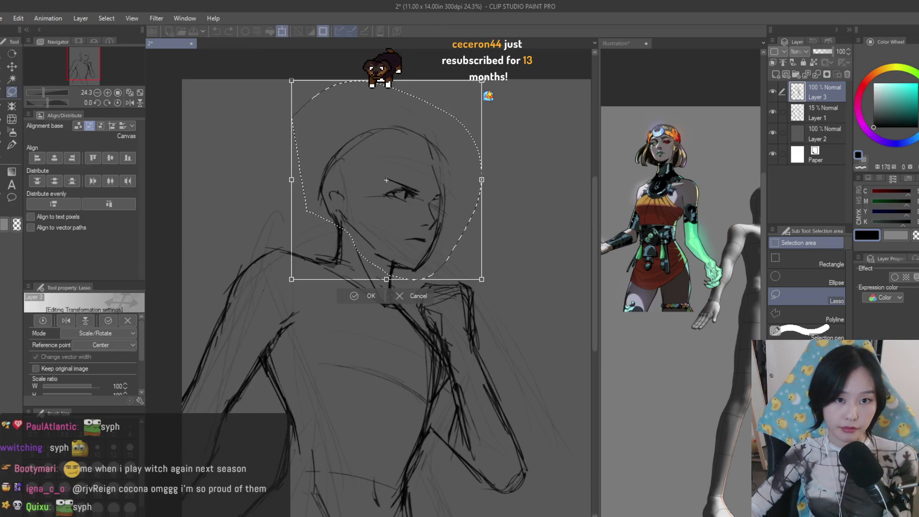
pyautogui.moveTo(481, 81); pyautogui.dragTo(473, 95)
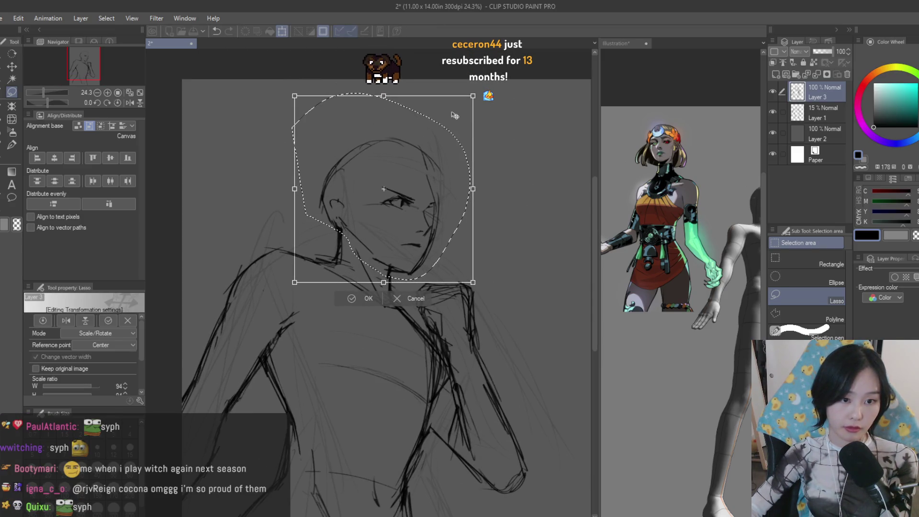
pyautogui.press('Return')
pyautogui.scroll(-2, 436, 147)
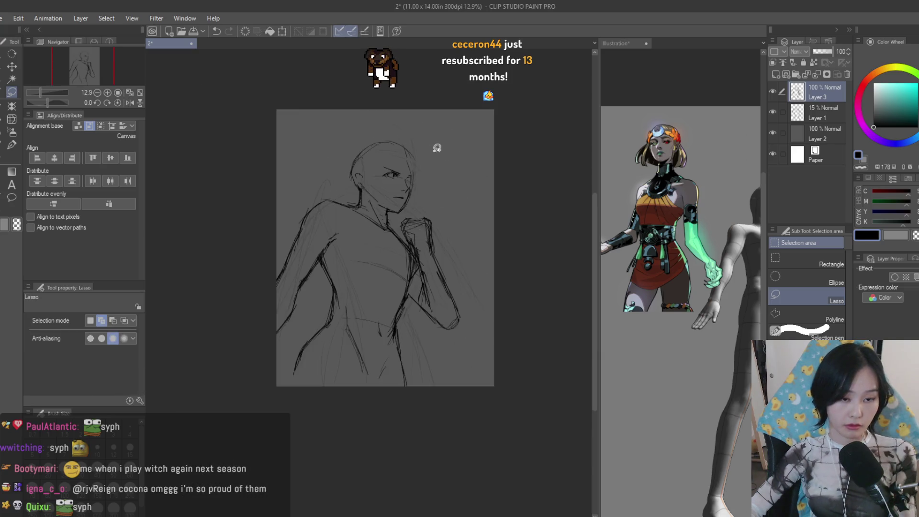
pyautogui.scroll(2, 323, 186)
pyautogui.click(11, 144)
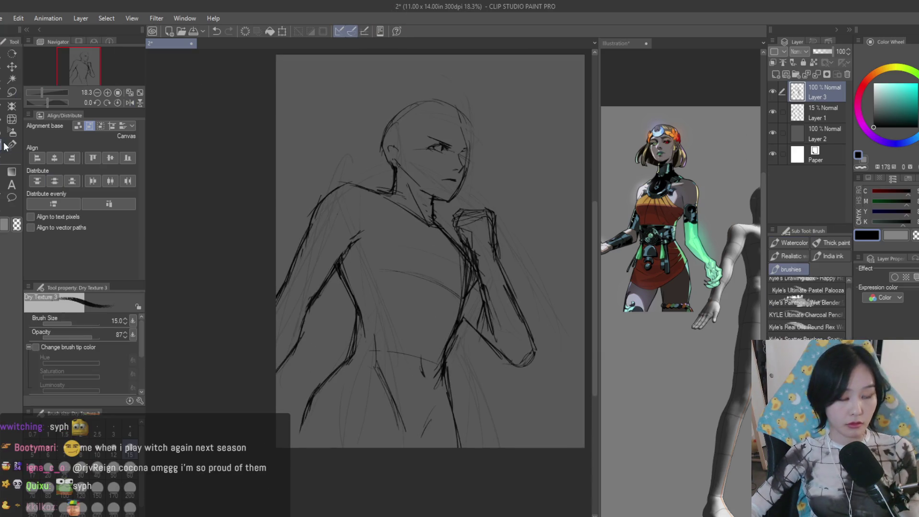
pyautogui.scroll(2, 366, 189)
pyautogui.scroll(1, 366, 189)
pyautogui.scroll(1, 402, 203)
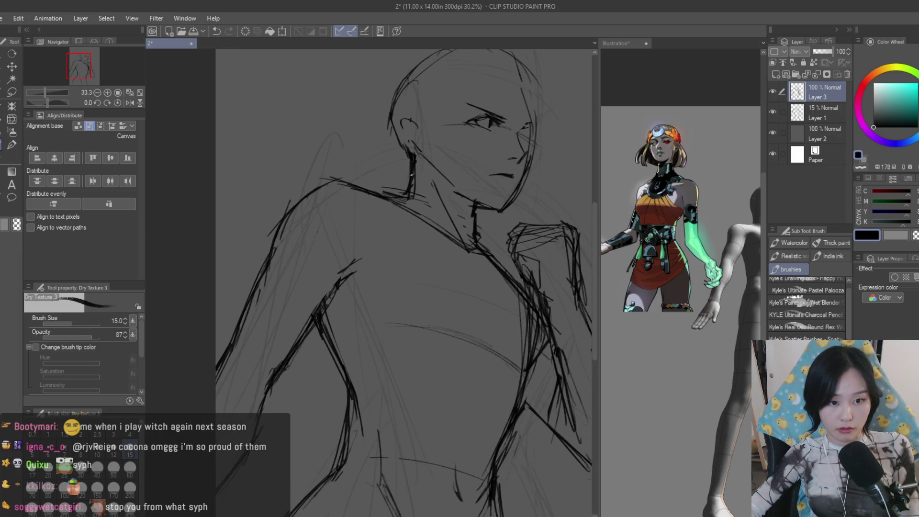
pyautogui.scroll(1, 416, 171)
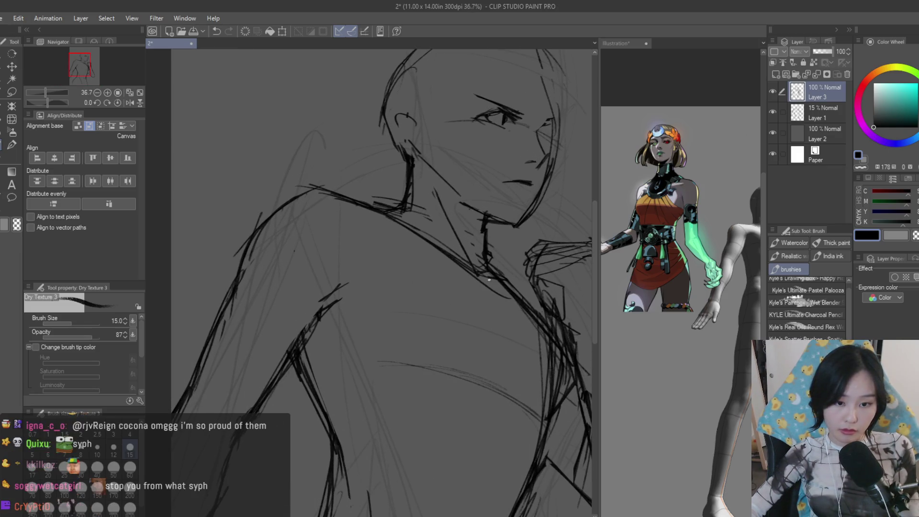
pyautogui.scroll(-2, 496, 289)
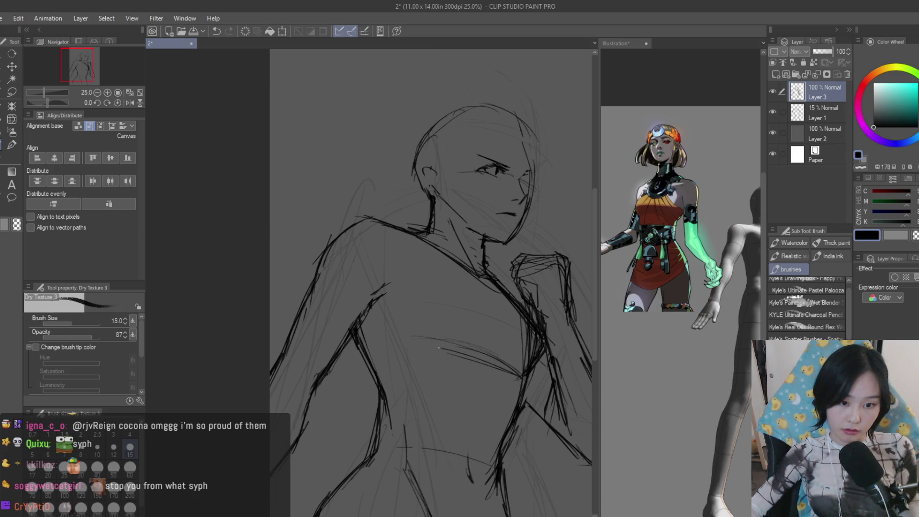
pyautogui.scroll(-2, 403, 312)
# Erase stray strokes along the raised arm and check the sketch mirrored
pyautogui.press('e')
pyautogui.scroll(3, 464, 336)
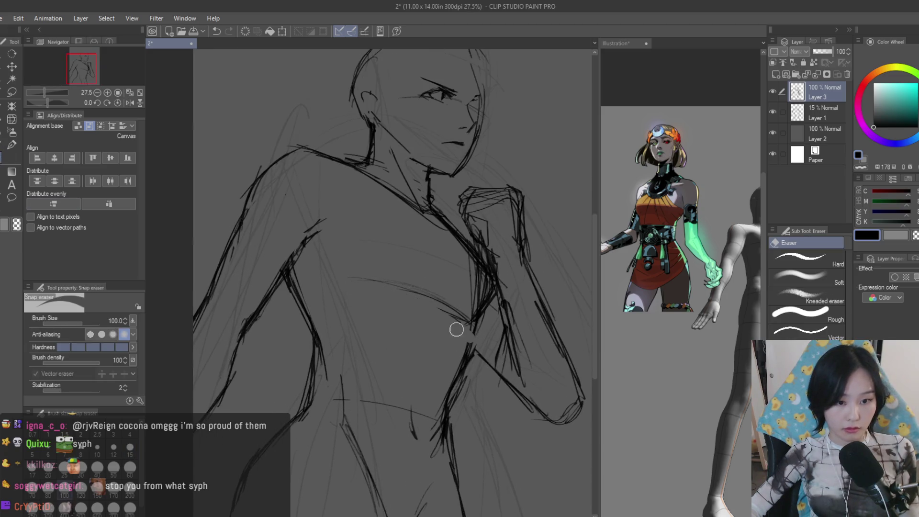
pyautogui.moveTo(449, 300); pyautogui.dragTo(478, 284)
pyautogui.scroll(-1, 395, 226)
pyautogui.scroll(-3, 468, 226)
pyautogui.press('h')
pyautogui.press('h')
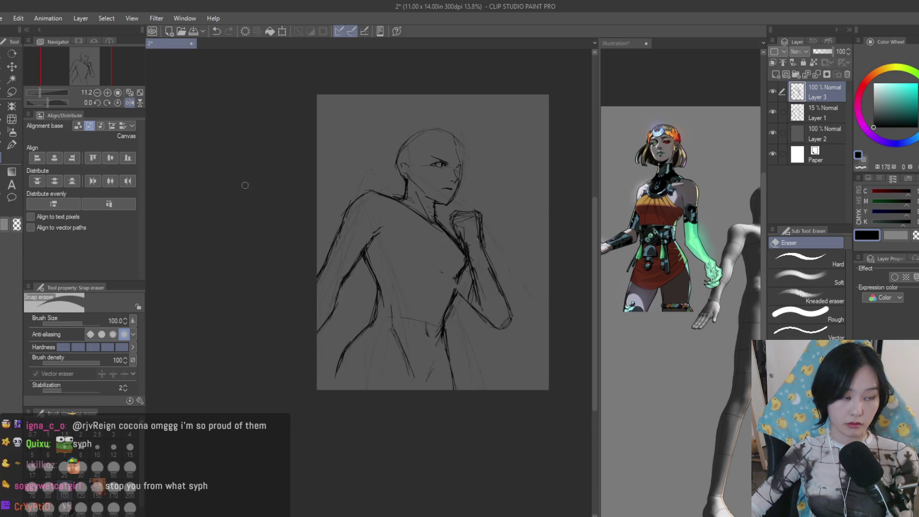
pyautogui.press('b')
pyautogui.hotkey('ctrl', 'Tab')
pyautogui.scroll(1, 728, 278)
pyautogui.scroll(1, 729, 278)
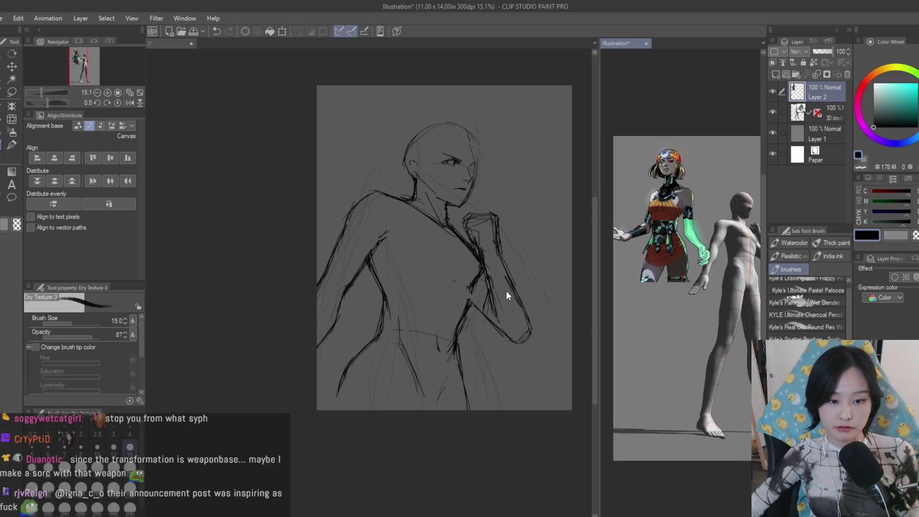
pyautogui.hotkey('ctrl', 'Tab')
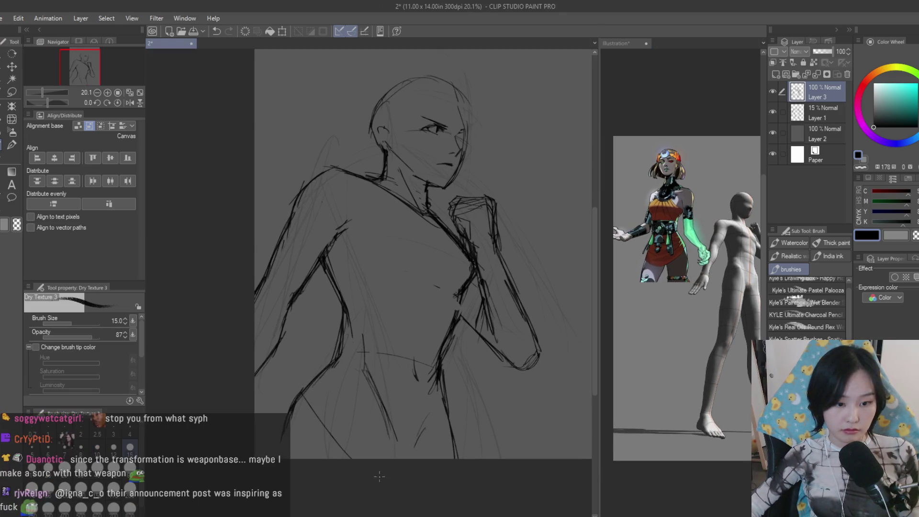
pyautogui.hotkey('ctrl', 'z')
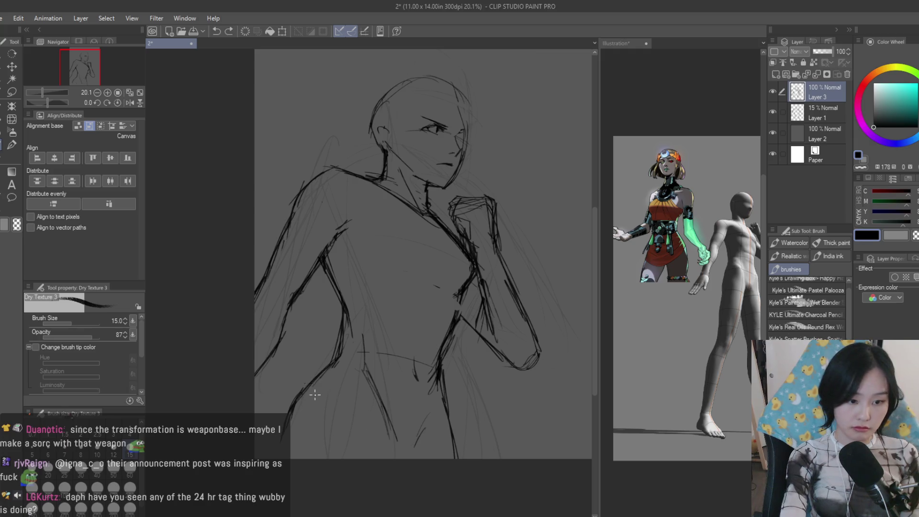
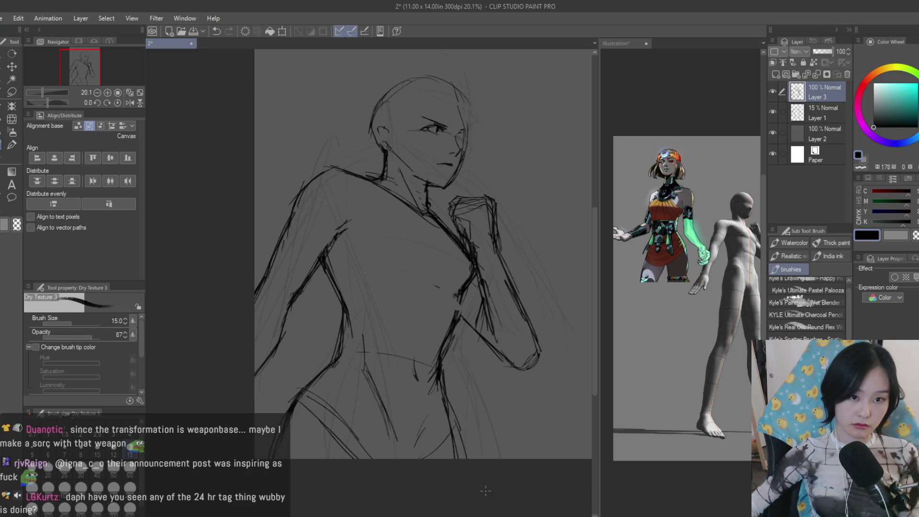
pyautogui.scroll(-2, 507, 207)
# Enlarge and reposition the figure sketch with Scale/Rotate, checking the pose mirrored
pyautogui.press('h')
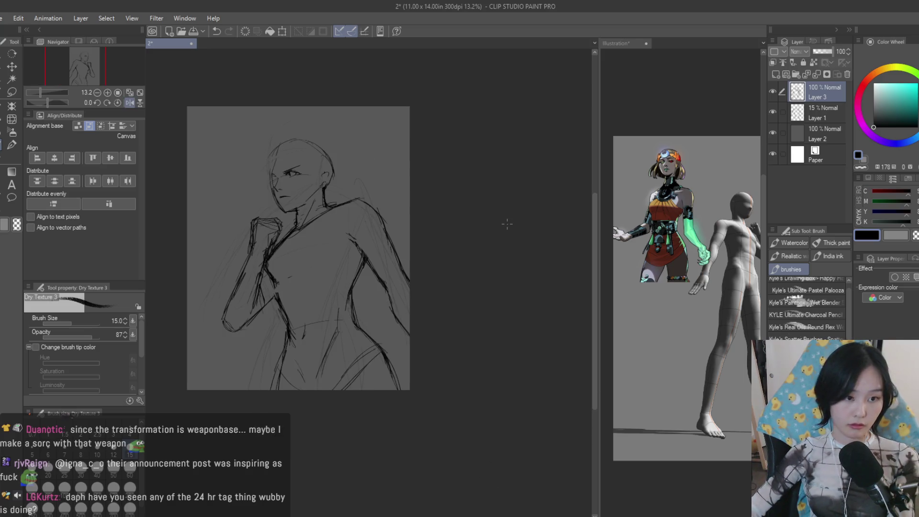
pyautogui.press('h')
pyautogui.scroll(-1, 522, 212)
pyautogui.hotkey('ctrl', 't')
pyautogui.scroll(2, 496, 178)
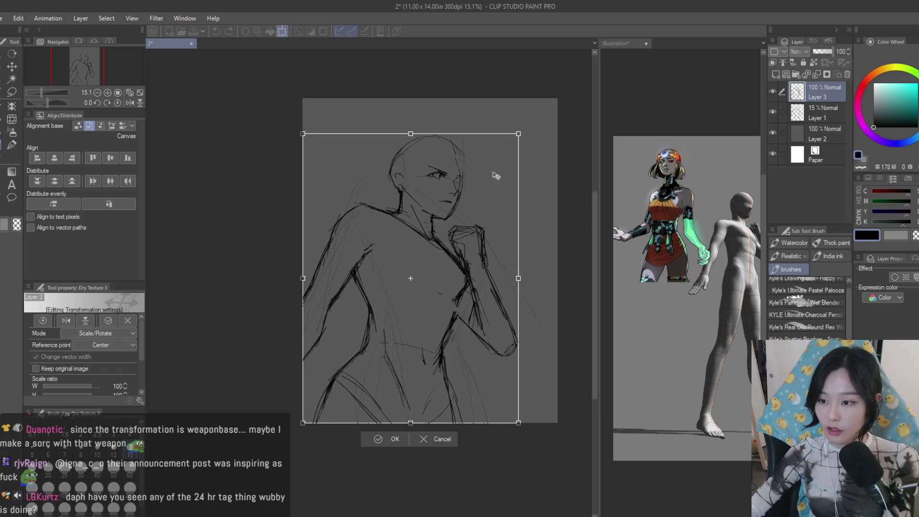
pyautogui.moveTo(517, 133); pyautogui.dragTo(534, 116)
pyautogui.moveTo(499, 151); pyautogui.dragTo(508, 159)
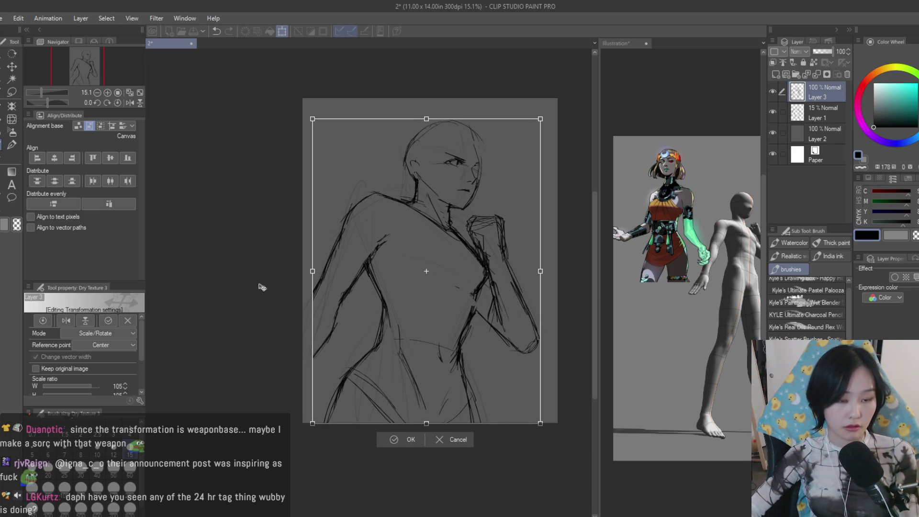
pyautogui.press('Return')
pyautogui.scroll(1, 343, 364)
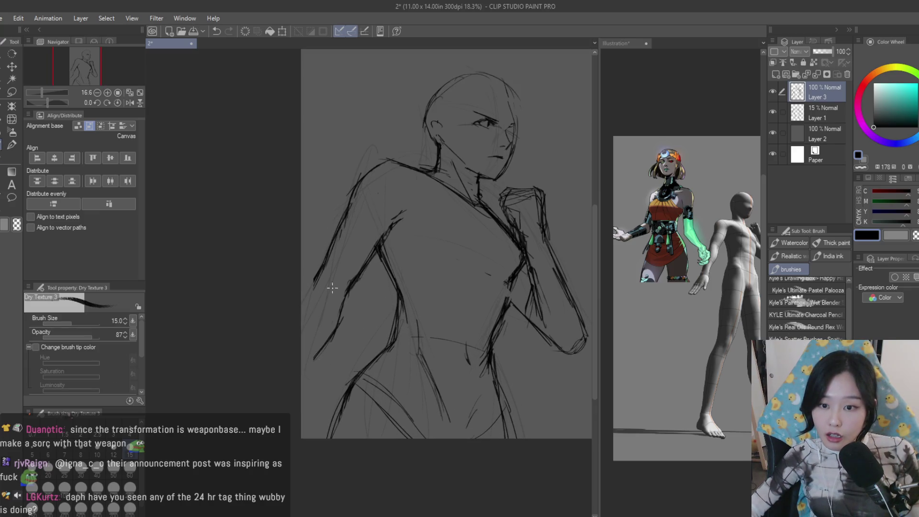
pyautogui.scroll(2, 325, 298)
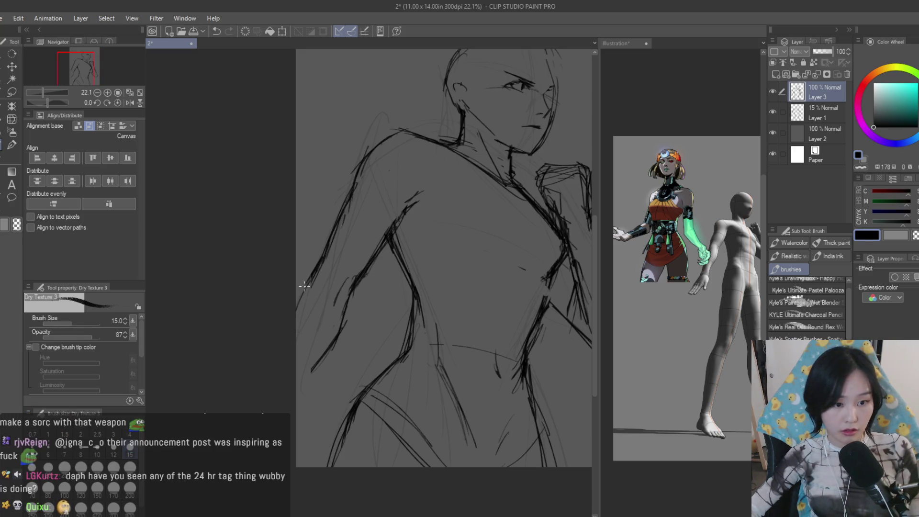
pyautogui.hotkey('ctrl', 'z')
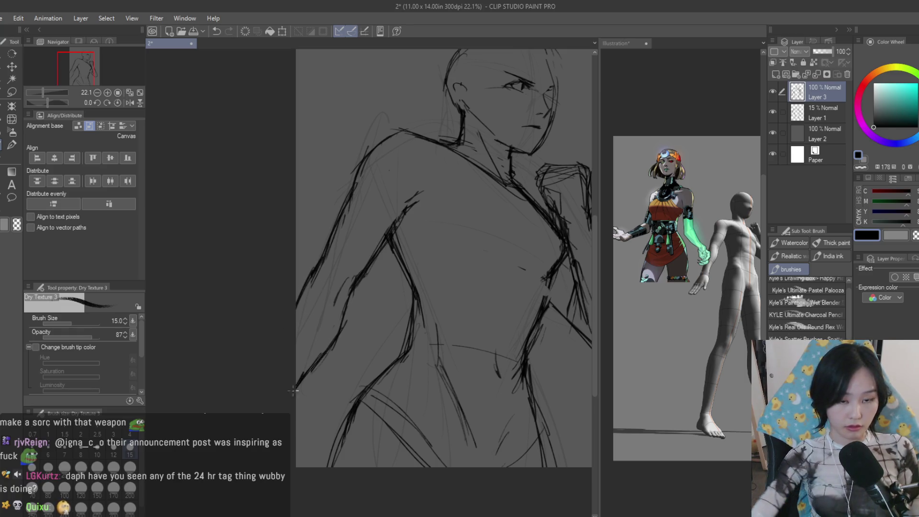
pyautogui.scroll(-4, 431, 338)
pyautogui.scroll(-2, 479, 336)
pyautogui.press('h')
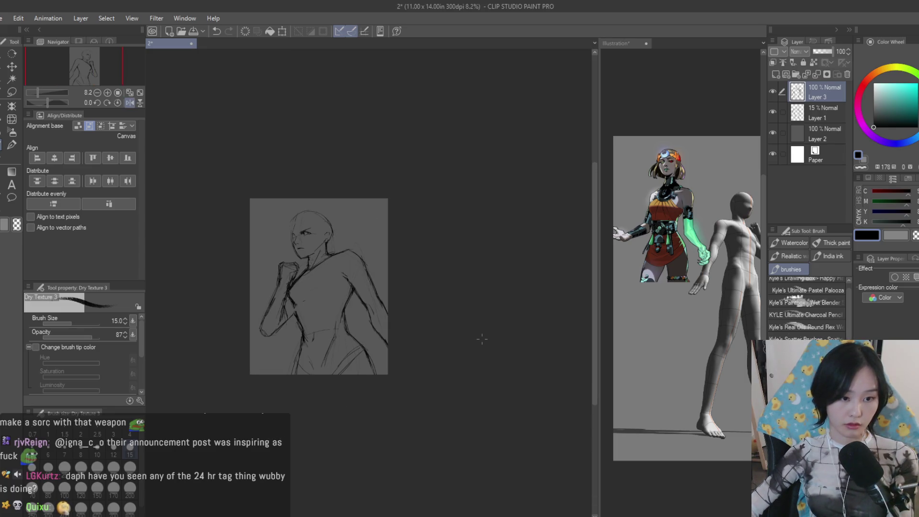
pyautogui.scroll(2, 481, 338)
pyautogui.press('h')
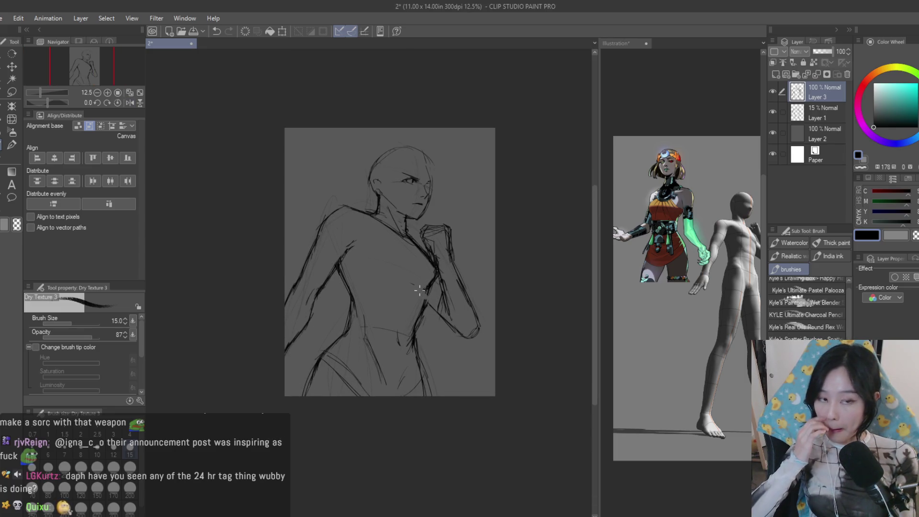
pyautogui.scroll(1, 284, 316)
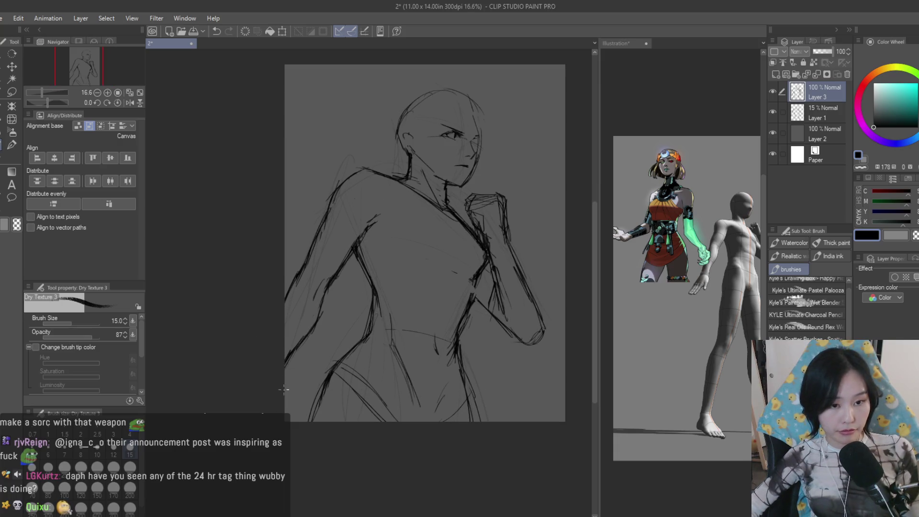
# Rescale the sketch via Move layer, shrinking it to 86%, and start a long torso-side line
pyautogui.click(13, 66)
pyautogui.hotkey('ctrl', 't')
pyautogui.scroll(-1, 425, 245)
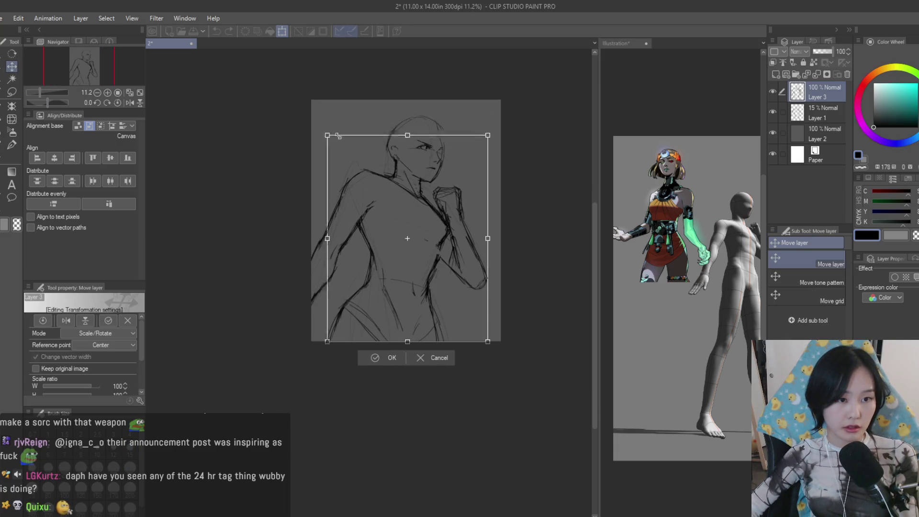
pyautogui.moveTo(416, 211); pyautogui.dragTo(437, 197)
pyautogui.press('Return')
pyautogui.scroll(2, 446, 181)
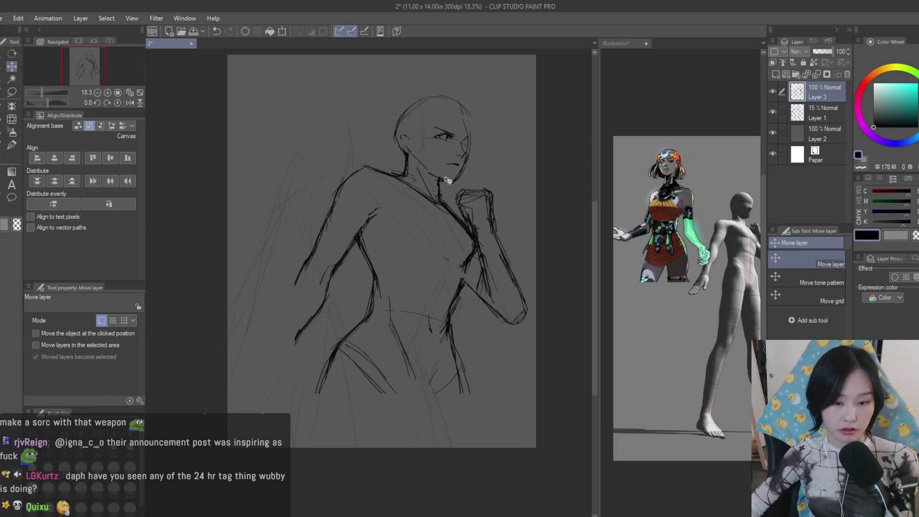
pyautogui.scroll(-2, 445, 180)
pyautogui.scroll(2, 486, 179)
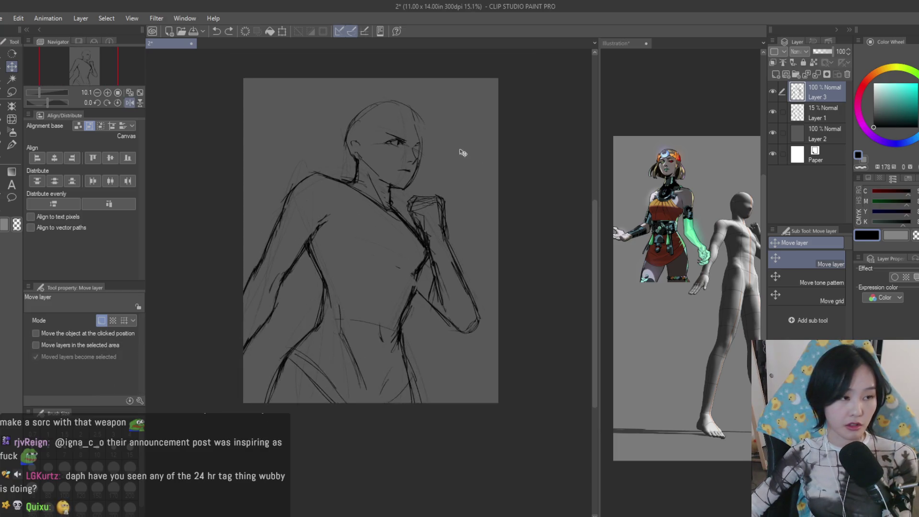
pyautogui.scroll(-1, 302, 187)
pyautogui.hotkey('ctrl', 't')
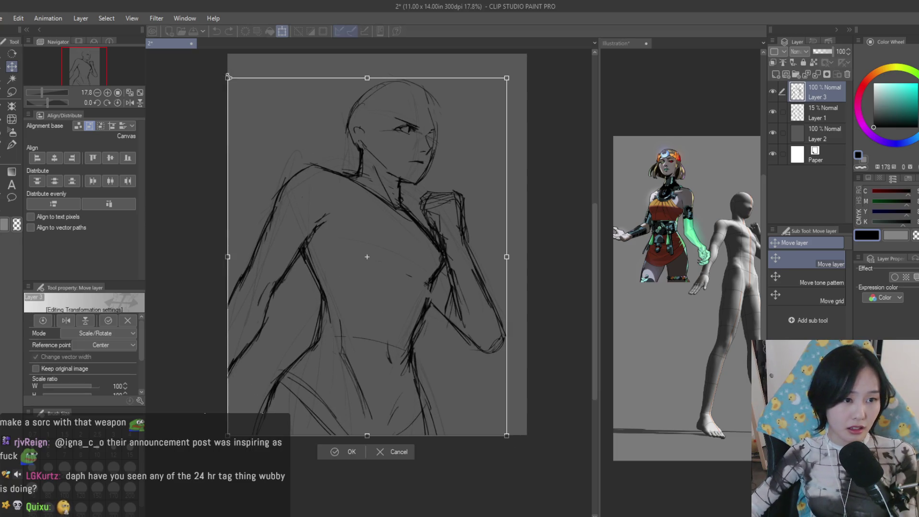
pyautogui.moveTo(227, 75); pyautogui.dragTo(275, 90)
pyautogui.press('Return')
pyautogui.press('b')
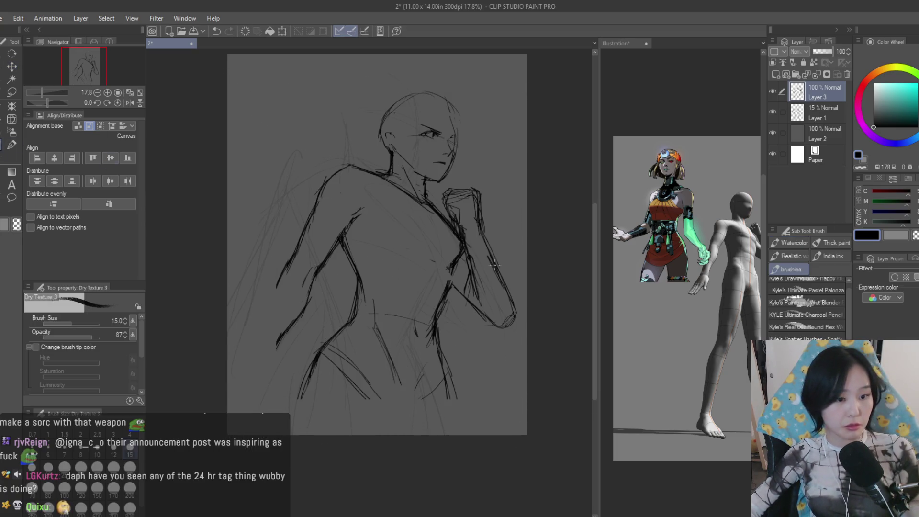
pyautogui.scroll(1, 338, 297)
pyautogui.scroll(1, 338, 296)
pyautogui.moveTo(345, 263)
pyautogui.mouseDown()
pyautogui.moveTo(291, 388)
pyautogui.moveTo(301, 452)
pyautogui.mouseUp()
# Extend the torso line to the page edge and nudge the sketch layer, then undo the nudge
pyautogui.moveTo(293, 376); pyautogui.dragTo(260, 413)
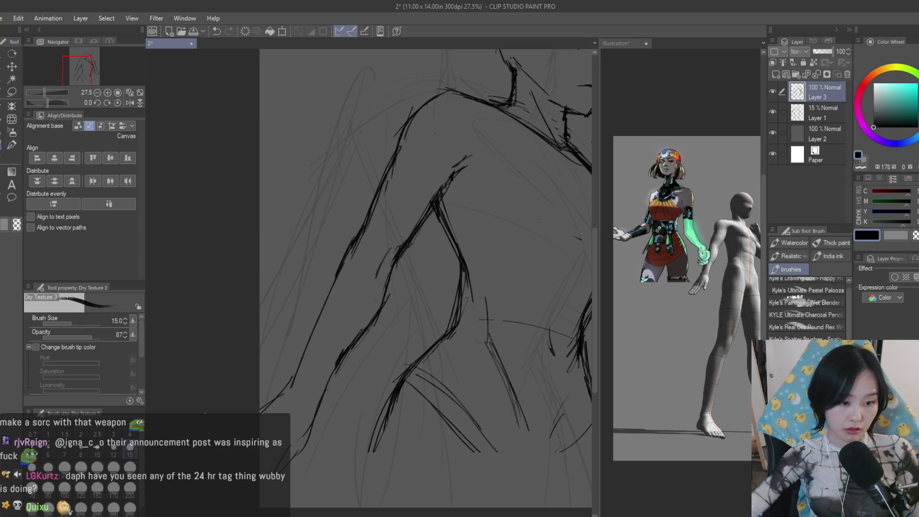
pyautogui.scroll(-5, 485, 333)
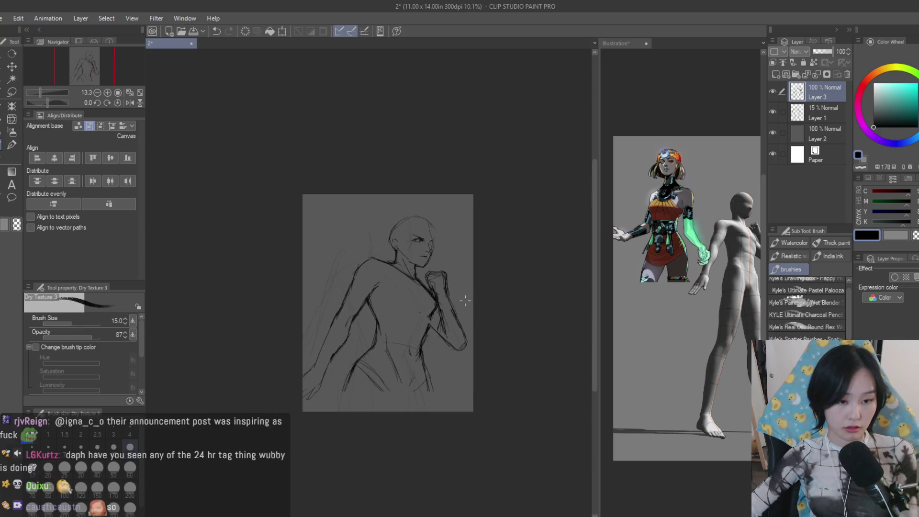
pyautogui.hotkey('ctrl', '0')
pyautogui.press('h')
pyautogui.press('k')
pyautogui.moveTo(438, 240)
pyautogui.mouseDown()
pyautogui.moveTo(467, 246)
pyautogui.moveTo(440, 239)
pyautogui.mouseUp()
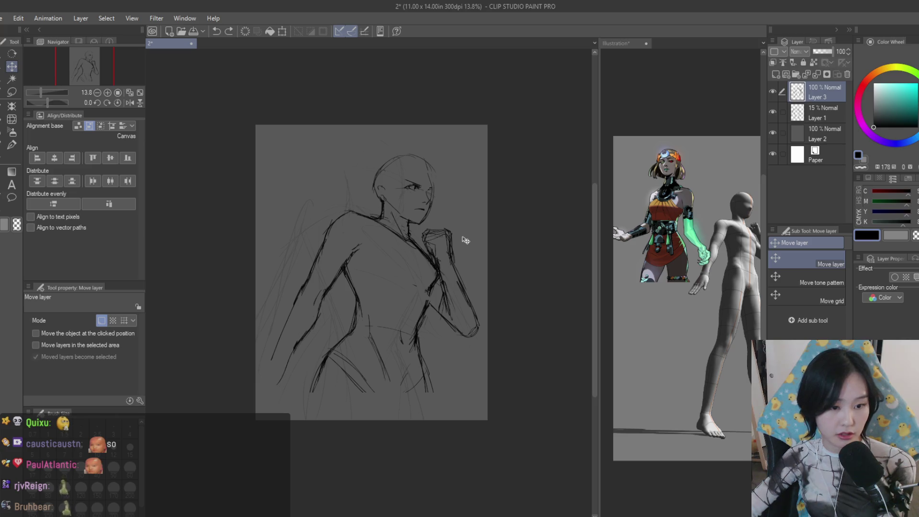
pyautogui.hotkey('ctrl', 'z')
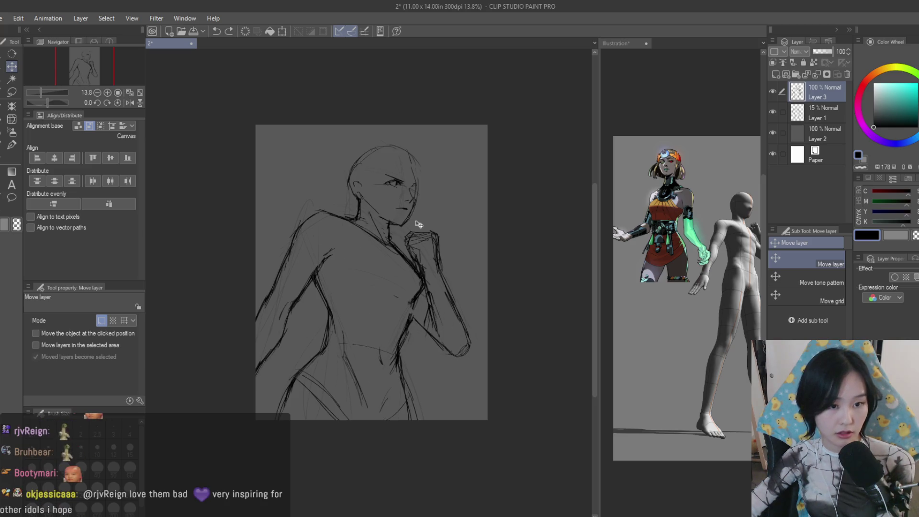
pyautogui.scroll(2, 464, 240)
pyautogui.press('b')
pyautogui.scroll(2, 420, 134)
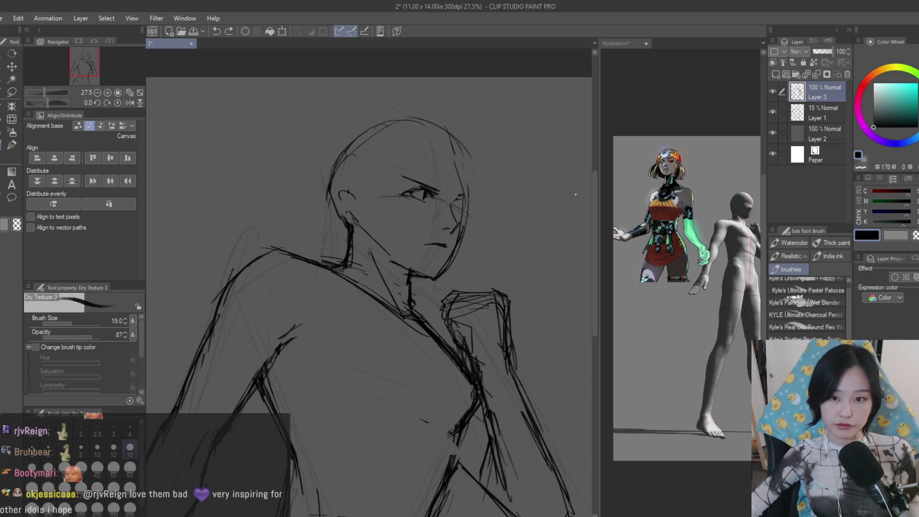
pyautogui.scroll(3, 700, 171)
pyautogui.scroll(-1, 701, 171)
pyautogui.scroll(2, 445, 215)
# Sketch lines down the head's right side, a curled forehead strand and a shoulder-neck curve
pyautogui.moveTo(460, 143); pyautogui.dragTo(478, 223)
pyautogui.moveTo(470, 130); pyautogui.dragTo(485, 245)
pyautogui.scroll(-2, 483, 246)
pyautogui.scroll(-2, 682, 251)
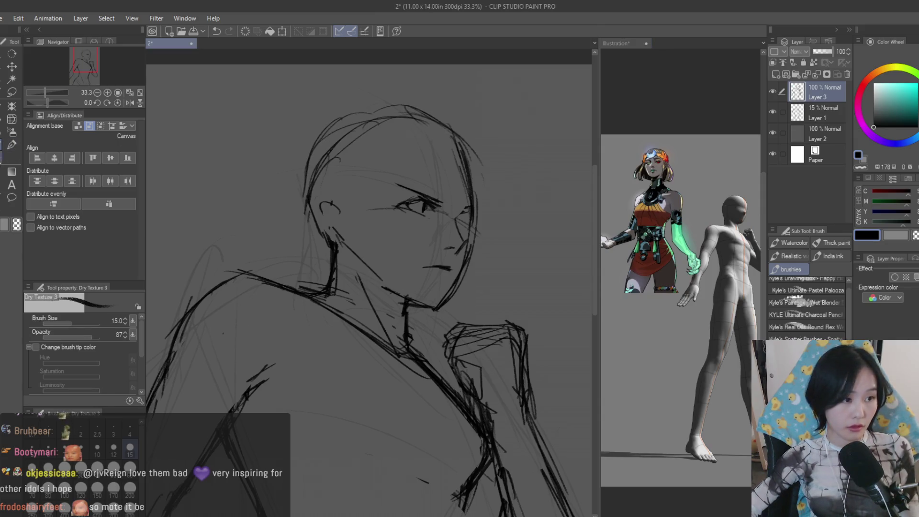
pyautogui.press('e')
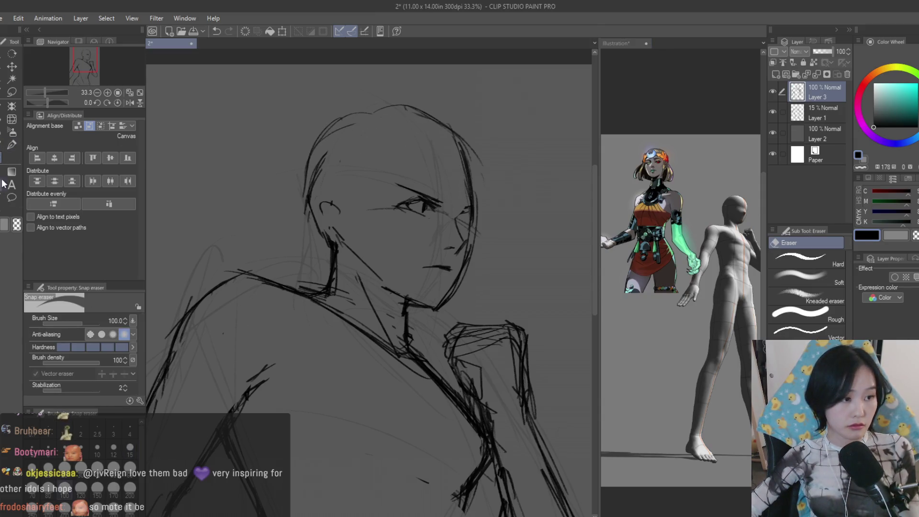
pyautogui.press('b')
pyautogui.scroll(1, 461, 153)
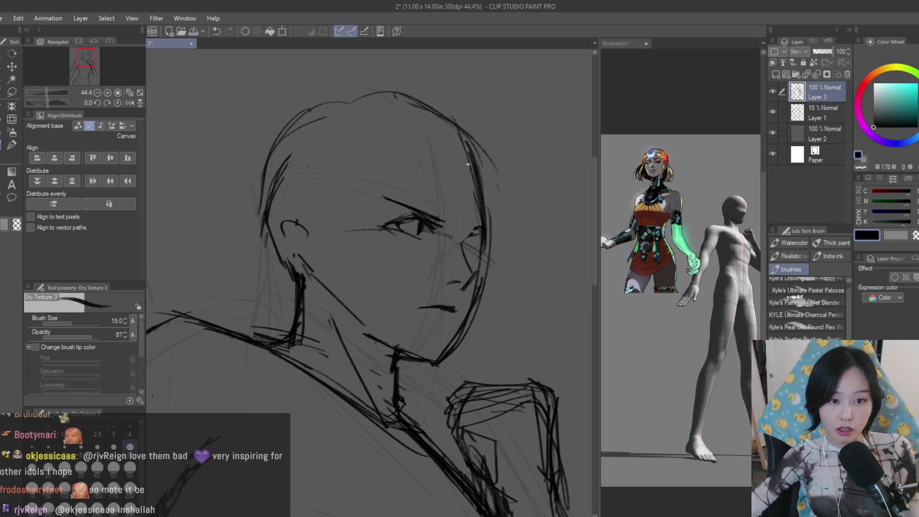
pyautogui.moveTo(464, 166); pyautogui.dragTo(443, 170)
pyautogui.moveTo(437, 132); pyautogui.dragTo(479, 143)
pyautogui.scroll(-1, 471, 205)
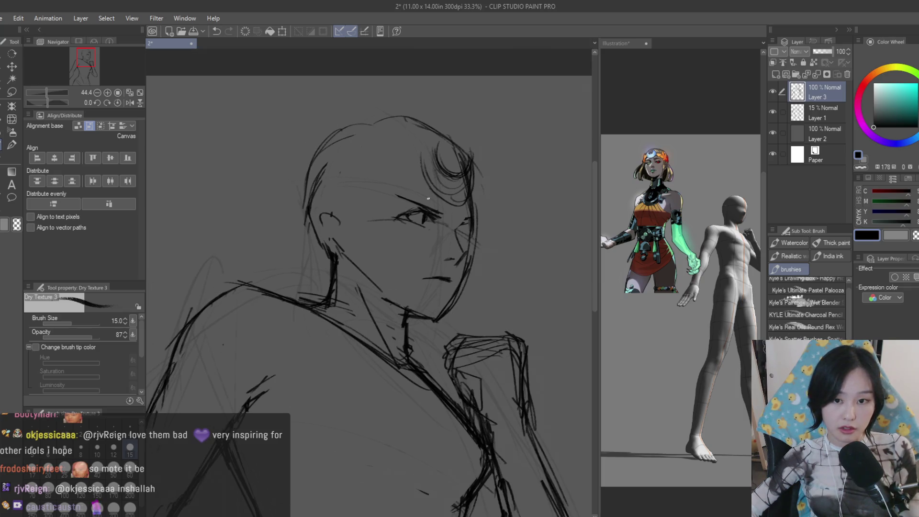
pyautogui.moveTo(238, 244); pyautogui.dragTo(404, 310)
pyautogui.moveTo(339, 174); pyautogui.dragTo(335, 253)
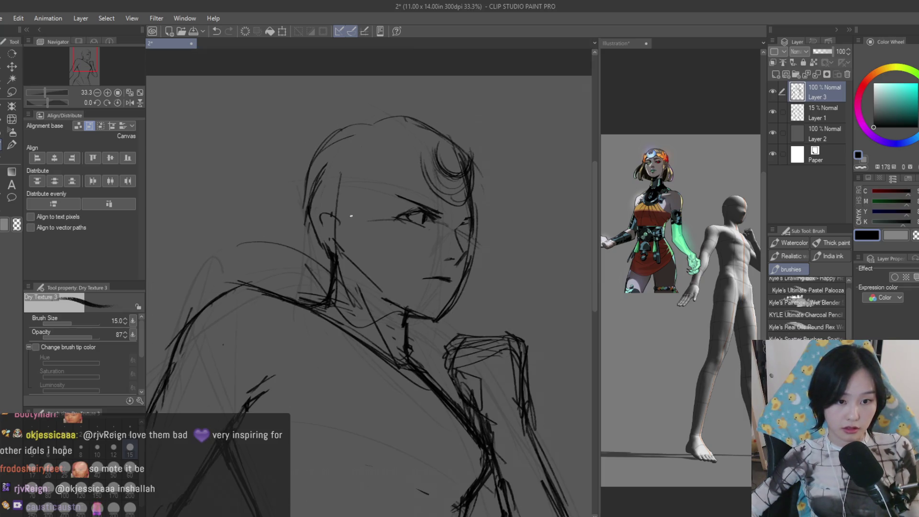
pyautogui.hotkey('ctrl', 'z')
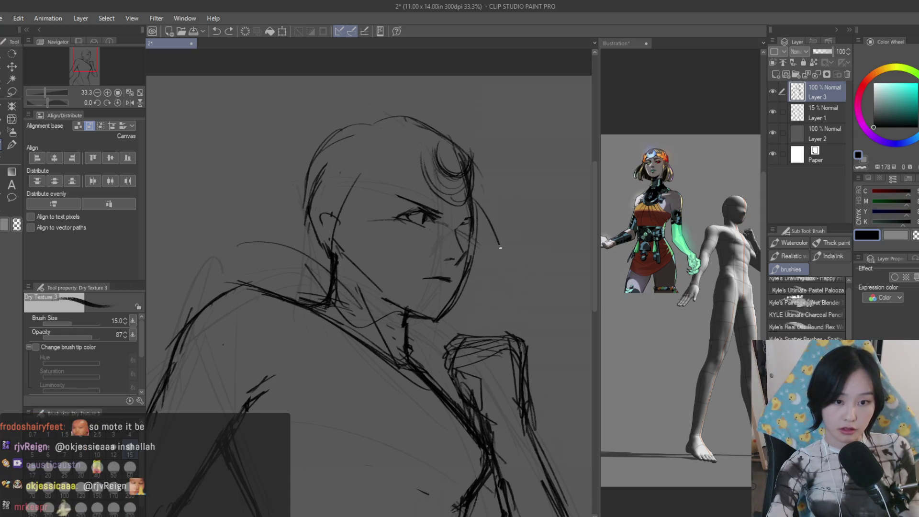
# Sketch the hood edges on both sides and top hair strokes, then thin the heavy jaw stroke
pyautogui.moveTo(474, 215); pyautogui.dragTo(502, 317)
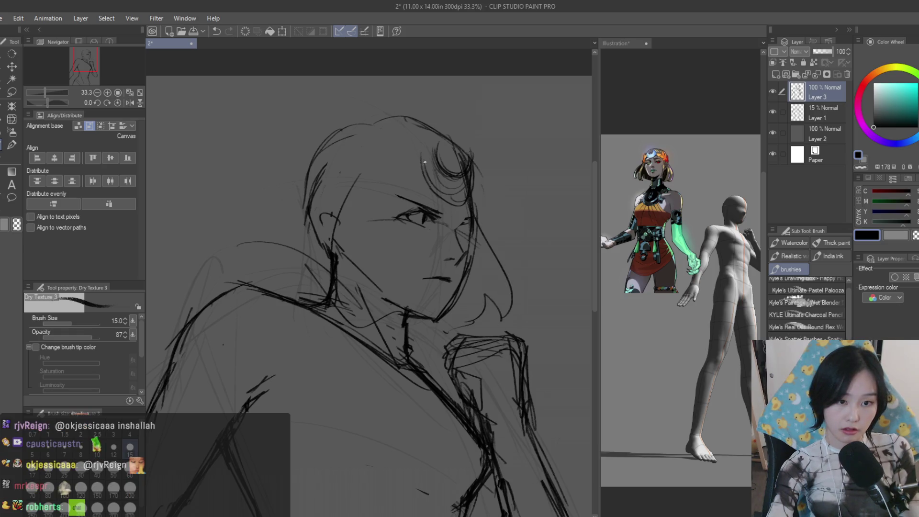
pyautogui.moveTo(325, 161)
pyautogui.mouseDown()
pyautogui.moveTo(237, 226)
pyautogui.moveTo(252, 251)
pyautogui.mouseUp()
pyautogui.moveTo(309, 166); pyautogui.dragTo(204, 219)
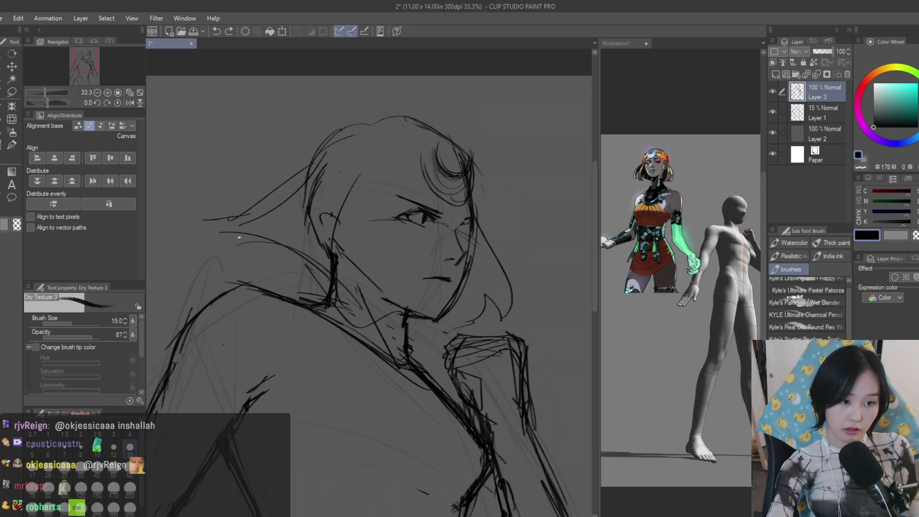
pyautogui.moveTo(282, 224); pyautogui.dragTo(230, 239)
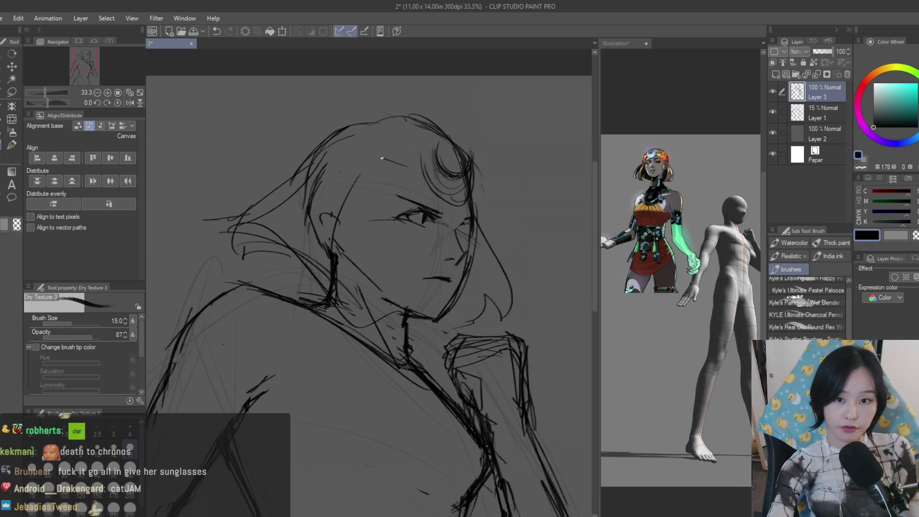
pyautogui.moveTo(389, 172); pyautogui.dragTo(334, 174)
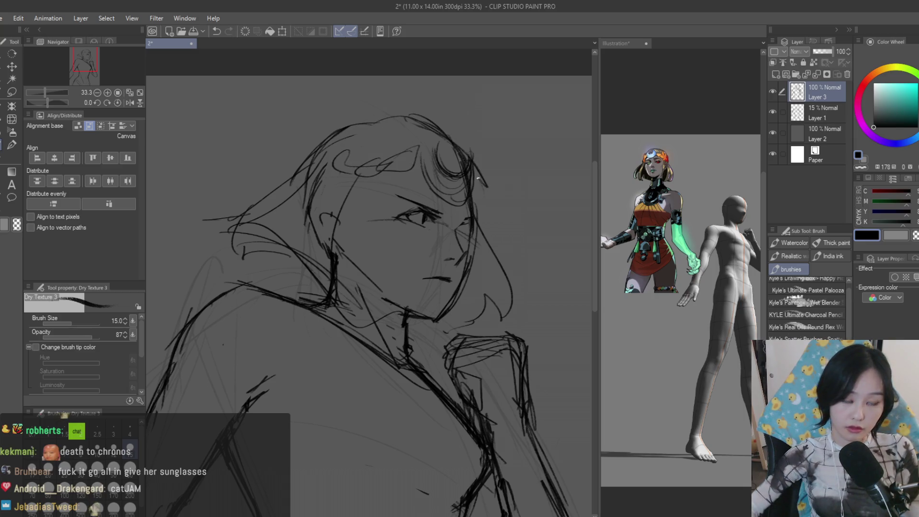
pyautogui.scroll(-3, 472, 136)
pyautogui.scroll(2, 360, 238)
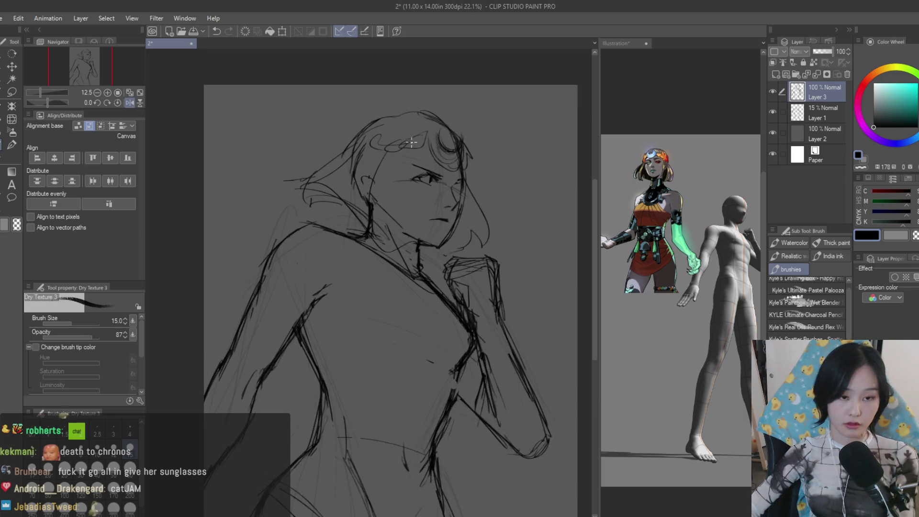
pyautogui.scroll(2, 360, 238)
pyautogui.scroll(2, 360, 238)
pyautogui.scroll(1, 360, 237)
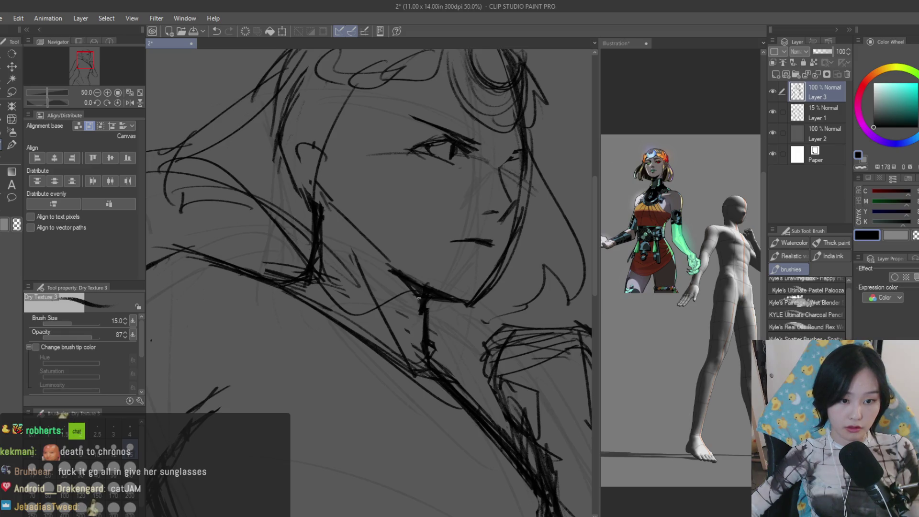
pyautogui.press('e')
pyautogui.moveTo(413, 345); pyautogui.dragTo(427, 335)
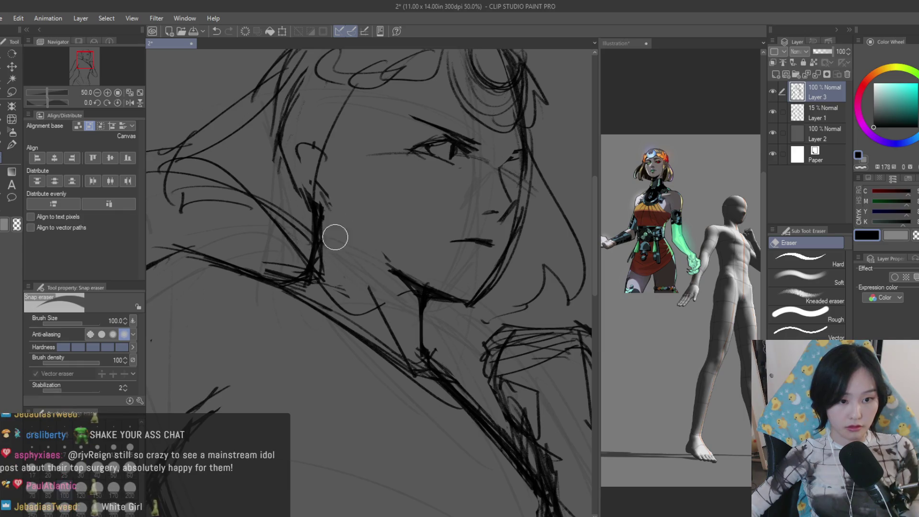
pyautogui.scroll(-3, 343, 221)
pyautogui.scroll(-2, 453, 217)
pyautogui.scroll(1, 453, 217)
pyautogui.scroll(1, 395, 185)
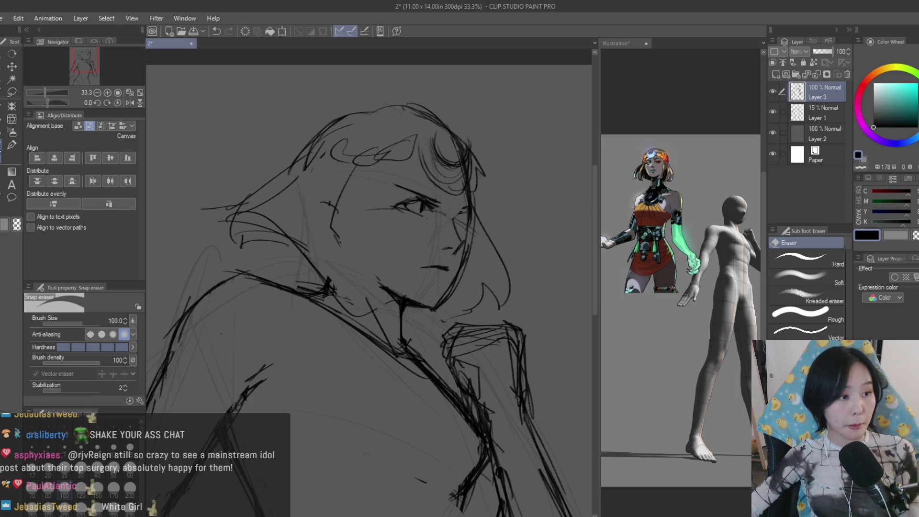
# Redraw the face-side contour and cheek repeatedly until the cheek reads as a leaf-shaped curve
pyautogui.press('b')
pyautogui.scroll(2, 251, 151)
pyautogui.moveTo(392, 165); pyautogui.dragTo(378, 311)
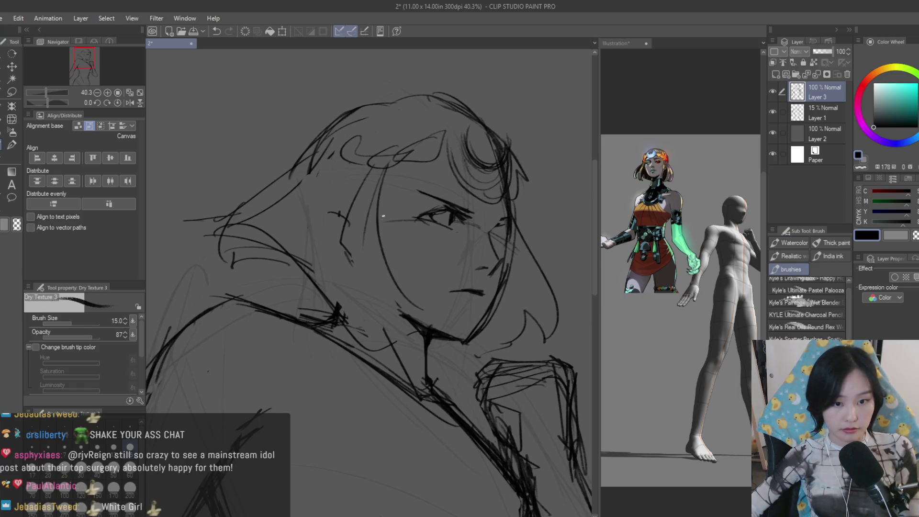
pyautogui.hotkey('ctrl', 'z')
pyautogui.hotkey('ctrl', 'z')
pyautogui.moveTo(374, 172)
pyautogui.mouseDown()
pyautogui.moveTo(380, 308)
pyautogui.moveTo(413, 324)
pyautogui.mouseUp()
pyautogui.hotkey('ctrl', 'z')
pyautogui.hotkey('ctrl', 'z')
pyautogui.moveTo(367, 179); pyautogui.dragTo(410, 335)
pyautogui.moveTo(353, 251)
pyautogui.mouseDown()
pyautogui.moveTo(401, 341)
pyautogui.moveTo(396, 358)
pyautogui.moveTo(384, 359)
pyautogui.moveTo(411, 338)
pyautogui.mouseUp()
pyautogui.hotkey('ctrl', 'z')
pyautogui.hotkey('ctrl', 'z')
pyautogui.moveTo(370, 269); pyautogui.dragTo(384, 344)
pyautogui.hotkey('ctrl', 'z')
pyautogui.moveTo(370, 245); pyautogui.dragTo(362, 351)
# Add upswept hair strands and darken the cheek, jawline to chin and mouth line
pyautogui.moveTo(334, 313); pyautogui.dragTo(223, 227)
pyautogui.moveTo(358, 244); pyautogui.dragTo(364, 302)
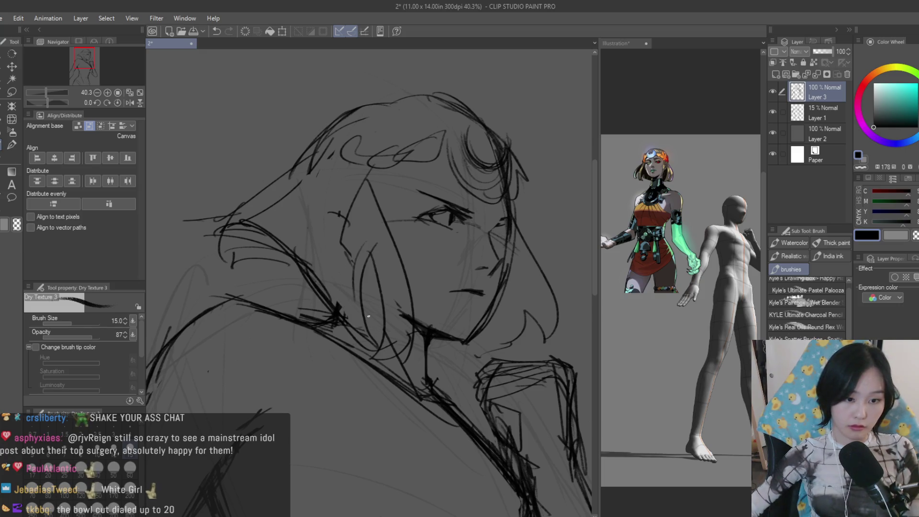
pyautogui.moveTo(374, 268); pyautogui.dragTo(388, 366)
pyautogui.scroll(-5, 486, 223)
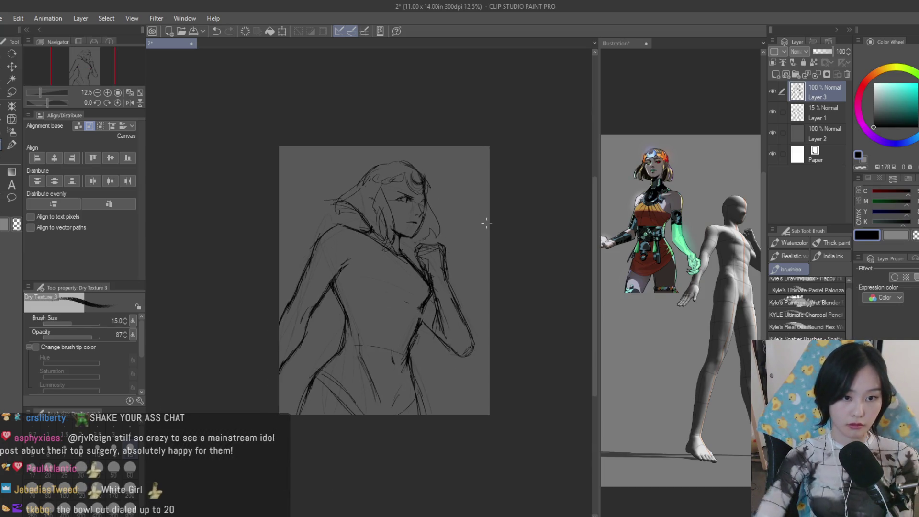
pyautogui.scroll(1, 388, 230)
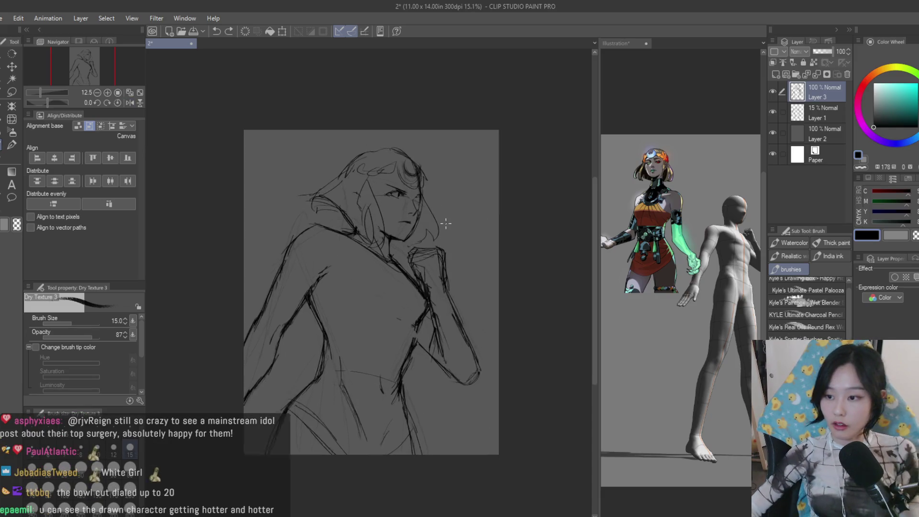
pyautogui.scroll(3, 383, 232)
pyautogui.scroll(2, 384, 232)
pyautogui.scroll(2, 452, 264)
pyautogui.moveTo(486, 218); pyautogui.dragTo(474, 256)
pyautogui.moveTo(460, 295); pyautogui.dragTo(421, 346)
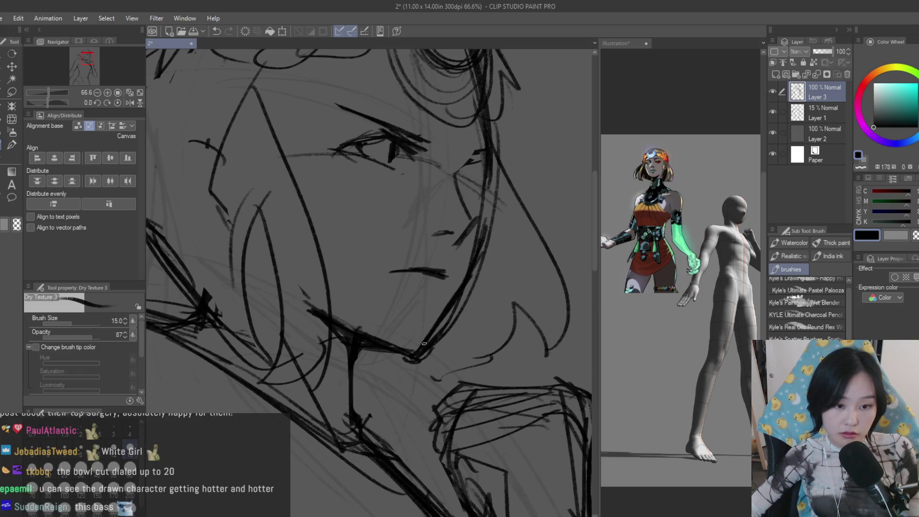
pyautogui.moveTo(399, 276); pyautogui.dragTo(441, 275)
pyautogui.scroll(1, 414, 323)
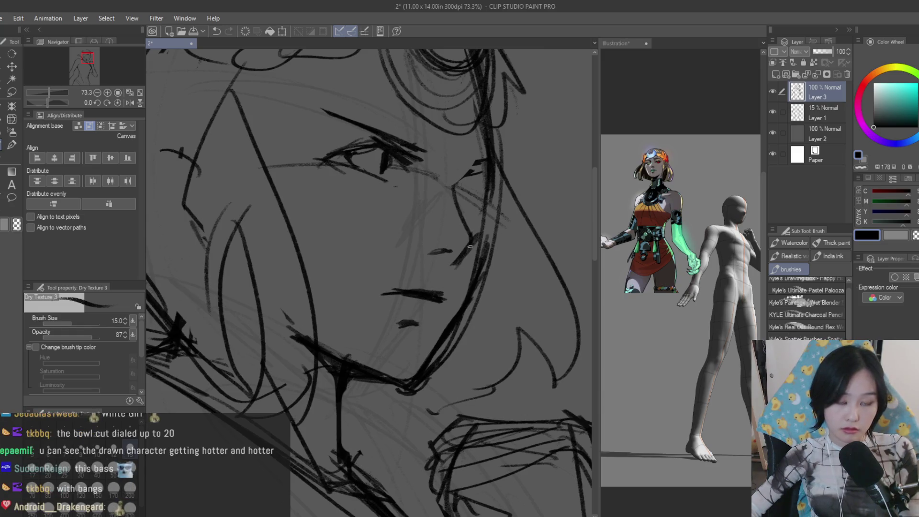
pyautogui.scroll(-1, 472, 242)
pyautogui.scroll(-1, 467, 230)
pyautogui.scroll(-1, 462, 215)
pyautogui.scroll(-2, 460, 202)
pyautogui.scroll(1, 457, 204)
pyautogui.scroll(1, 457, 205)
pyautogui.scroll(2, 457, 206)
pyautogui.scroll(2, 458, 207)
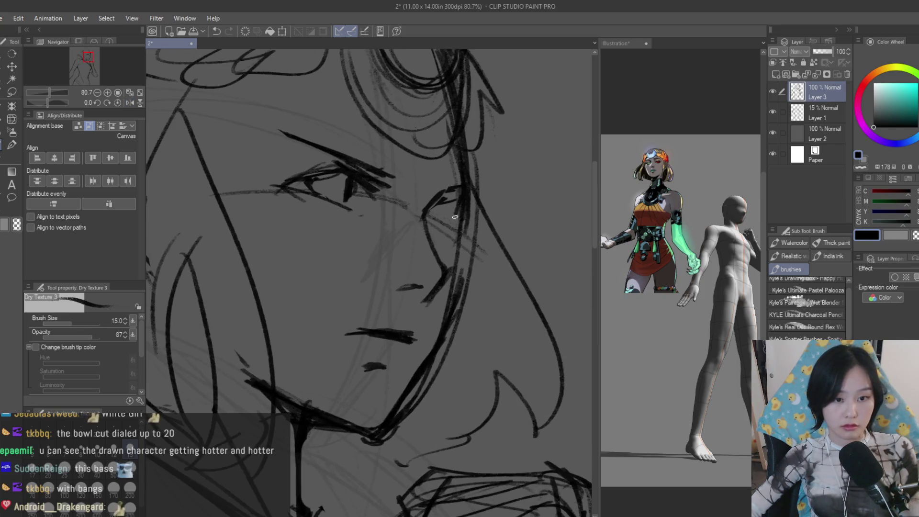
pyautogui.moveTo(452, 248); pyautogui.dragTo(454, 304)
pyautogui.scroll(-3, 453, 287)
pyautogui.scroll(-2, 453, 287)
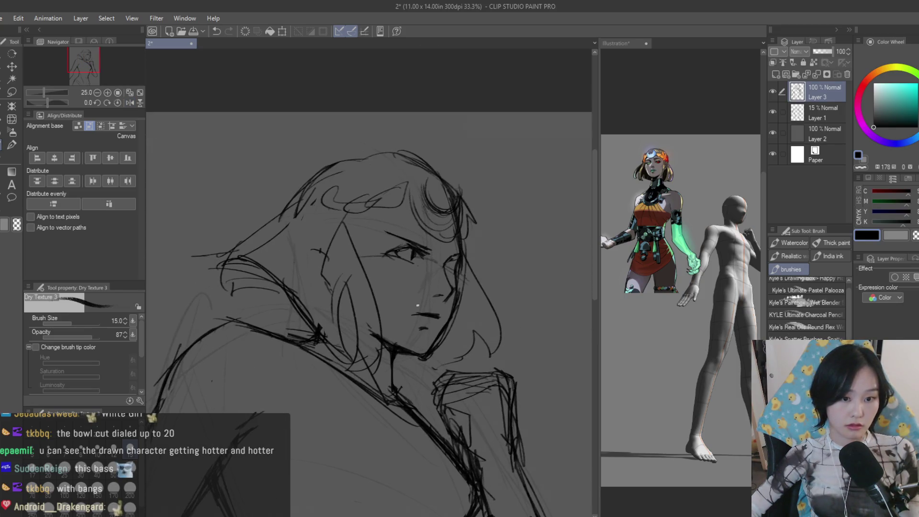
pyautogui.press('e')
pyautogui.scroll(1, 488, 269)
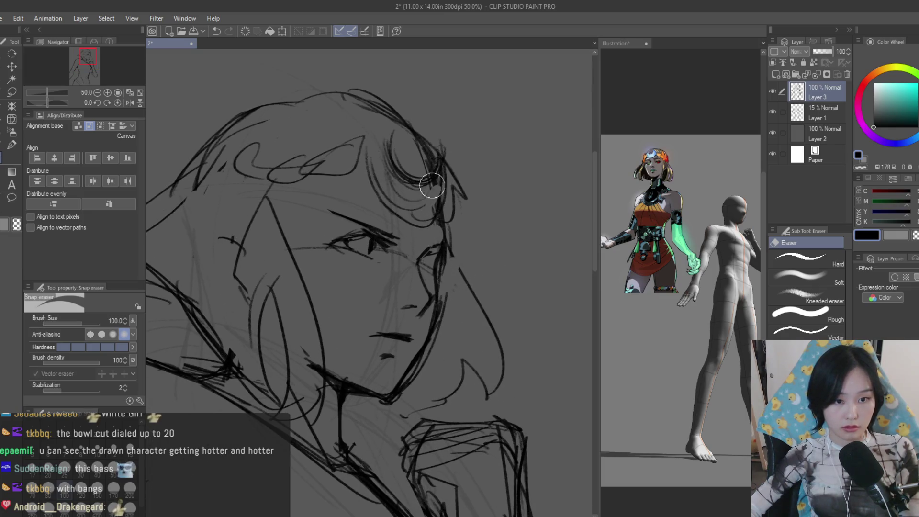
pyautogui.scroll(-4, 430, 147)
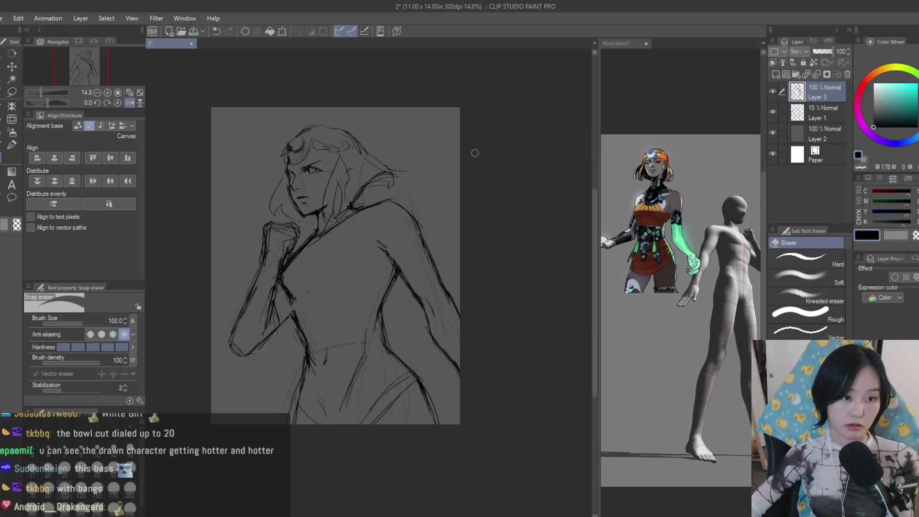
pyautogui.scroll(2, 475, 152)
pyautogui.scroll(1, 438, 208)
pyautogui.scroll(1, 386, 220)
pyautogui.scroll(1, 418, 238)
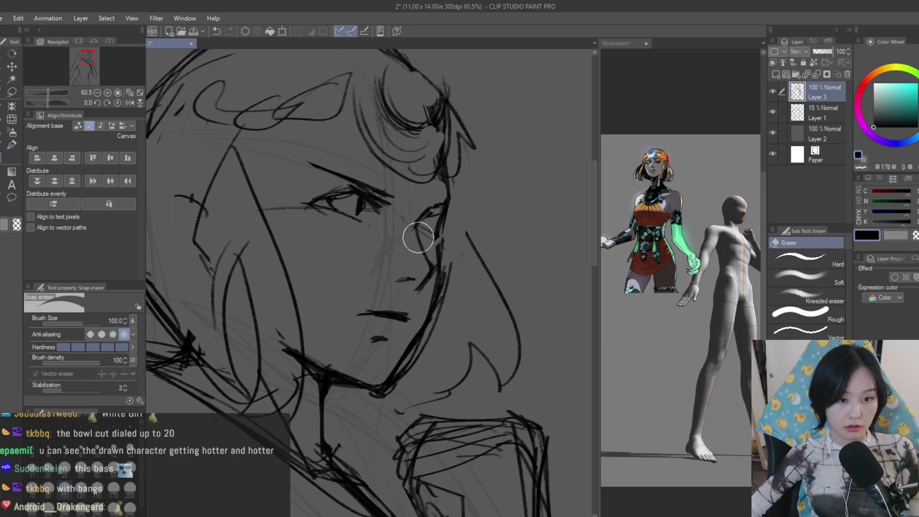
# Lasso the eye, move it to a new spot, then reselect it and rotate it level
pyautogui.click(11, 92)
pyautogui.moveTo(318, 180); pyautogui.dragTo(338, 129)
pyautogui.scroll(-2, 348, 140)
pyautogui.click(8, 68)
pyautogui.scroll(1, 355, 172)
pyautogui.moveTo(402, 178); pyautogui.dragTo(414, 187)
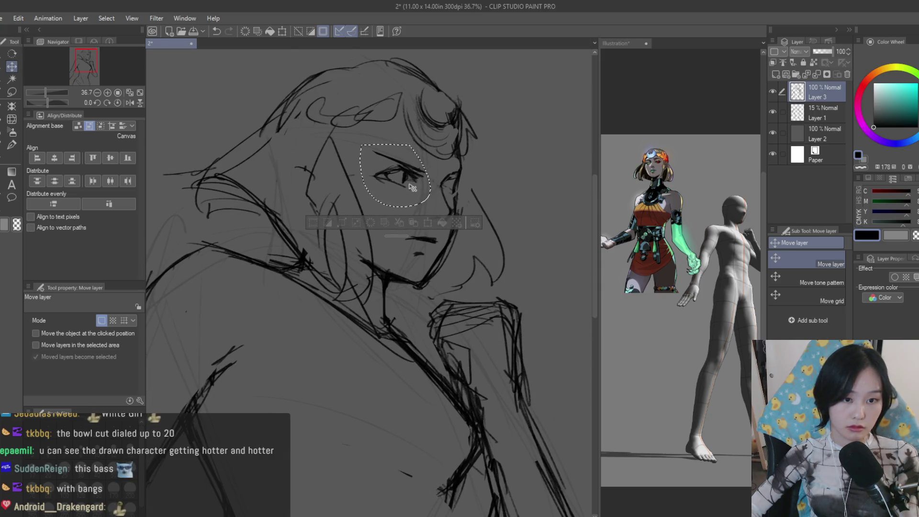
pyautogui.hotkey('ctrl', 'd')
pyautogui.scroll(-3, 460, 196)
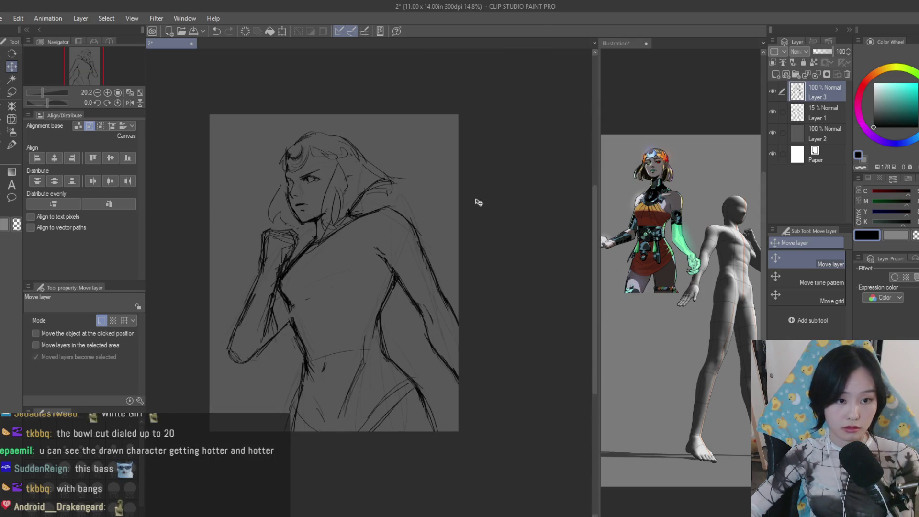
pyautogui.scroll(3, 470, 199)
pyautogui.moveTo(366, 136); pyautogui.dragTo(381, 143)
pyautogui.scroll(1, 431, 180)
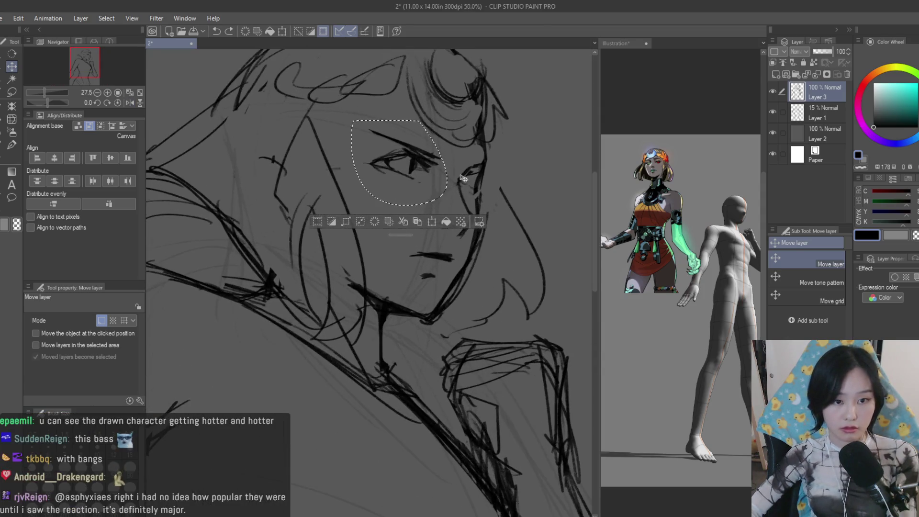
pyautogui.hotkey('ctrl', 't')
pyautogui.moveTo(484, 153); pyautogui.dragTo(429, 164)
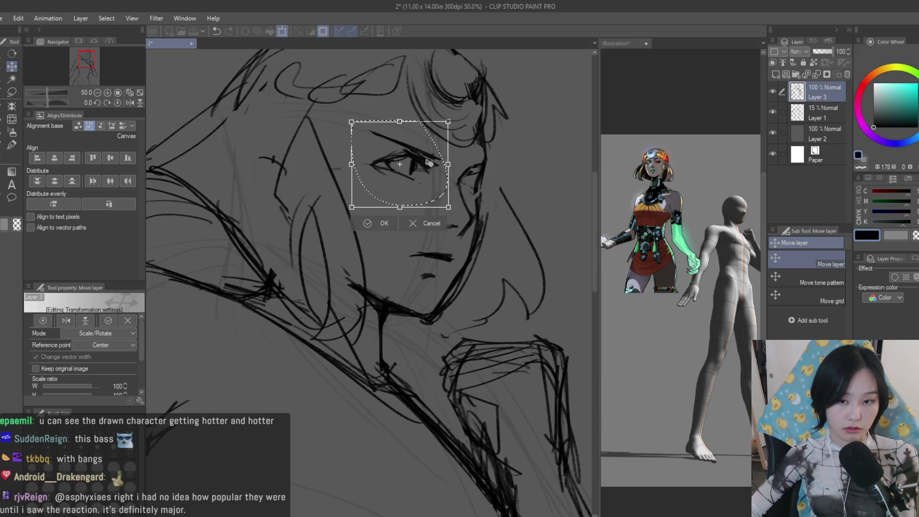
# Confirm the eye transform, glance at the reference, and add brow, hair and face strokes
pyautogui.press('Return')
pyautogui.scroll(-1, 432, 180)
pyautogui.click(647, 155)
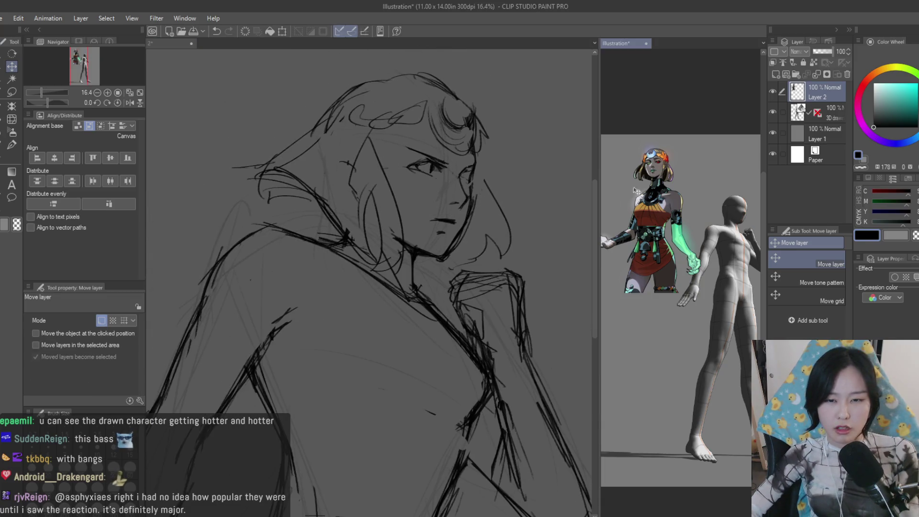
pyautogui.scroll(3, 647, 154)
pyautogui.click(516, 91)
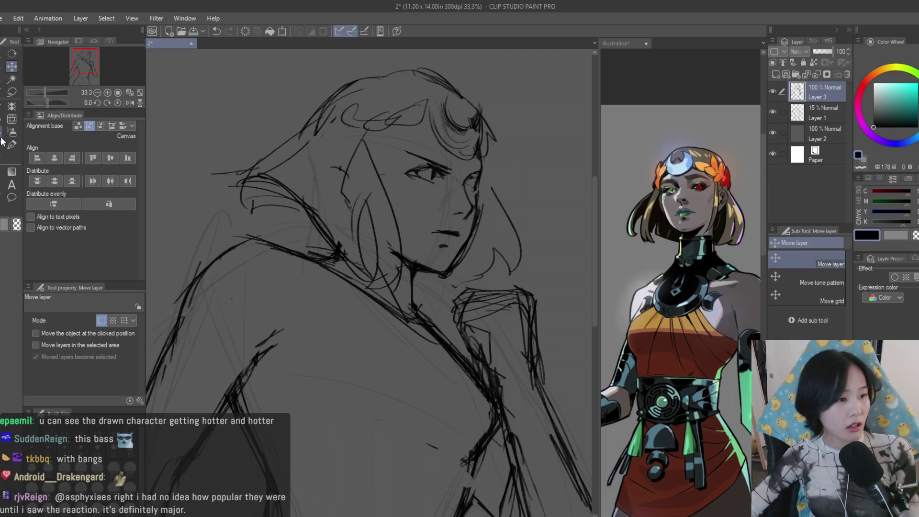
pyautogui.press('b')
pyautogui.scroll(1, 395, 133)
pyautogui.scroll(1, 395, 133)
pyautogui.moveTo(460, 131)
pyautogui.mouseDown()
pyautogui.moveTo(419, 165)
pyautogui.moveTo(363, 178)
pyautogui.moveTo(515, 199)
pyautogui.mouseUp()
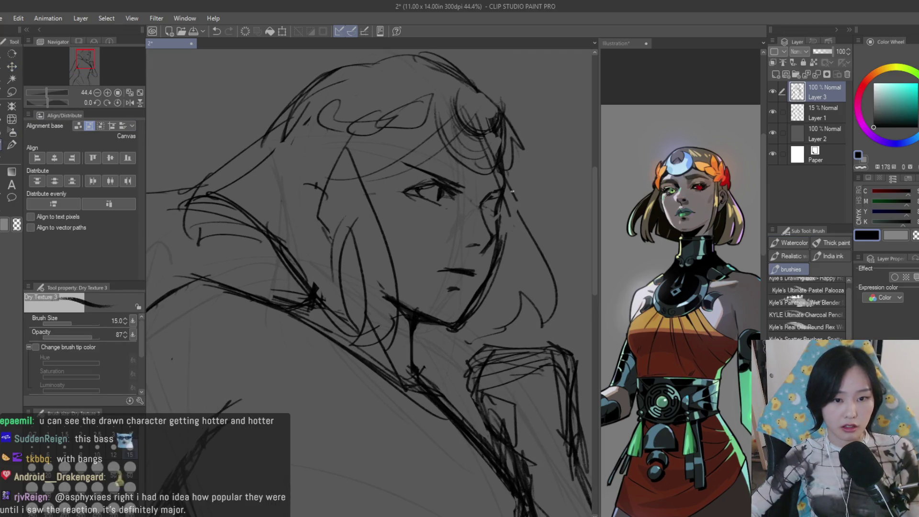
pyautogui.moveTo(444, 133); pyautogui.dragTo(415, 153)
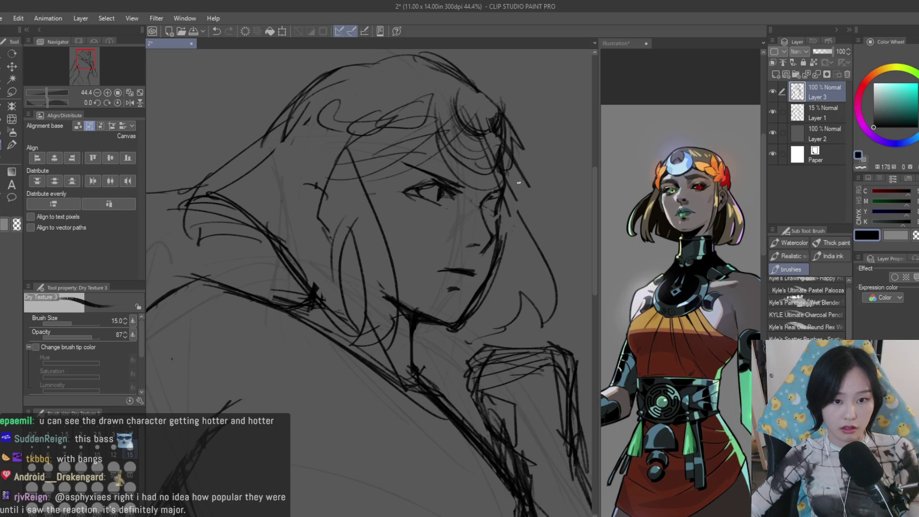
pyautogui.scroll(-3, 522, 182)
pyautogui.scroll(-2, 515, 189)
pyautogui.scroll(1, 502, 178)
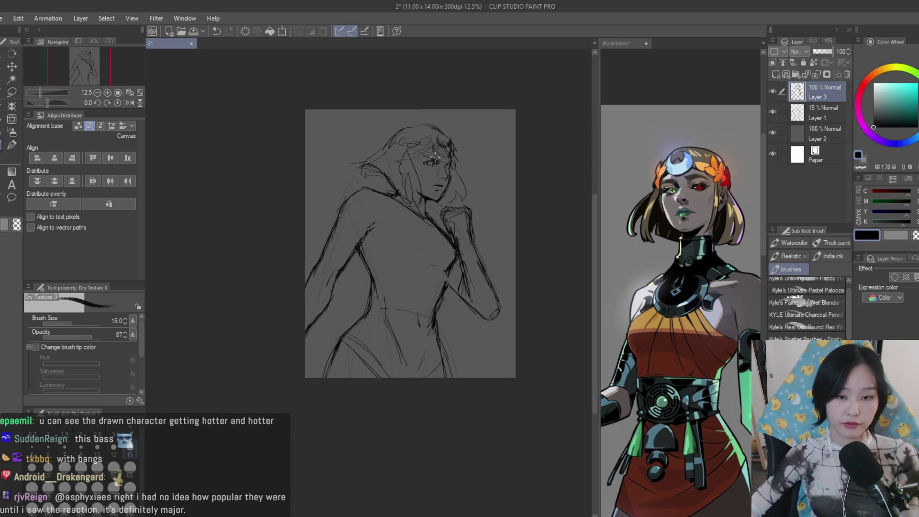
pyautogui.scroll(2, 421, 234)
pyautogui.scroll(1, 467, 195)
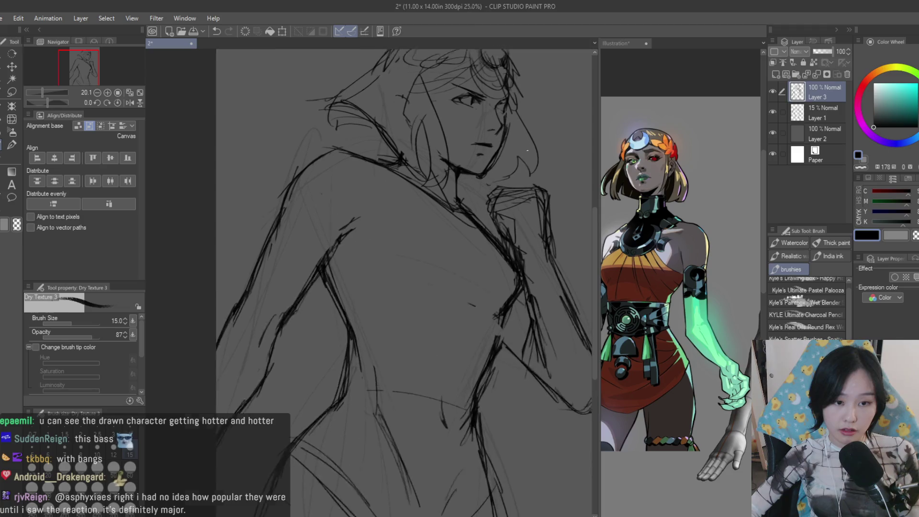
pyautogui.scroll(1, 431, 208)
pyautogui.scroll(1, 399, 226)
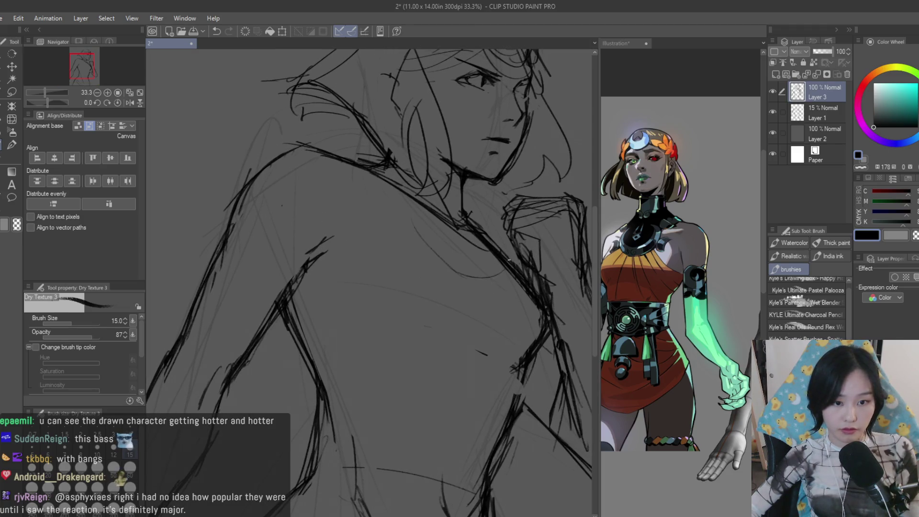
# Sketch the chest contour line, undoing and redrawing it several times
pyautogui.hotkey('ctrl', 'z')
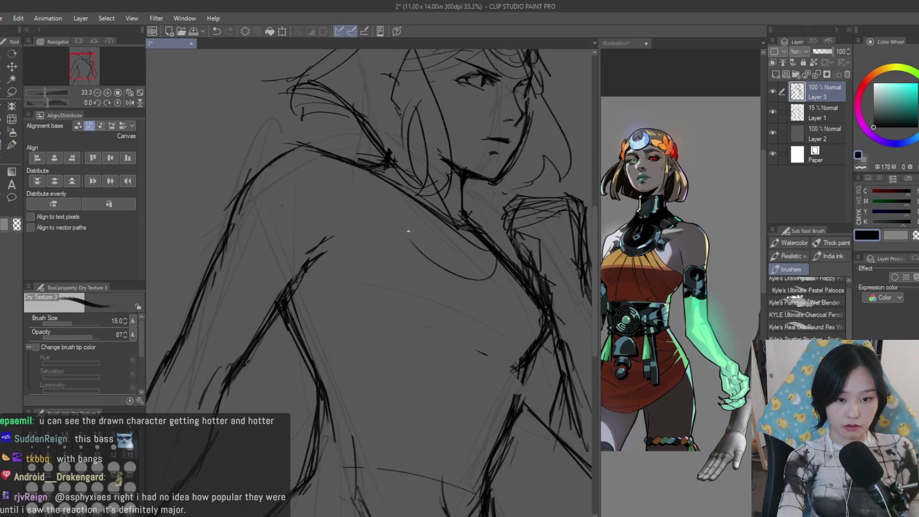
pyautogui.moveTo(397, 195); pyautogui.dragTo(425, 262)
pyautogui.moveTo(325, 158); pyautogui.dragTo(390, 216)
pyautogui.hotkey('ctrl', 'z')
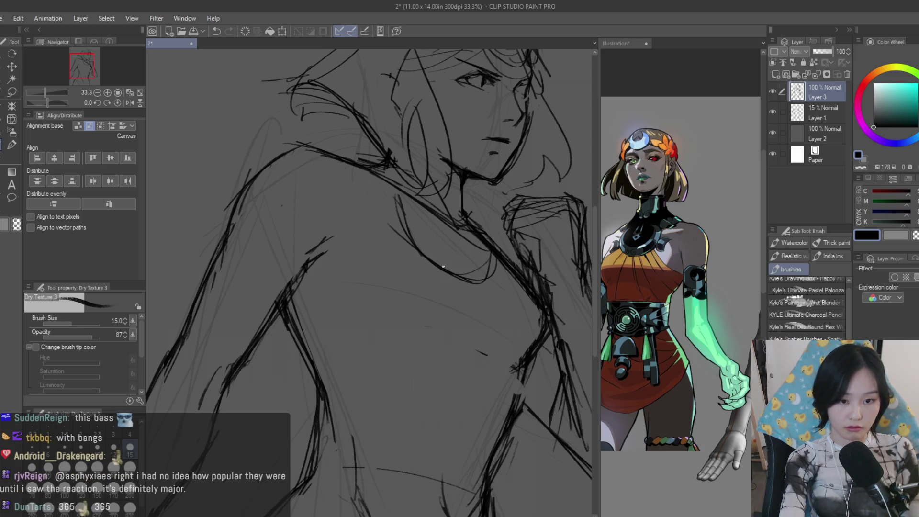
pyautogui.hotkey('ctrl', 'z')
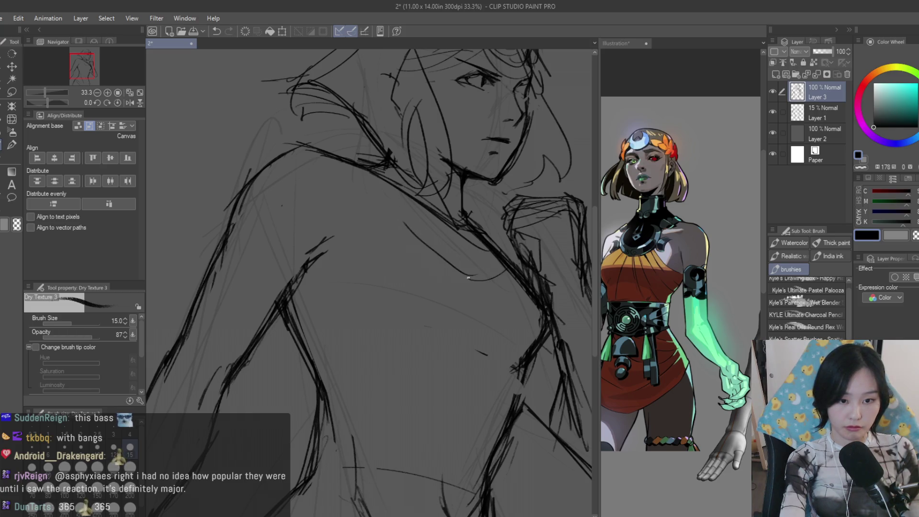
pyautogui.moveTo(345, 166); pyautogui.dragTo(410, 227)
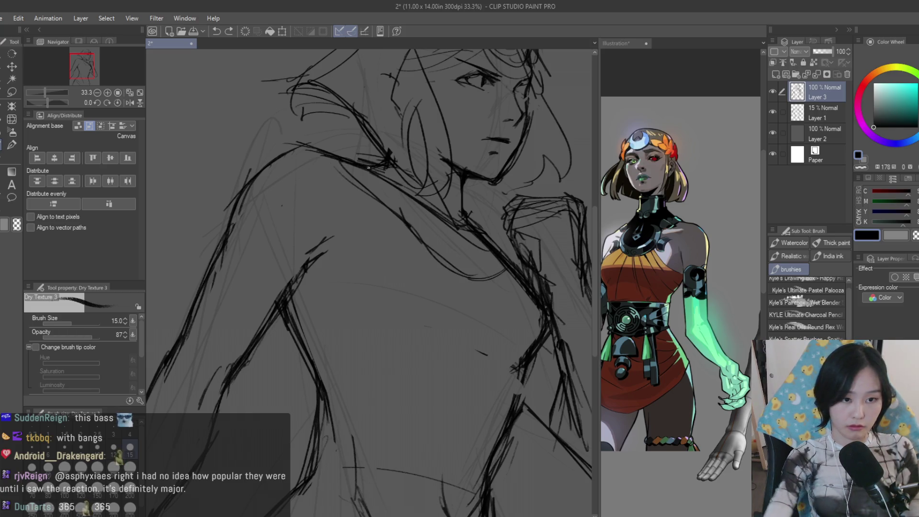
pyautogui.scroll(-1, 350, 162)
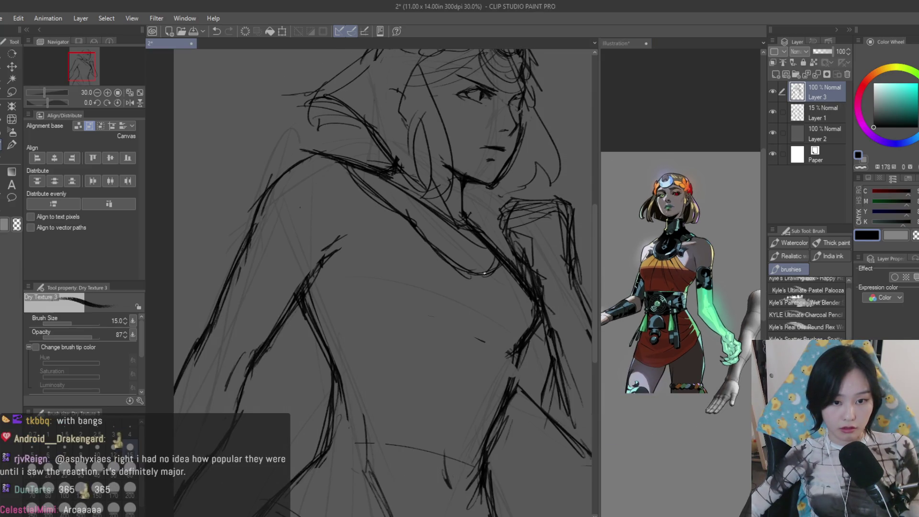
pyautogui.scroll(-1, 377, 233)
pyautogui.moveTo(414, 203); pyautogui.dragTo(330, 259)
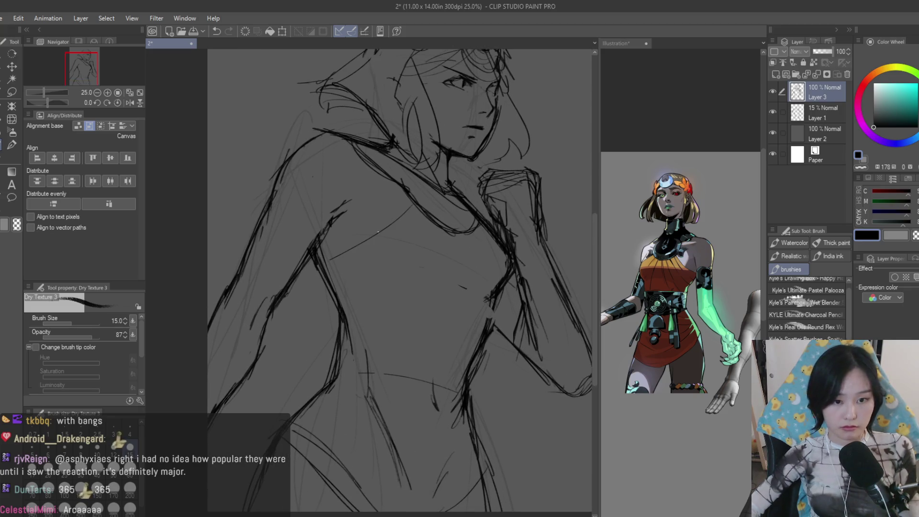
pyautogui.hotkey('ctrl', 'z')
pyautogui.hotkey('ctrl', 'z')
pyautogui.moveTo(398, 194); pyautogui.dragTo(320, 264)
pyautogui.hotkey('ctrl', 'z')
# Draw a curved waistband line across the lower chest and strokes on the lower torso
pyautogui.moveTo(344, 321); pyautogui.dragTo(469, 338)
pyautogui.hotkey('ctrl', 'z')
pyautogui.moveTo(348, 319)
pyautogui.mouseDown()
pyautogui.moveTo(479, 332)
pyautogui.moveTo(475, 339)
pyautogui.mouseUp()
pyautogui.hotkey('ctrl', 'z')
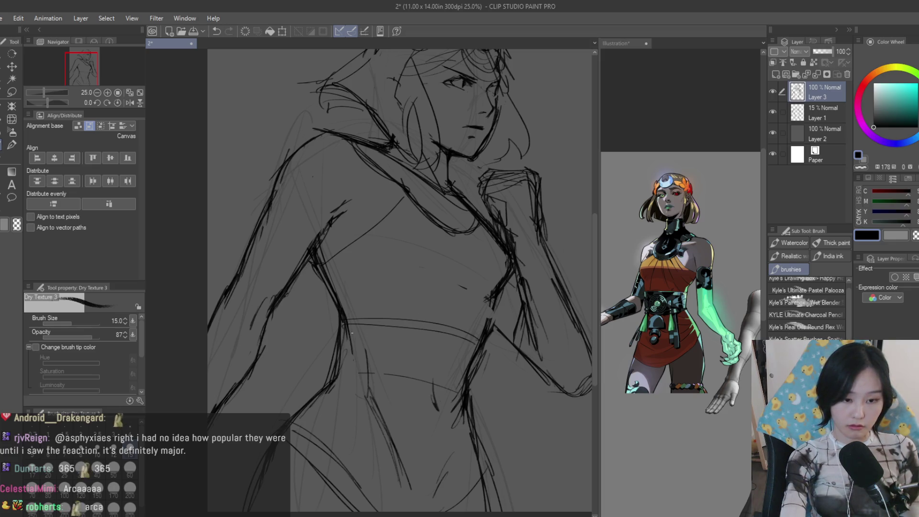
pyautogui.moveTo(320, 384); pyautogui.dragTo(375, 405)
pyautogui.moveTo(335, 321); pyautogui.dragTo(327, 388)
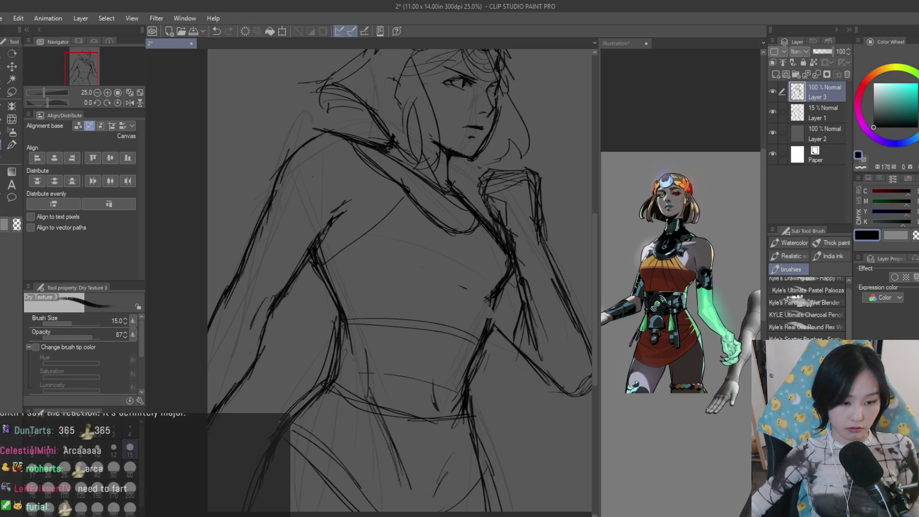
pyautogui.press('e')
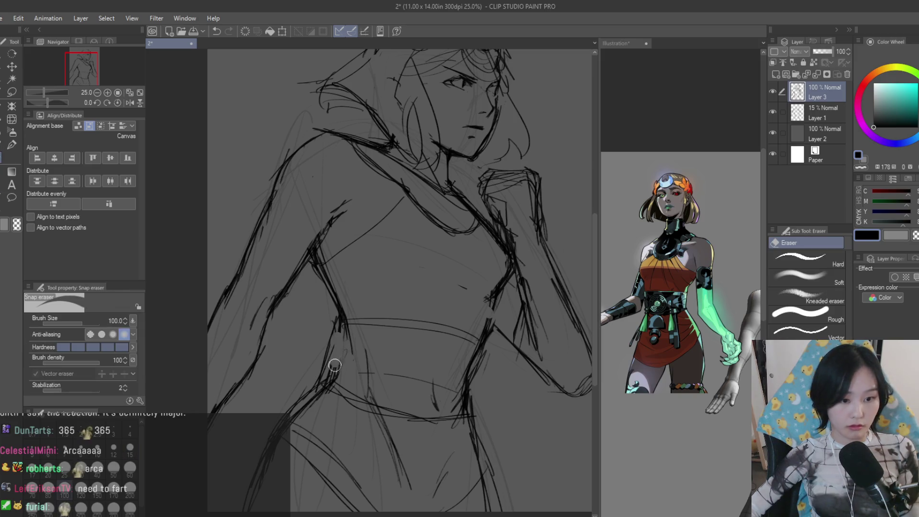
# Lighten stray lower-torso marks, touch up the torso's right side and draw a belly circle
pyautogui.moveTo(462, 396); pyautogui.dragTo(433, 408)
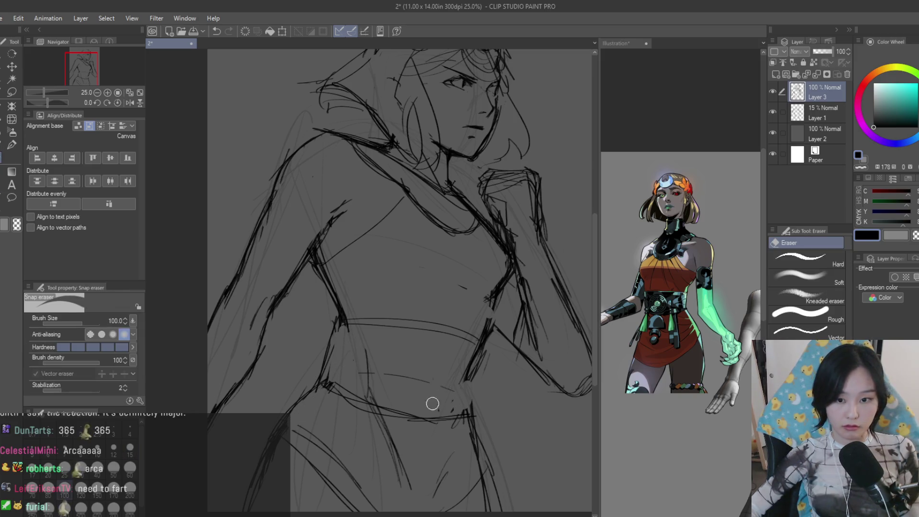
pyautogui.scroll(-3, 394, 350)
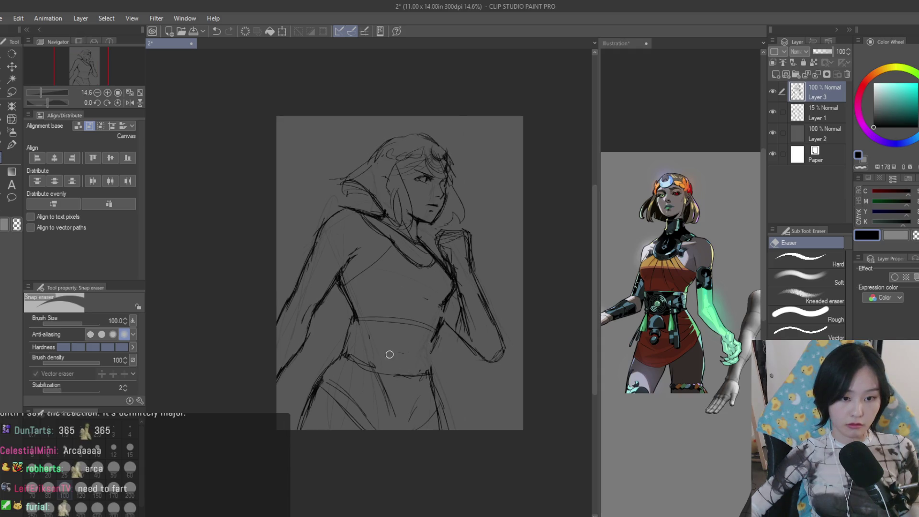
pyautogui.scroll(2, 401, 359)
pyautogui.click(3, 159)
pyautogui.scroll(1, 337, 346)
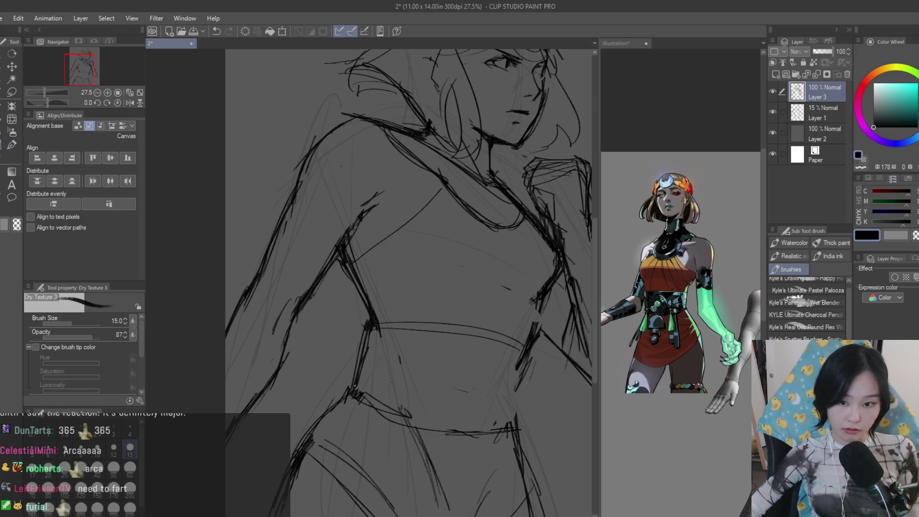
pyautogui.scroll(-2, 356, 377)
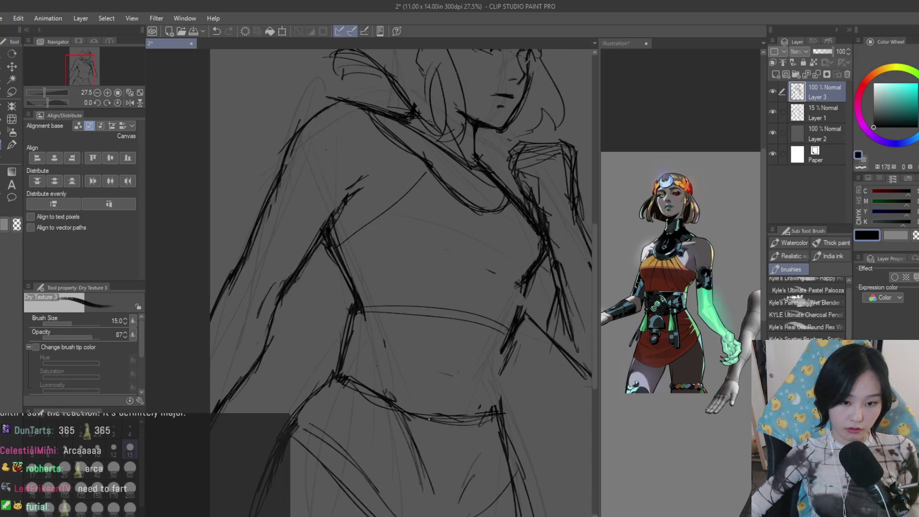
pyautogui.moveTo(501, 343); pyautogui.dragTo(496, 400)
pyautogui.moveTo(469, 347); pyautogui.dragTo(443, 331)
pyautogui.hotkey('ctrl', 'z')
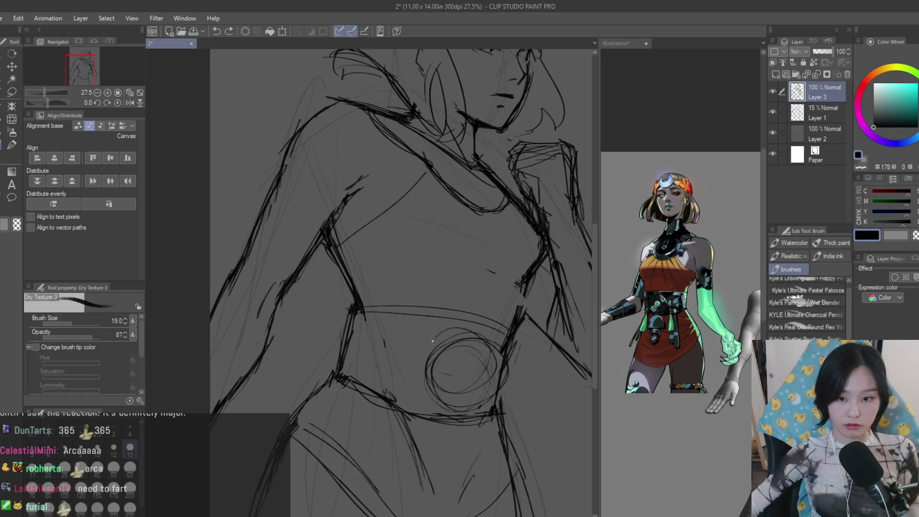
pyautogui.scroll(-2, 442, 331)
pyautogui.scroll(1, 304, 234)
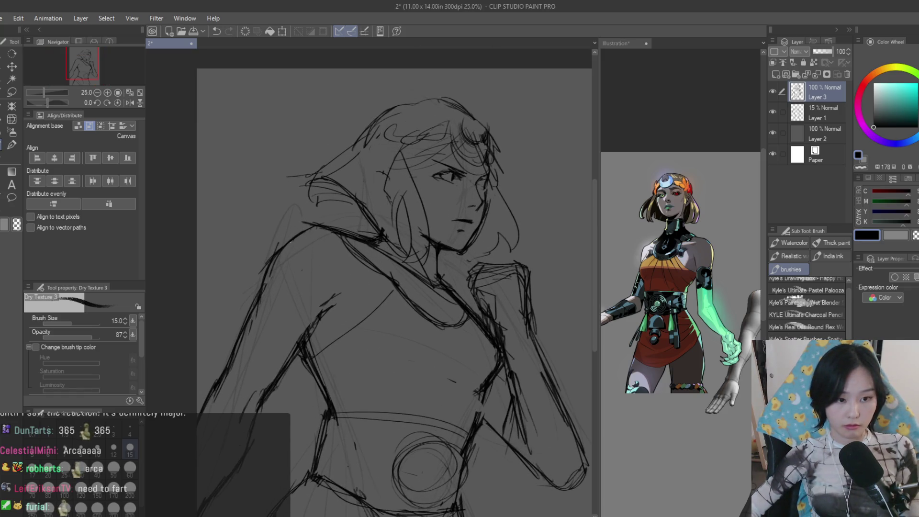
pyautogui.scroll(-2, 308, 234)
pyautogui.scroll(-1, 308, 234)
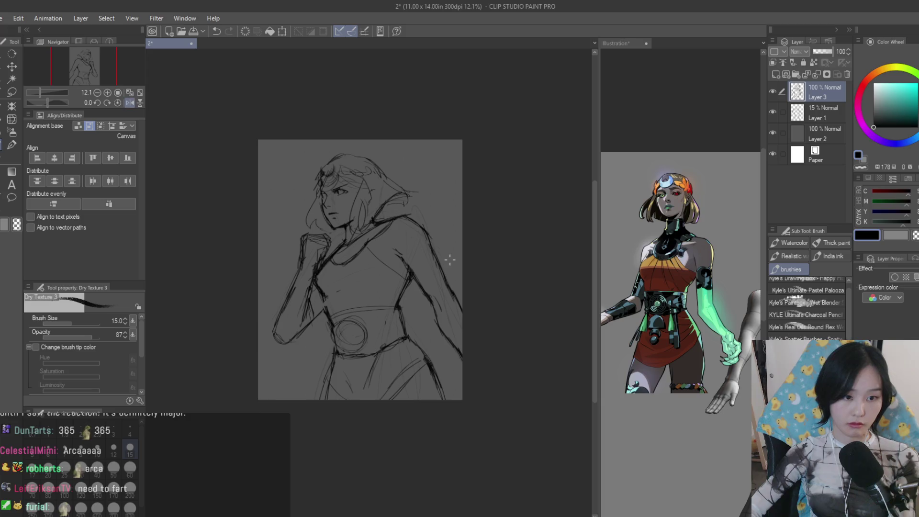
pyautogui.scroll(1, 287, 197)
pyautogui.press('u')
pyautogui.scroll(2, 334, 215)
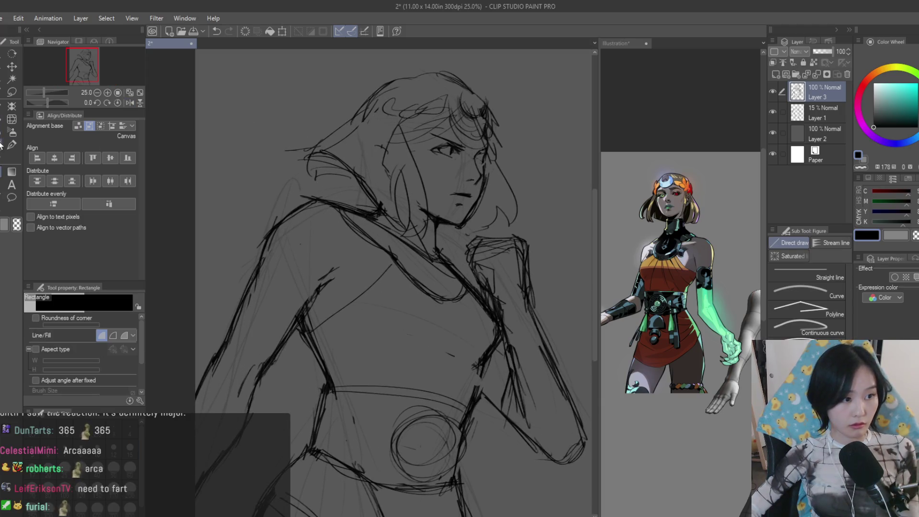
# Erase faint strokes along the hood, flip the canvas to check against the reference, and pick Liquify
pyautogui.press('e')
pyautogui.scroll(1, 326, 189)
pyautogui.moveTo(291, 209); pyautogui.dragTo(325, 199)
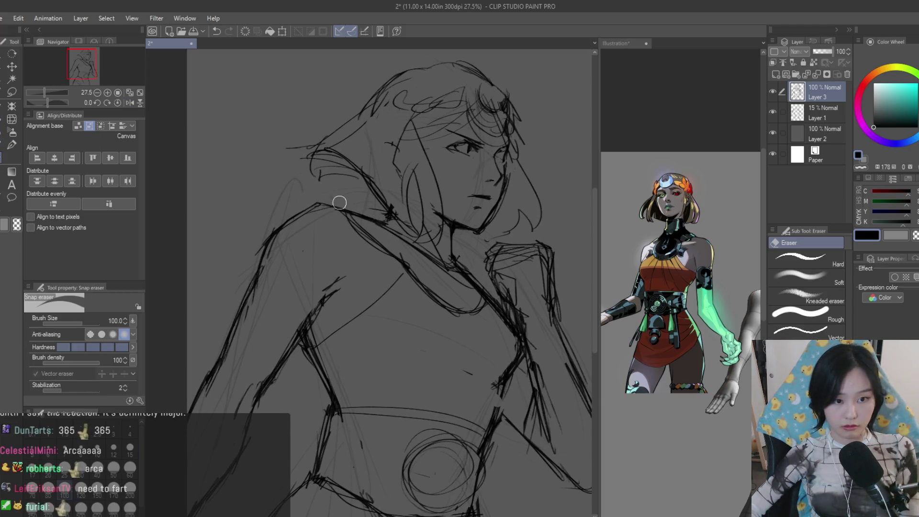
pyautogui.scroll(-4, 360, 186)
pyautogui.scroll(1, 467, 266)
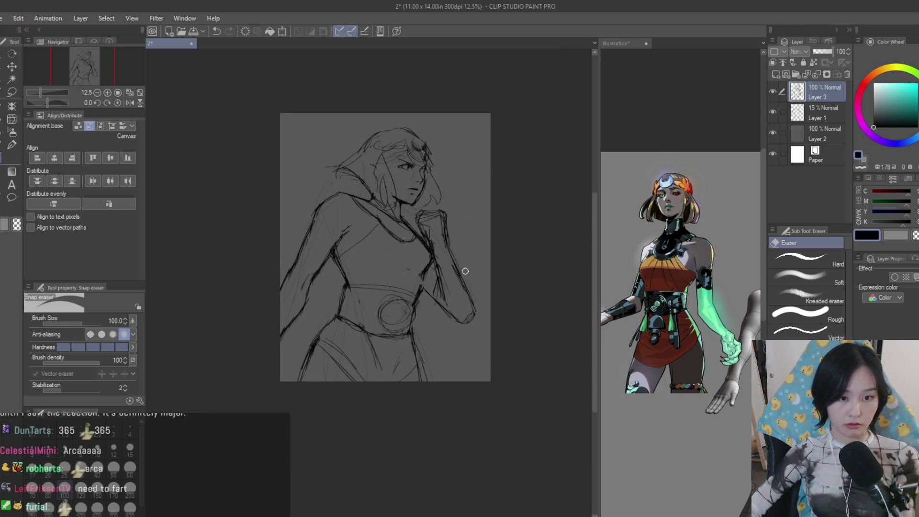
pyautogui.press('h')
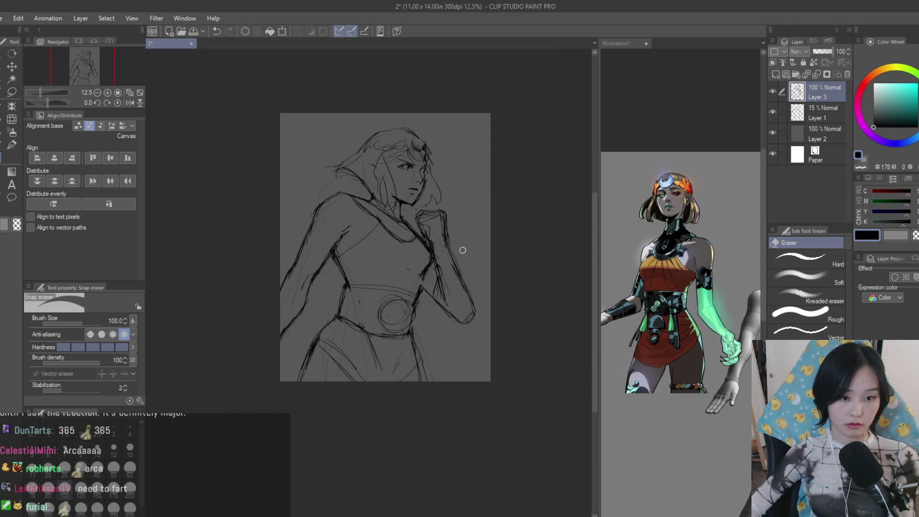
pyautogui.scroll(1, 464, 250)
pyautogui.click(671, 244)
pyautogui.scroll(-2, 670, 245)
pyautogui.click(464, 203)
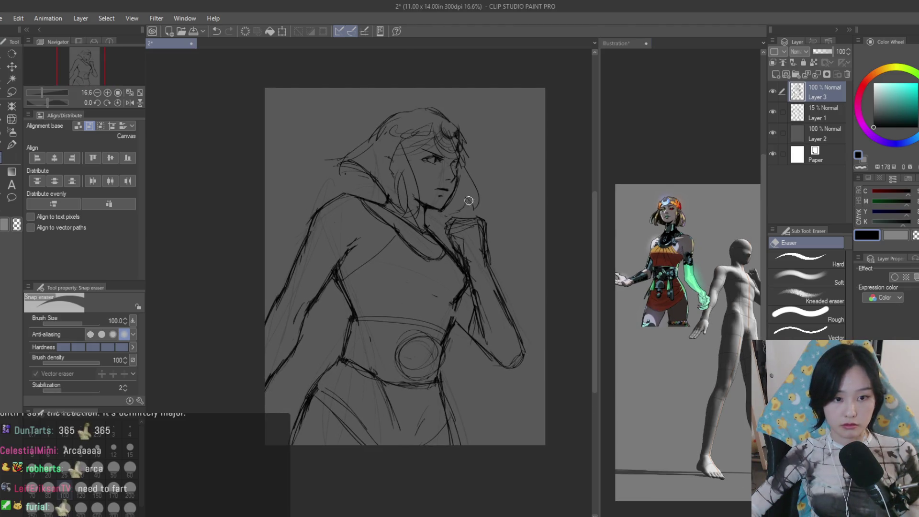
pyautogui.scroll(1, 371, 198)
pyautogui.scroll(1, 338, 193)
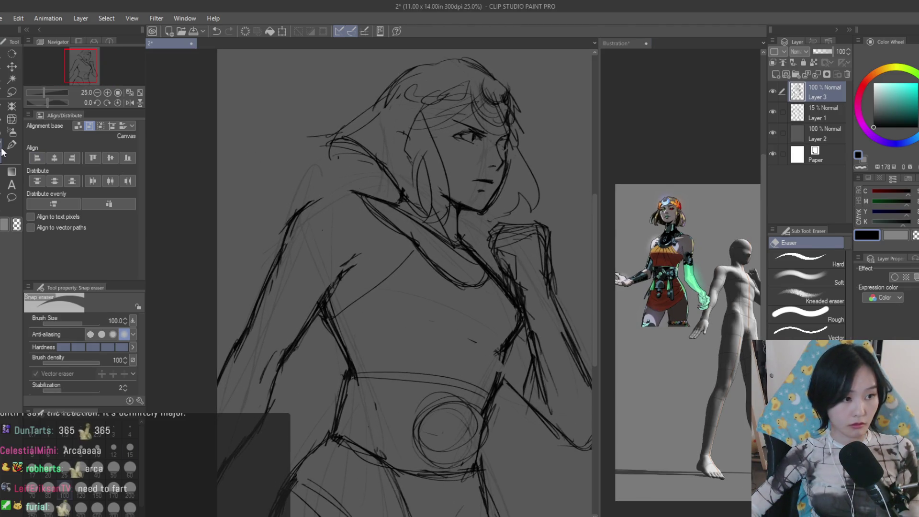
pyautogui.press('b')
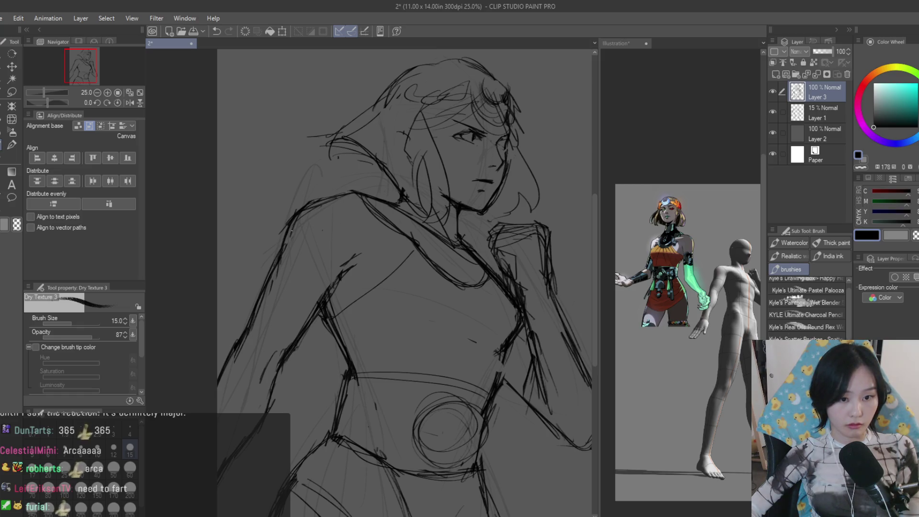
pyautogui.click(12, 170)
pyautogui.moveTo(267, 259); pyautogui.dragTo(339, 284)
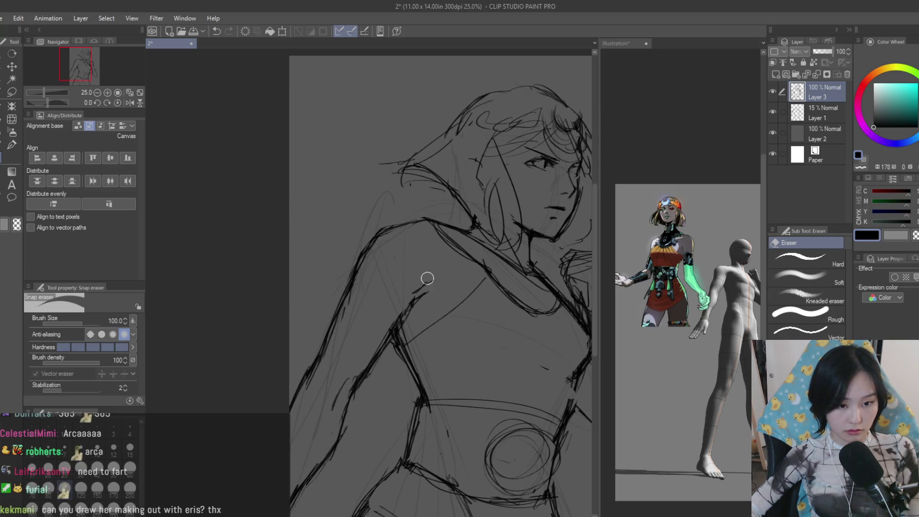
pyautogui.scroll(-3, 392, 345)
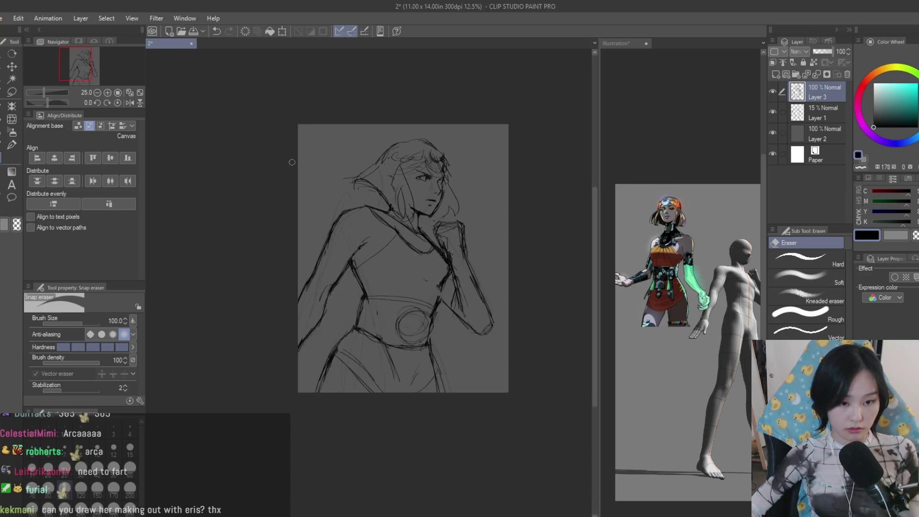
pyautogui.scroll(-2, 283, 158)
pyautogui.scroll(-1, 453, 205)
pyautogui.scroll(1, 498, 244)
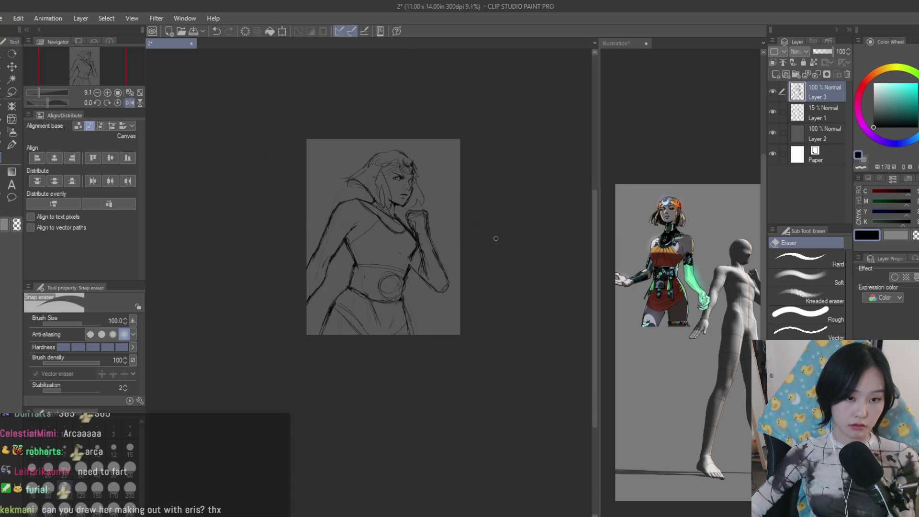
pyautogui.scroll(1, 496, 238)
pyautogui.scroll(2, 432, 204)
pyautogui.click(12, 119)
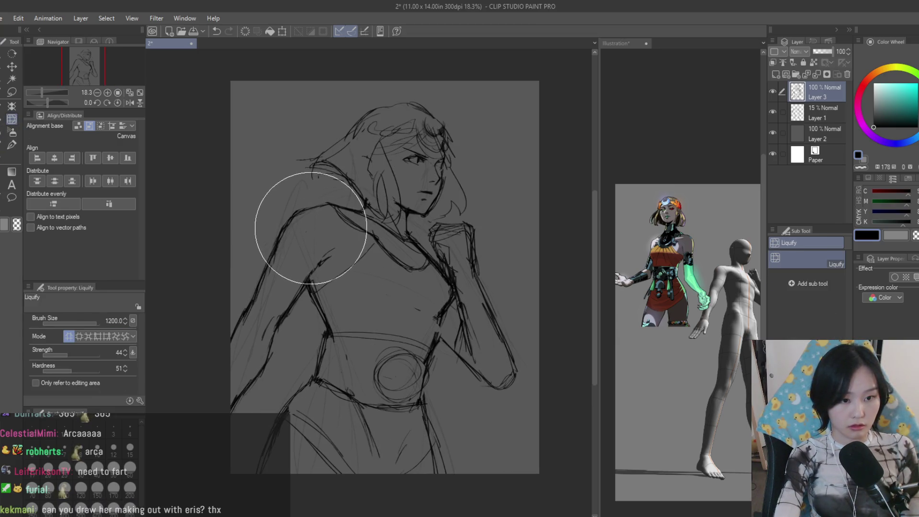
# Erase the oval and hair strokes beside the face and draw a long curve through the hair
pyautogui.press('e')
pyautogui.scroll(2, 379, 187)
pyautogui.scroll(1, 379, 187)
pyautogui.moveTo(379, 187)
pyautogui.mouseDown()
pyautogui.moveTo(355, 201)
pyautogui.moveTo(375, 154)
pyautogui.moveTo(404, 242)
pyautogui.moveTo(346, 169)
pyautogui.moveTo(346, 205)
pyautogui.mouseUp()
pyautogui.press('b')
pyautogui.hotkey('ctrl', 'z')
pyautogui.hotkey('ctrl', 'z')
pyautogui.hotkey('ctrl', 'z')
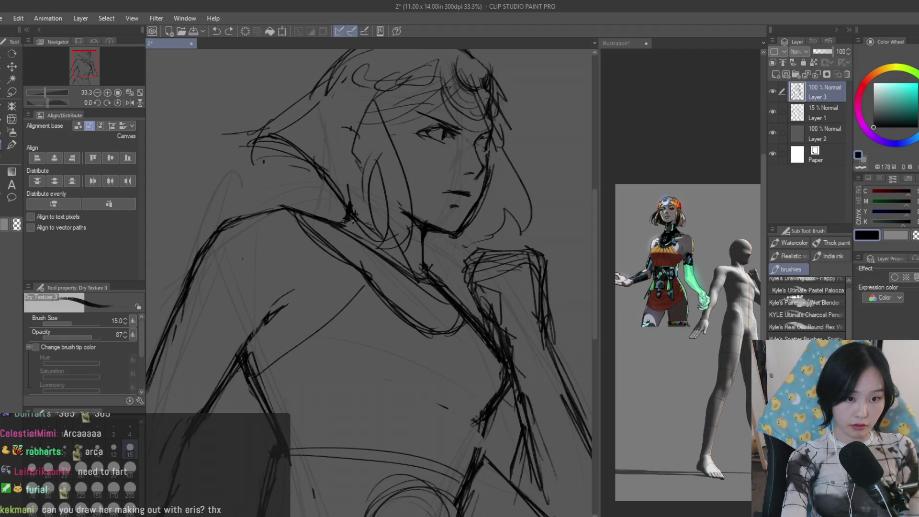
pyautogui.press('e')
pyautogui.moveTo(329, 194)
pyautogui.mouseDown()
pyautogui.moveTo(357, 201)
pyautogui.moveTo(396, 230)
pyautogui.moveTo(368, 135)
pyautogui.mouseUp()
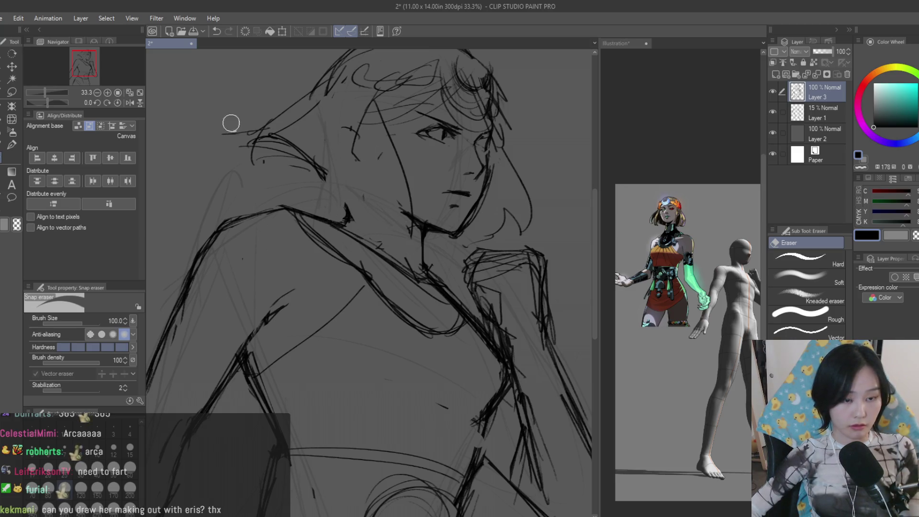
pyautogui.click(12, 144)
pyautogui.moveTo(364, 125); pyautogui.dragTo(375, 237)
# Zoom out and in to review the figure, then undo an accidental delete of the sketch lines
pyautogui.hotkey('ctrl', '-')
pyautogui.hotkey('ctrl', '-')
pyautogui.hotkey('ctrl', '-')
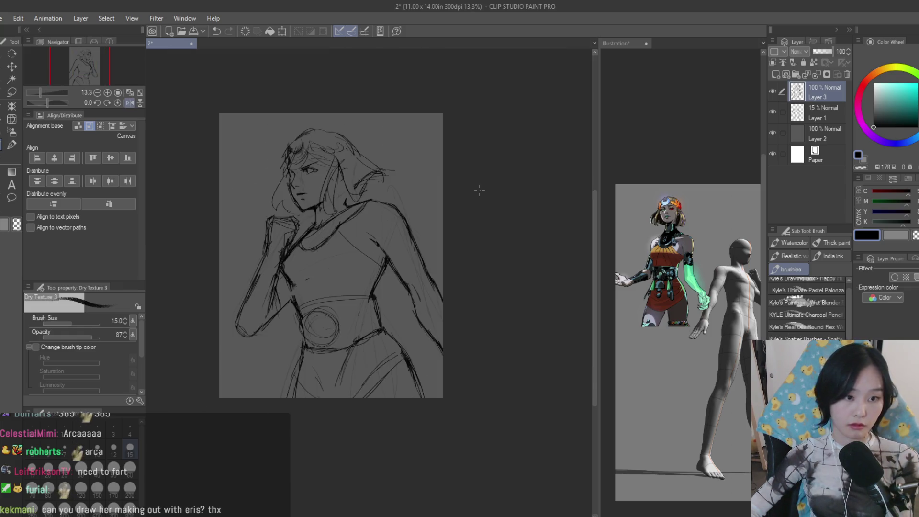
pyautogui.hotkey('ctrl', '+')
pyautogui.hotkey('ctrl', '+')
pyautogui.hotkey('ctrl', '+')
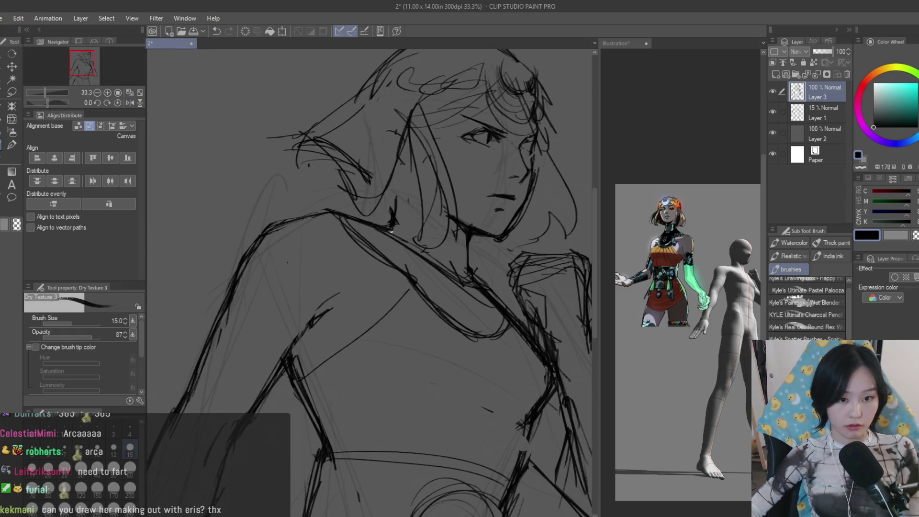
pyautogui.hotkey('ctrl', '-')
pyautogui.hotkey('ctrl', '-')
pyautogui.hotkey('ctrl', '+')
pyautogui.hotkey('ctrl', '+')
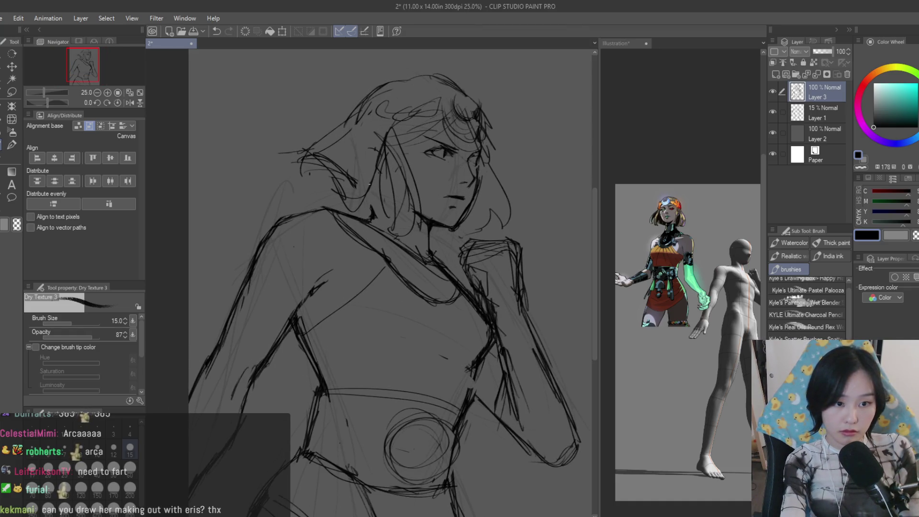
pyautogui.press('Delete')
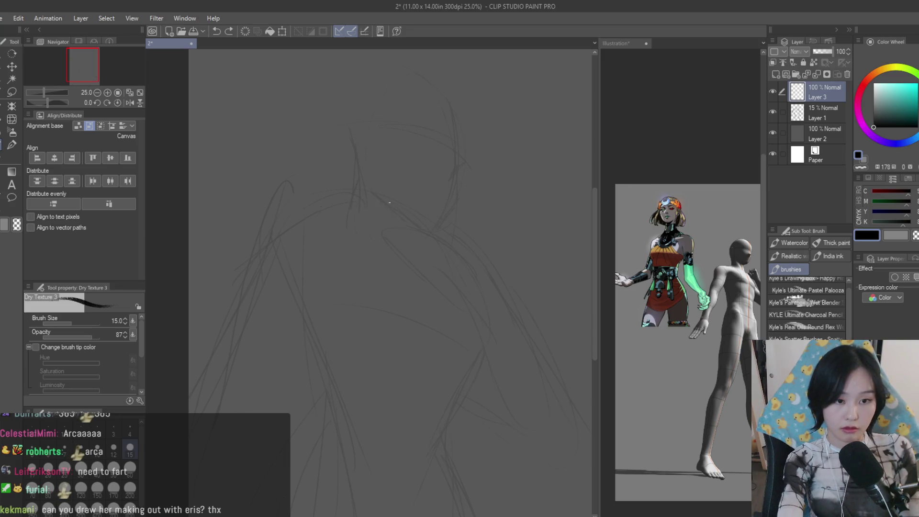
pyautogui.hotkey('ctrl', 'z')
pyautogui.scroll(-2, 435, 169)
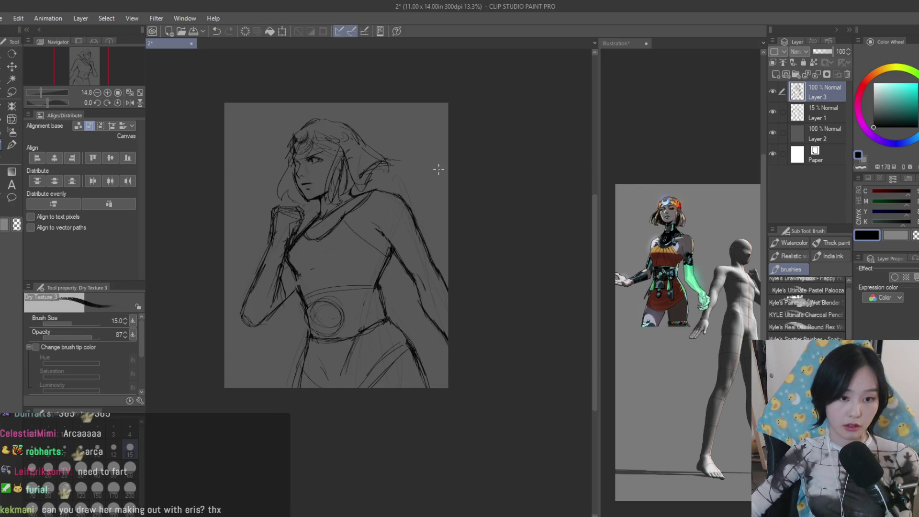
pyautogui.scroll(2, 421, 198)
pyautogui.scroll(1, 380, 206)
pyautogui.scroll(-1, 380, 205)
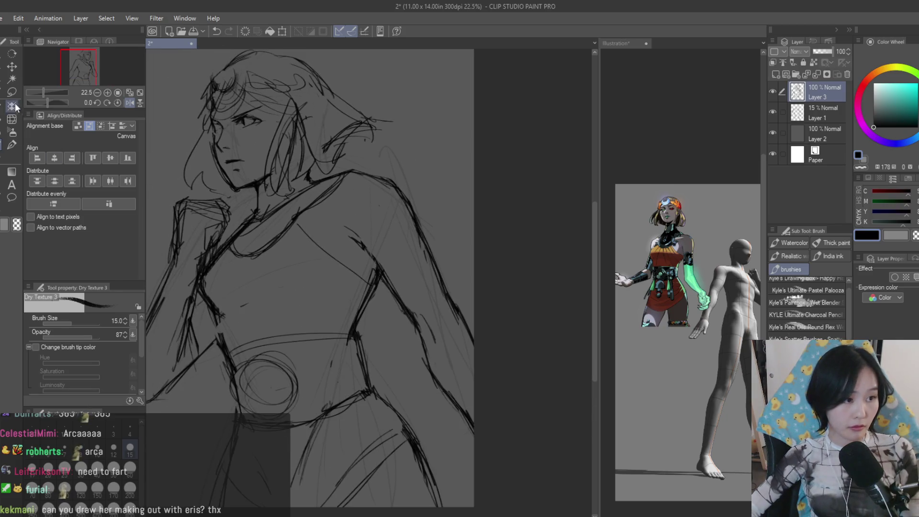
# Lasso the right shoulder strokes and shift them into place with Move layer
pyautogui.press('m')
pyautogui.scroll(-1, 374, 174)
pyautogui.moveTo(382, 270); pyautogui.dragTo(503, 305)
pyautogui.press('k')
pyautogui.moveTo(416, 251); pyautogui.dragTo(424, 262)
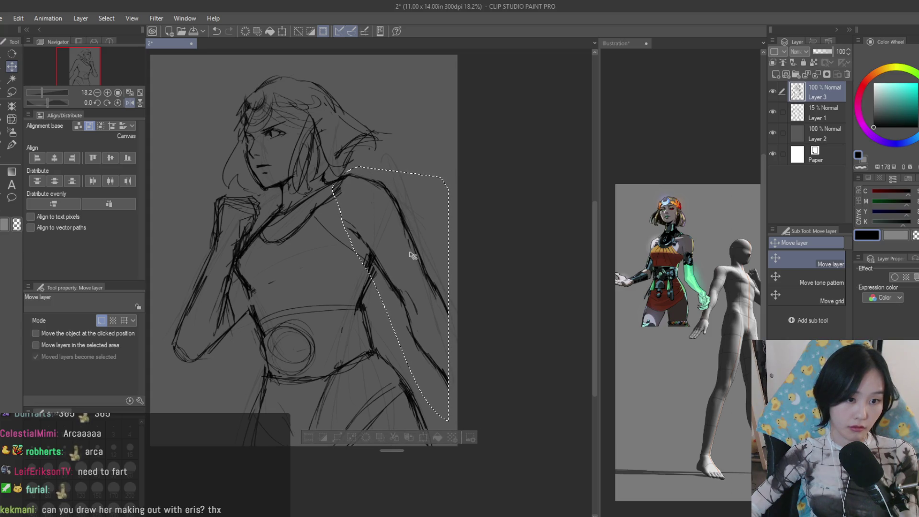
# Toggle the shoulder move with undo/redo to compare, keep it, and clear the selection
pyautogui.hotkey('ctrl', 'd')
pyautogui.scroll(-2, 483, 228)
pyautogui.scroll(2, 480, 229)
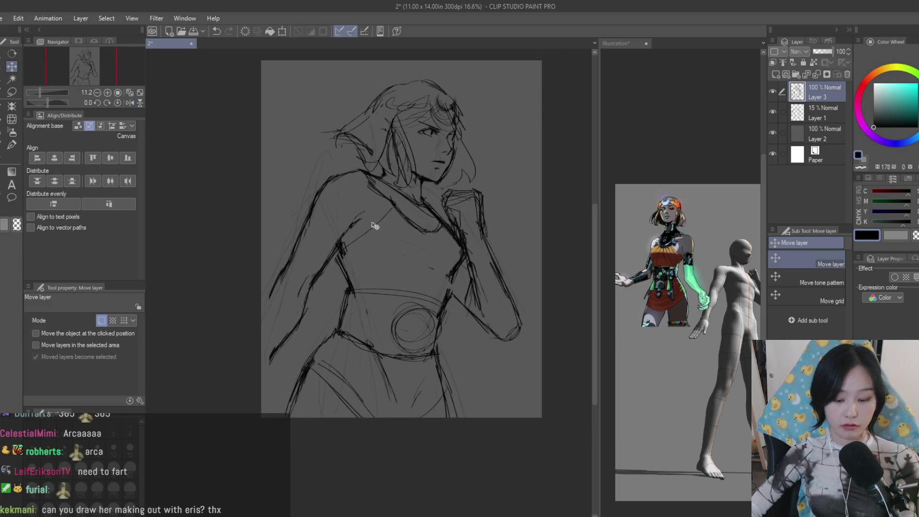
pyautogui.hotkey('ctrl', 'z')
pyautogui.scroll(2, 336, 230)
pyautogui.hotkey('ctrl', 'y')
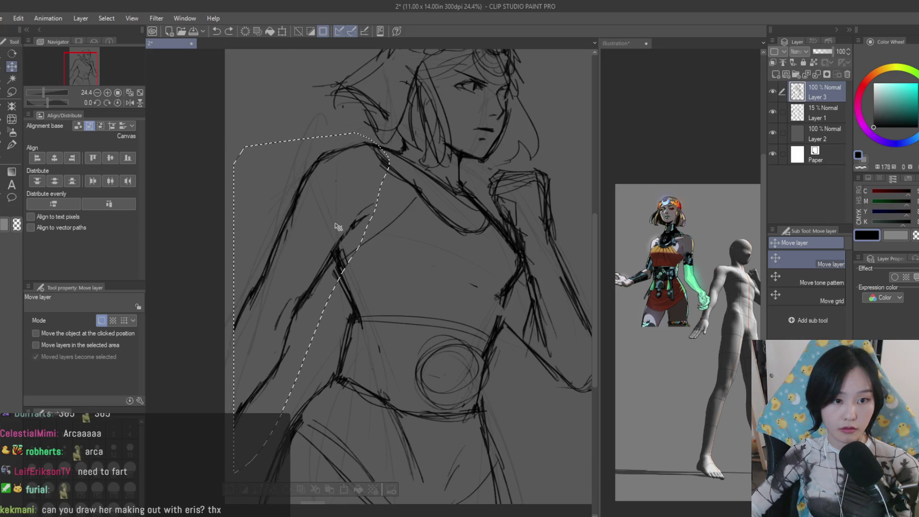
pyautogui.hotkey('ctrl', 'z')
pyautogui.hotkey('ctrl', 'y')
pyautogui.hotkey('ctrl', 'd')
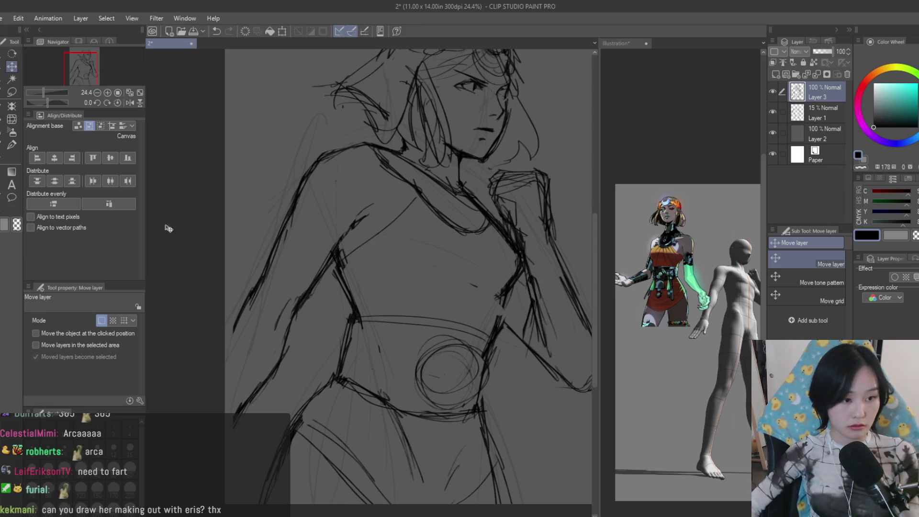
pyautogui.press('e')
pyautogui.scroll(-3, 358, 254)
pyautogui.scroll(1, 478, 353)
pyautogui.scroll(1, 484, 357)
pyautogui.scroll(2, 366, 242)
pyautogui.scroll(1, 366, 243)
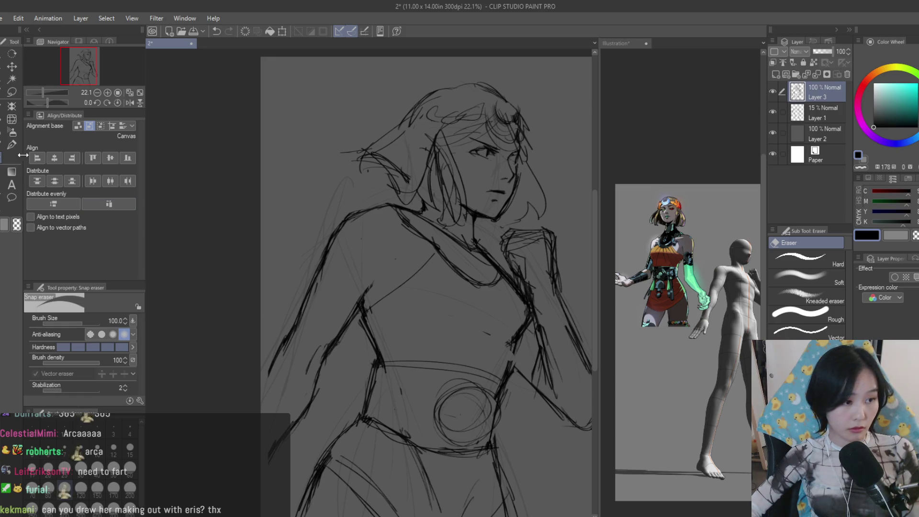
pyautogui.press('b')
pyautogui.scroll(-2, 383, 267)
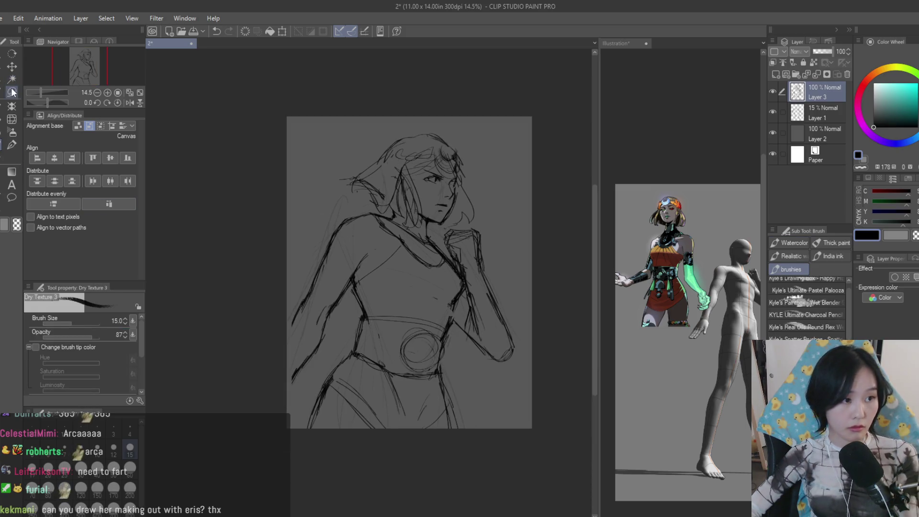
# Enlarge the whole sketch to 108% and delete the faint Layer 1
pyautogui.press('m')
pyautogui.scroll(-2, 383, 266)
pyautogui.hotkey('ctrl', 't')
pyautogui.moveTo(505, 372); pyautogui.dragTo(495, 380)
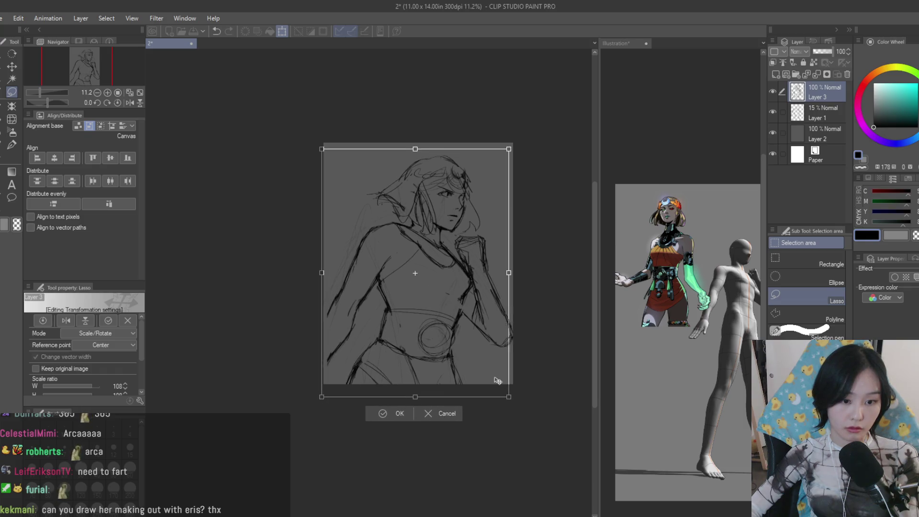
pyautogui.press('Return')
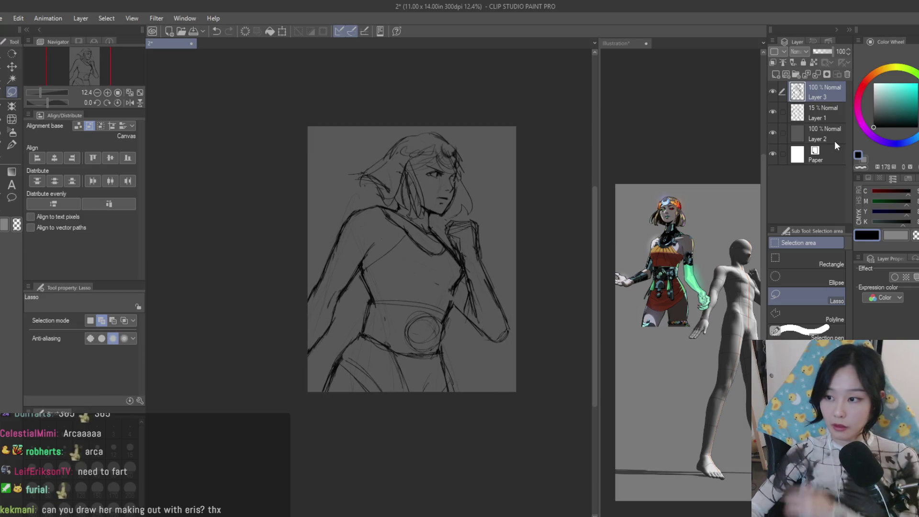
pyautogui.click(836, 117)
pyautogui.click(846, 74)
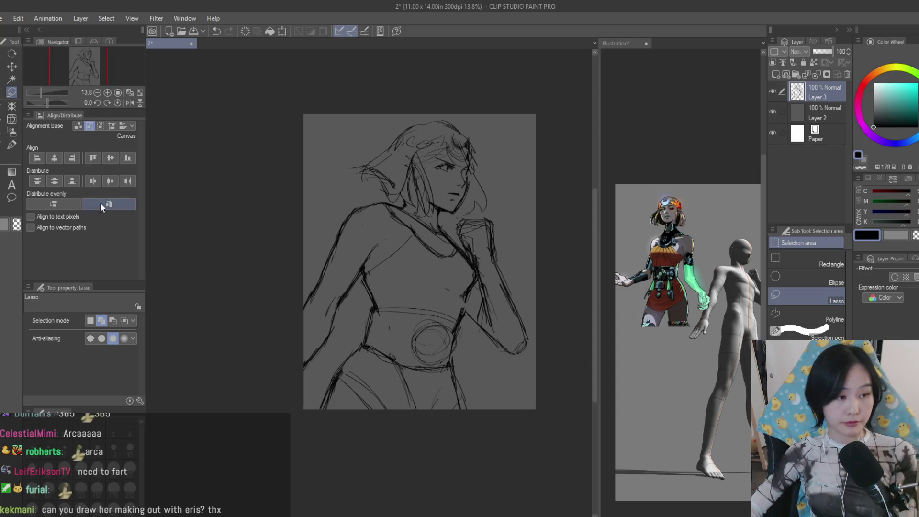
pyautogui.press('b')
pyautogui.scroll(3, 480, 310)
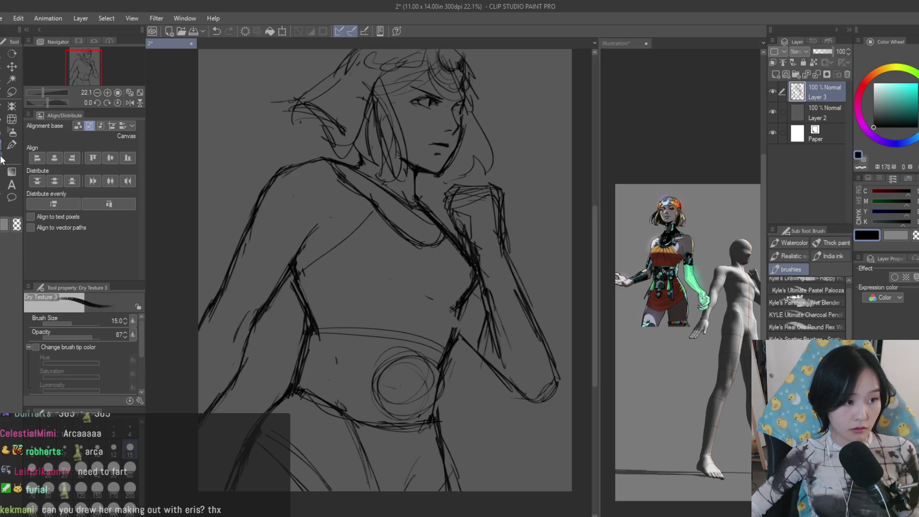
# Fade Layer 3, the sketch layer, down to 13% opacity after checking the reference window
pyautogui.press('e')
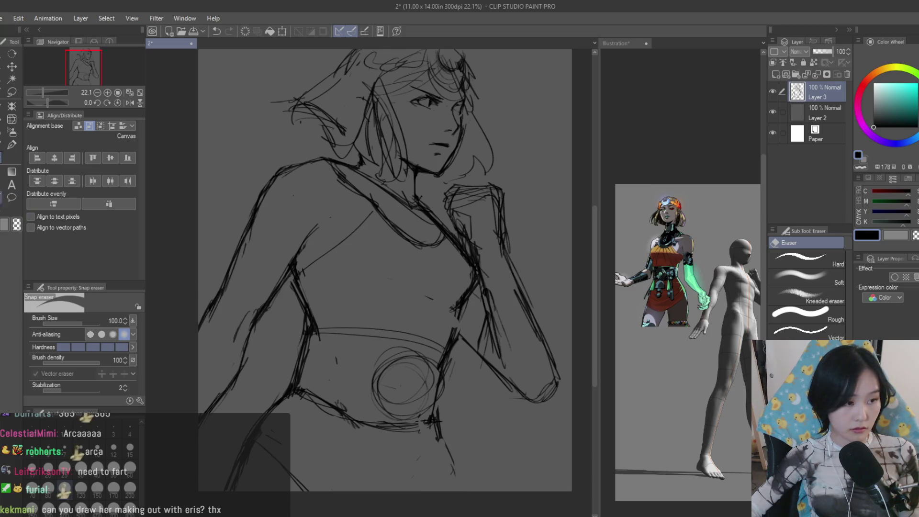
pyautogui.press('p')
pyautogui.press('b')
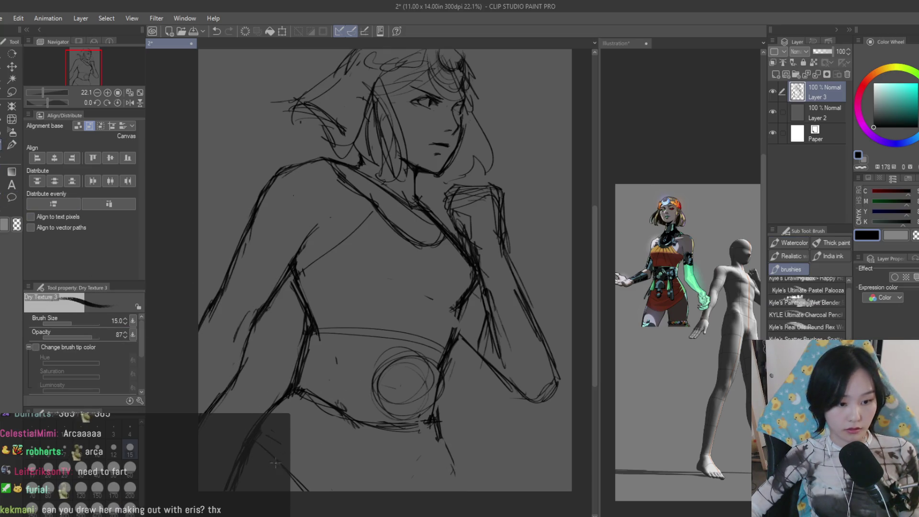
pyautogui.scroll(1, 307, 432)
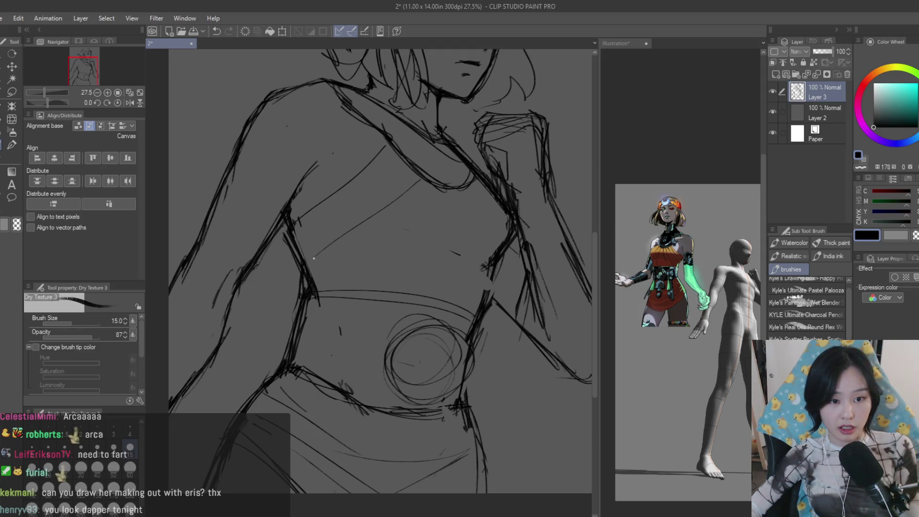
pyautogui.scroll(-1, 453, 172)
pyautogui.scroll(-3, 431, 209)
pyautogui.scroll(2, 400, 243)
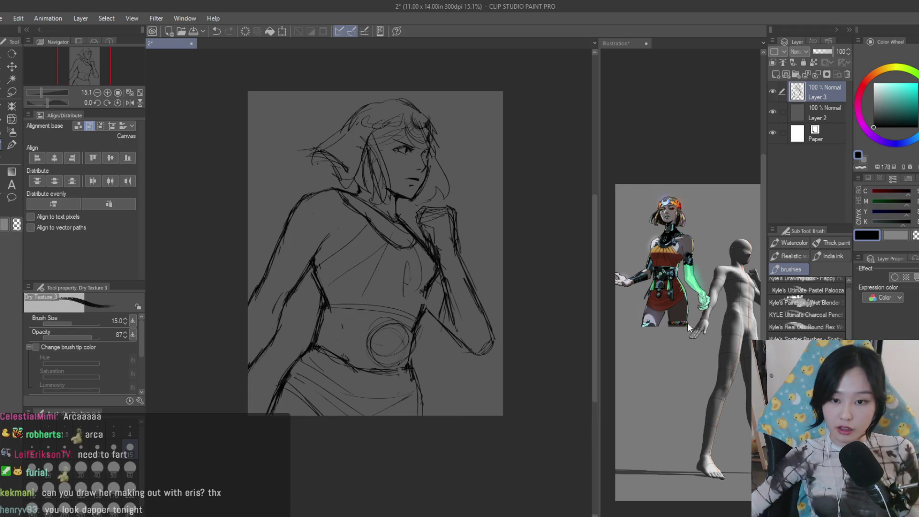
pyautogui.click(742, 286)
pyautogui.click(812, 53)
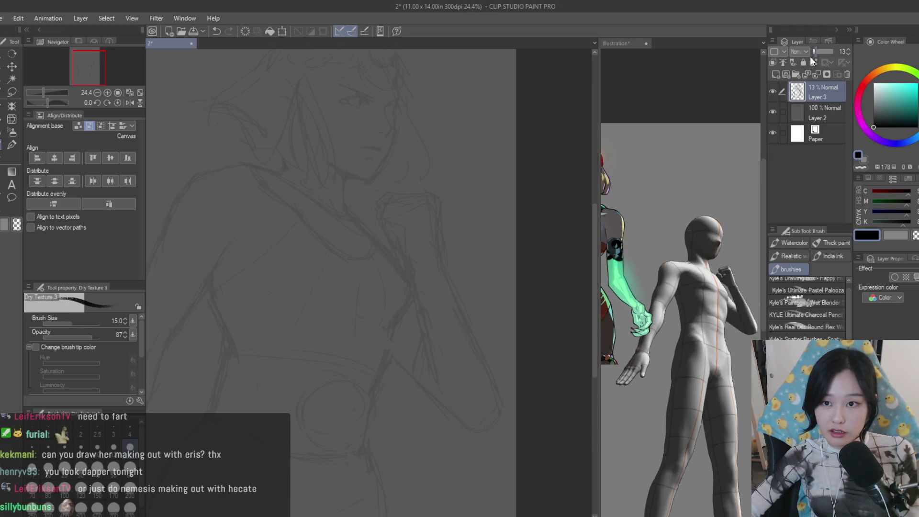
pyautogui.scroll(2, 682, 287)
pyautogui.scroll(5, 373, 206)
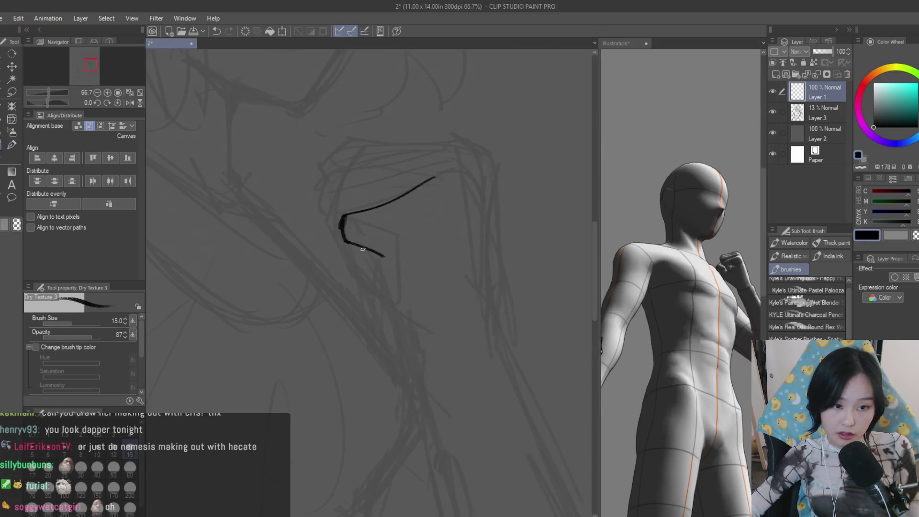
# Redraw the fist outline as a V shape and draw its top knuckle line, undoing stray strokes
pyautogui.hotkey('ctrl', 'z')
pyautogui.moveTo(344, 220)
pyautogui.mouseDown()
pyautogui.moveTo(391, 266)
pyautogui.moveTo(415, 248)
pyautogui.mouseUp()
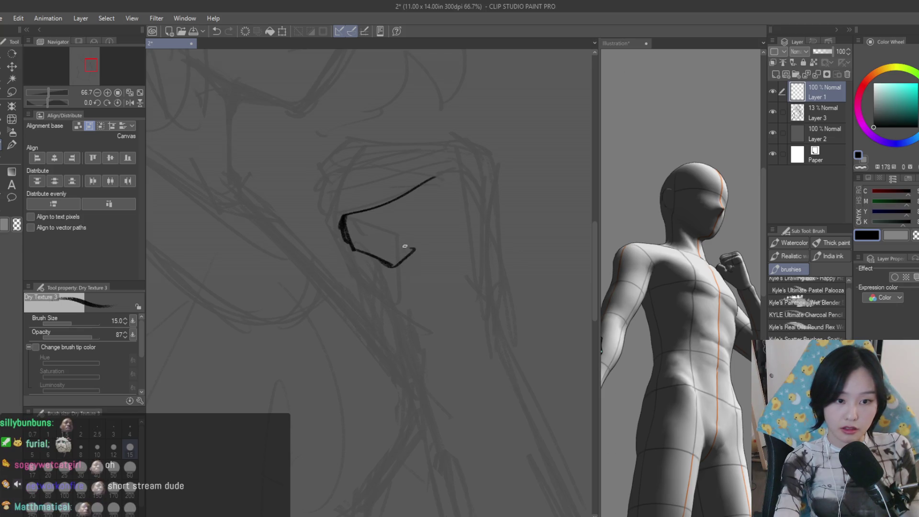
pyautogui.hotkey('ctrl', 'z')
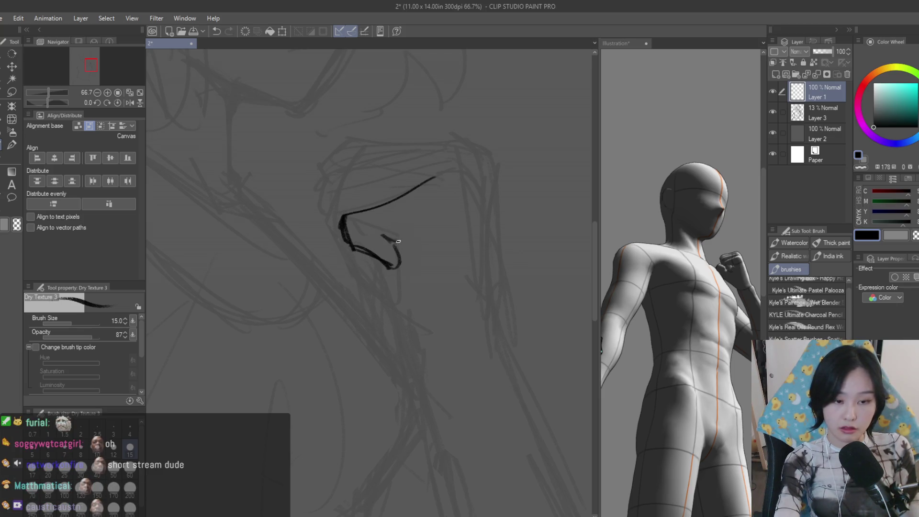
pyautogui.moveTo(402, 163); pyautogui.dragTo(334, 179)
pyautogui.hotkey('ctrl', 'z')
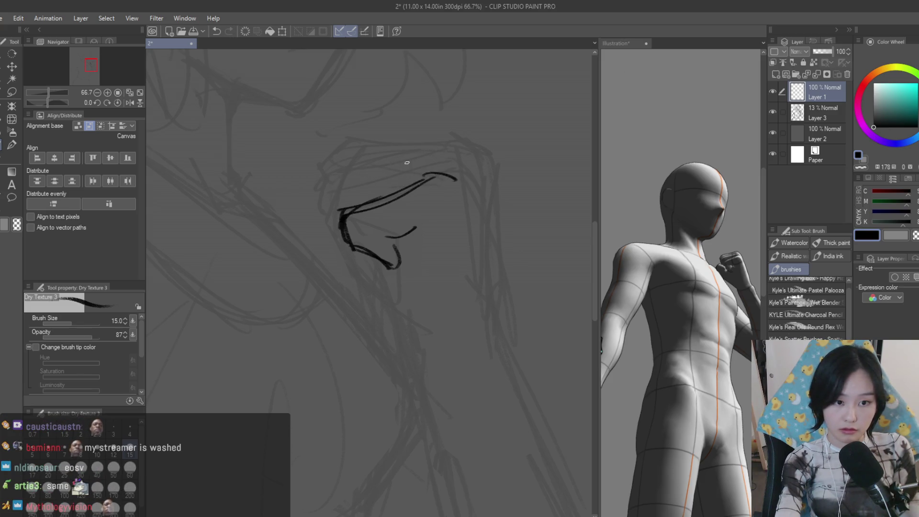
pyautogui.moveTo(355, 156); pyautogui.dragTo(323, 179)
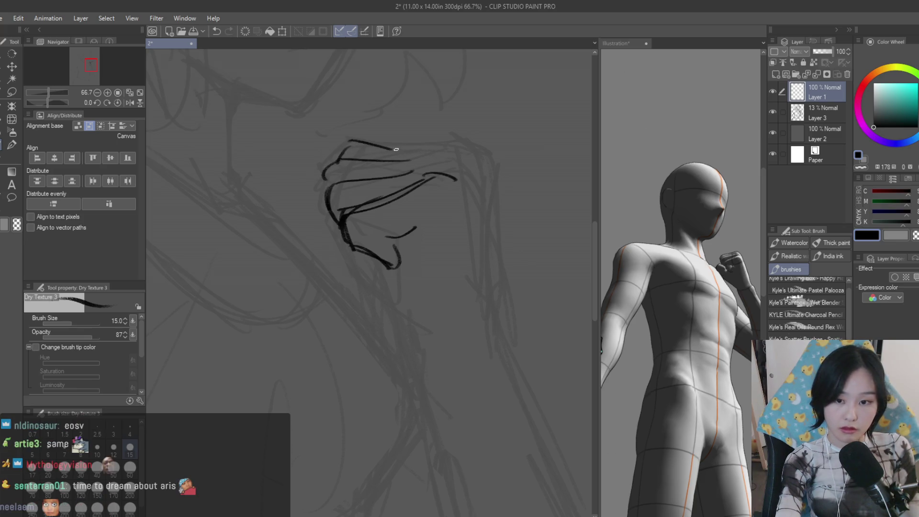
# Draw the forearm line and close the fist shape, then bring up the 3D figure reference document
pyautogui.hotkey('ctrl', 'z')
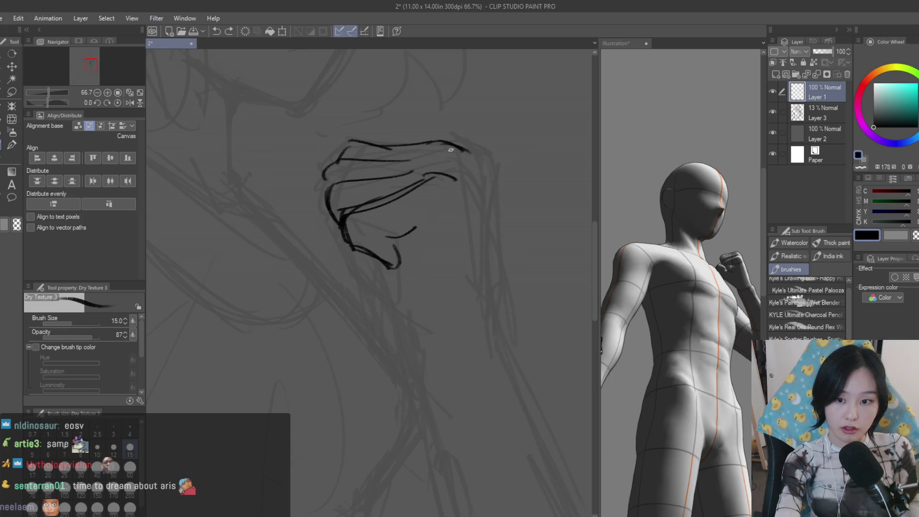
pyautogui.moveTo(476, 234); pyautogui.dragTo(481, 313)
pyautogui.scroll(-4, 538, 293)
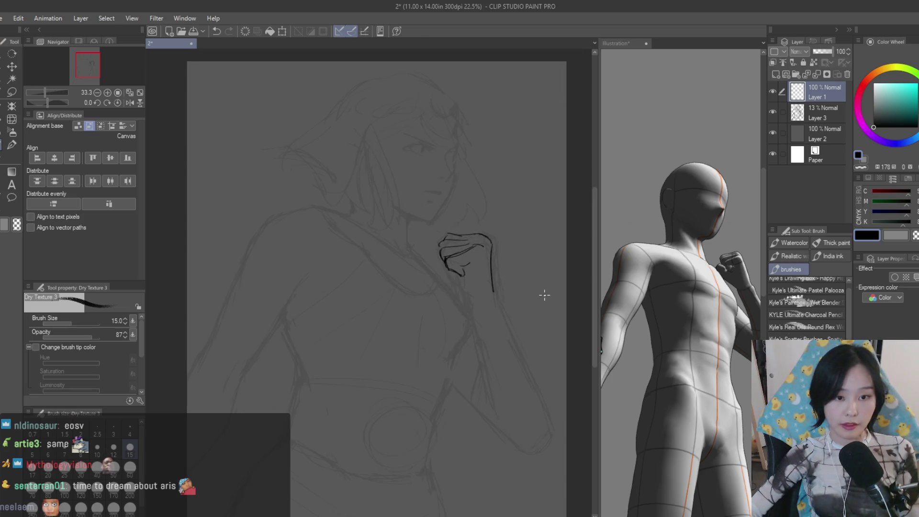
pyautogui.scroll(4, 494, 297)
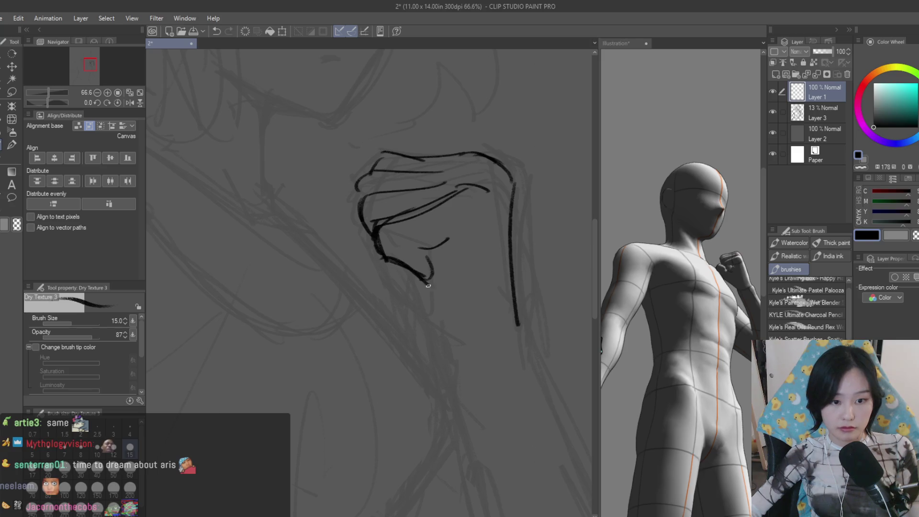
pyautogui.moveTo(452, 232); pyautogui.dragTo(438, 281)
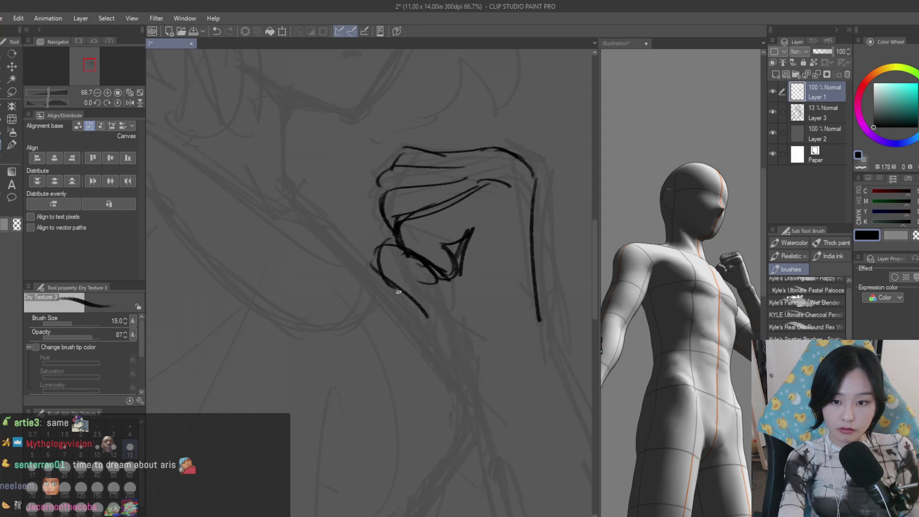
pyautogui.scroll(-2, 475, 285)
pyautogui.scroll(-2, 467, 259)
pyautogui.scroll(-1, 473, 250)
pyautogui.scroll(3, 244, 252)
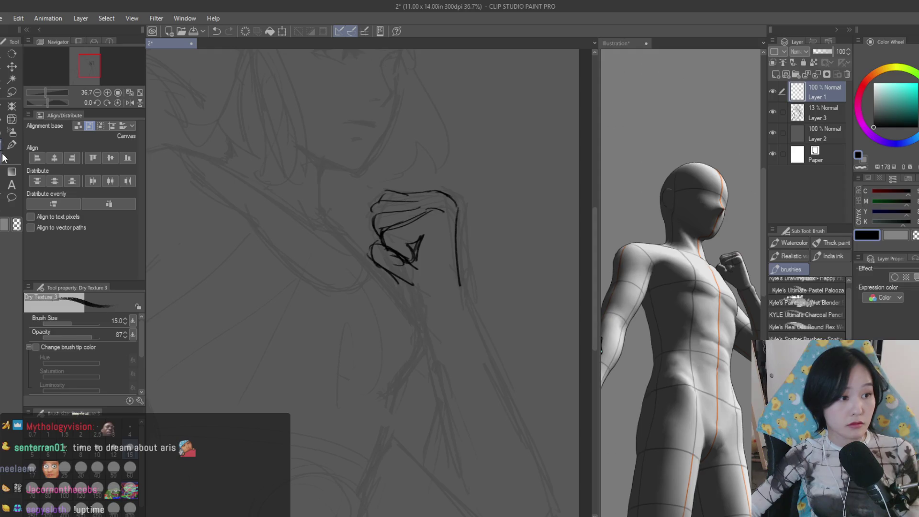
pyautogui.scroll(1, 366, 278)
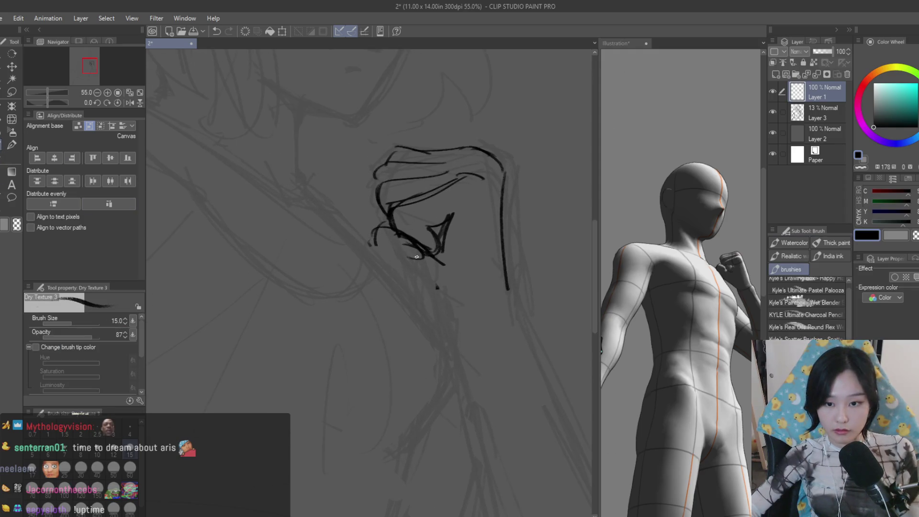
pyautogui.hotkey('ctrl', 'z')
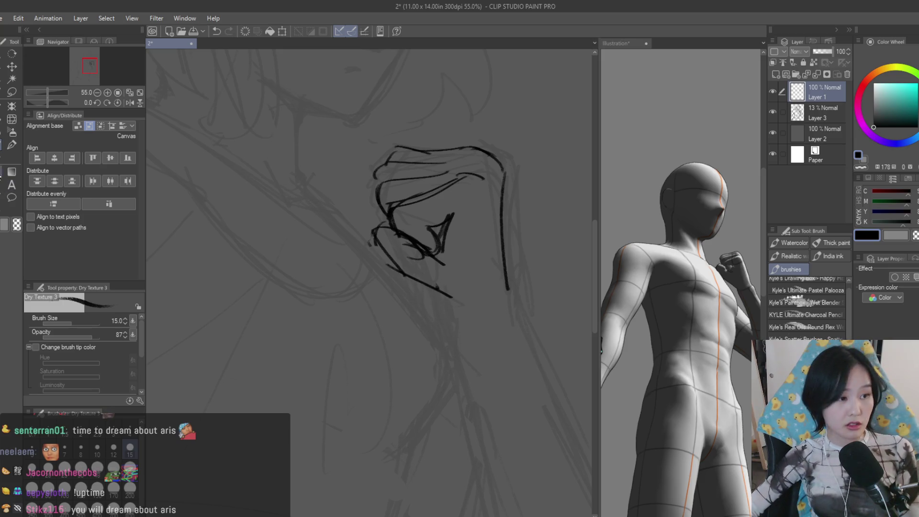
pyautogui.press('e')
pyautogui.click(717, 289)
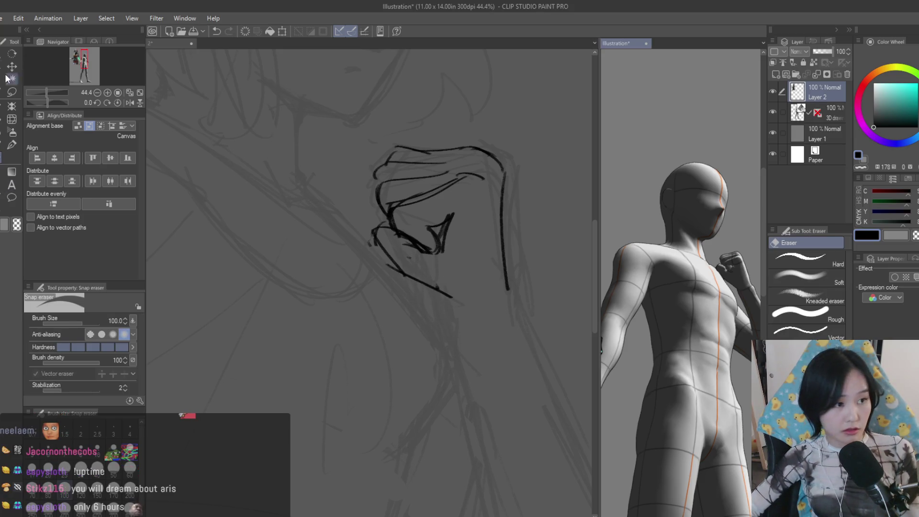
# Light the 3D figure from the front via Light Source and zoom its view onto the raised fist
pyautogui.press('o')
pyautogui.click(731, 274)
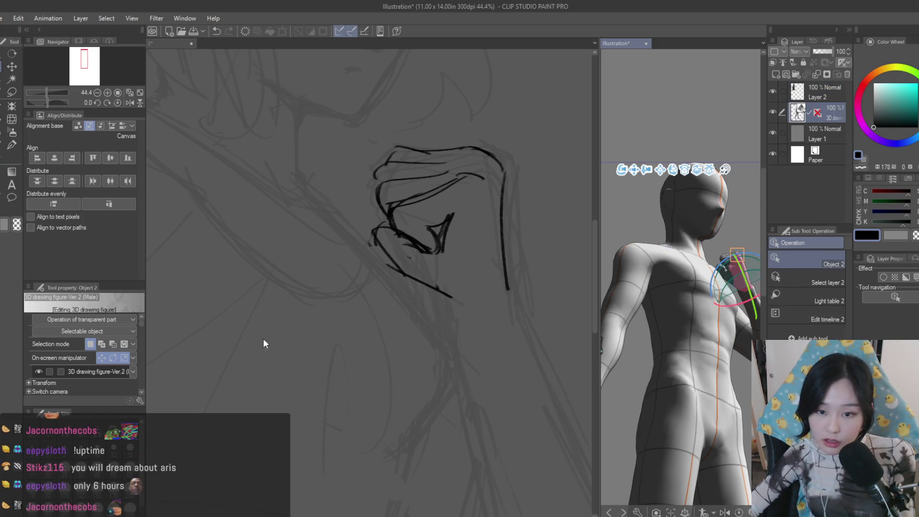
pyautogui.moveTo(139, 330); pyautogui.dragTo(138, 380)
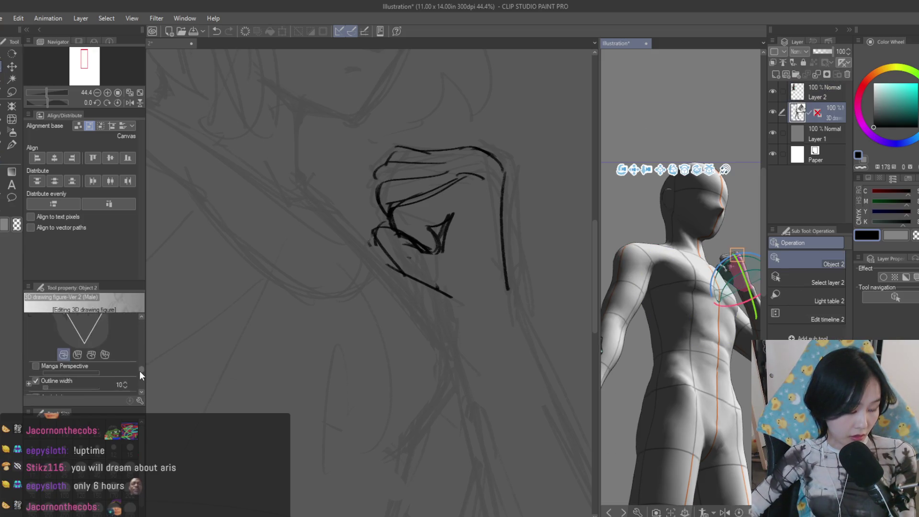
pyautogui.scroll(-1, 137, 380)
pyautogui.moveTo(93, 364); pyautogui.dragTo(49, 353)
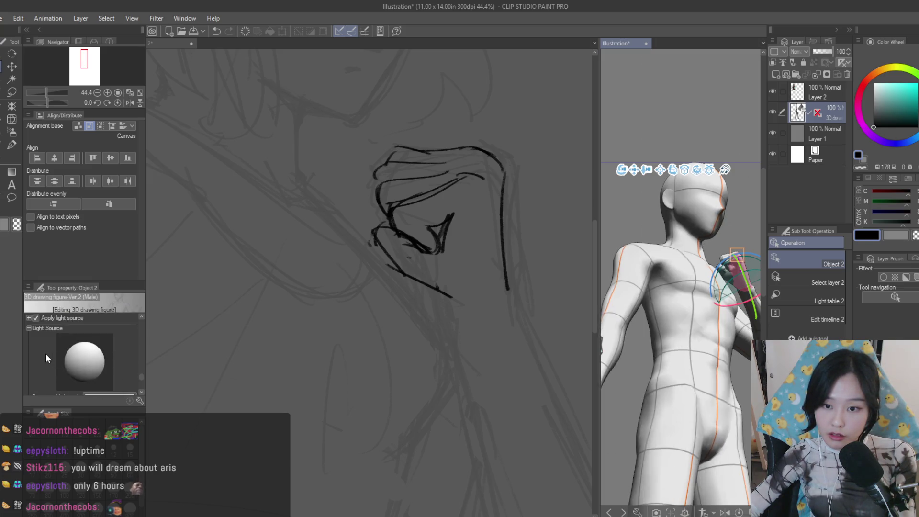
pyautogui.moveTo(50, 353); pyautogui.dragTo(19, 349)
pyautogui.press('k')
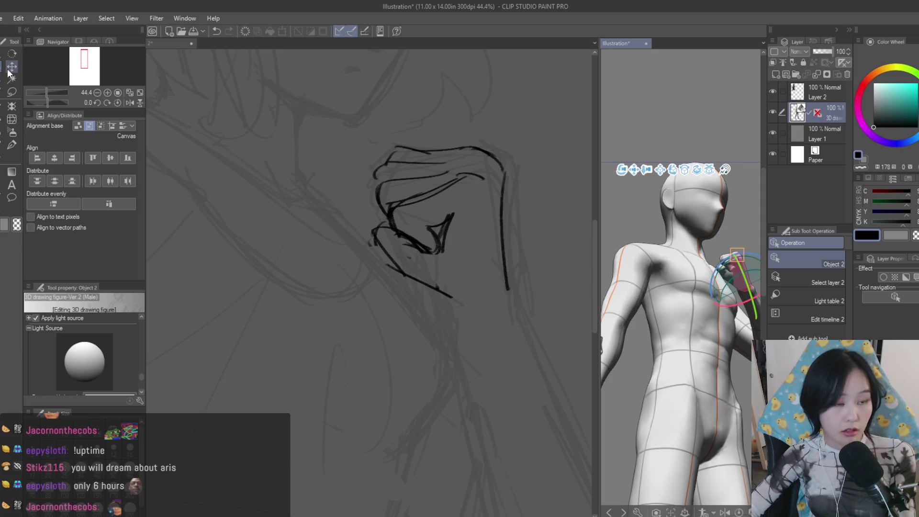
pyautogui.scroll(2, 722, 272)
pyautogui.scroll(1, 722, 272)
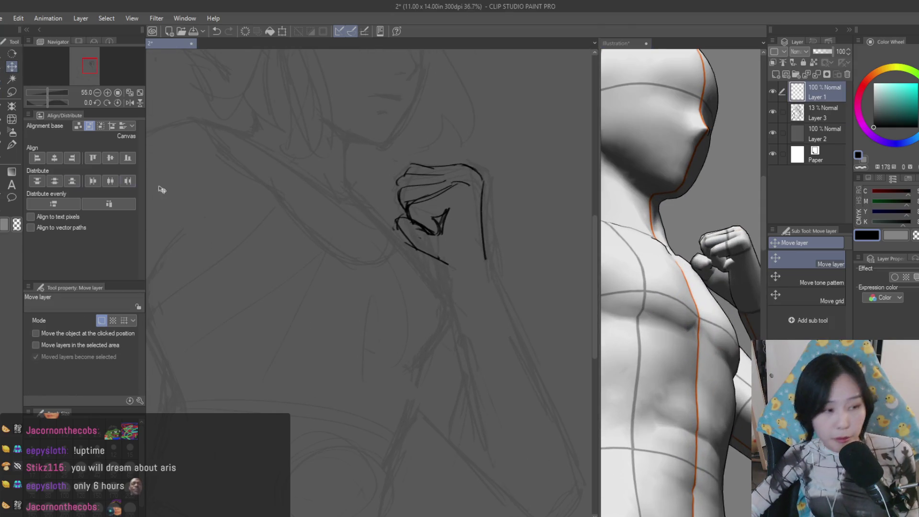
# Strengthen the fist's left and right edges with new brush strokes
pyautogui.press('b')
pyautogui.scroll(2, 395, 252)
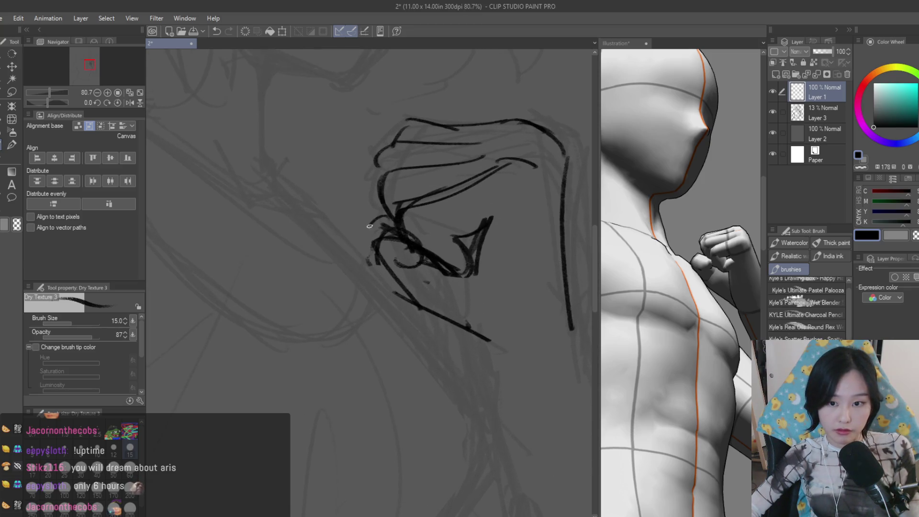
pyautogui.moveTo(351, 246); pyautogui.dragTo(408, 301)
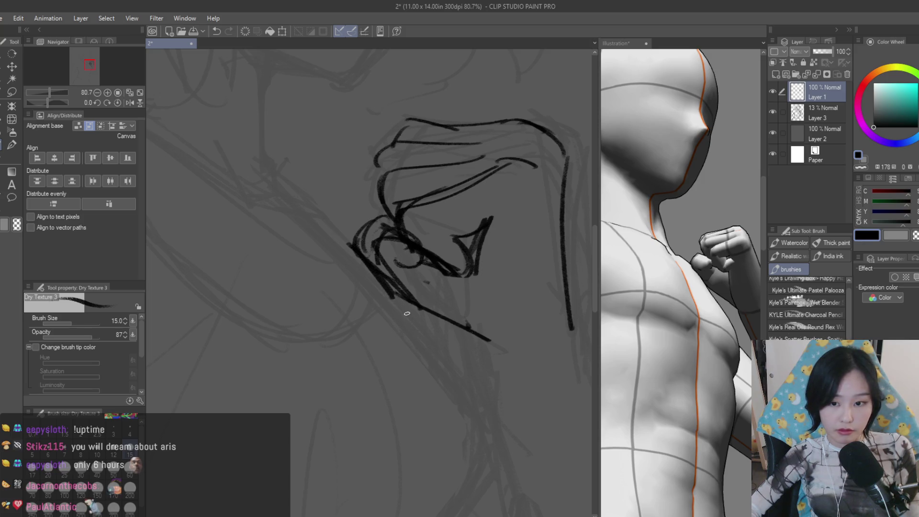
pyautogui.scroll(-2, 470, 343)
pyautogui.scroll(-2, 470, 343)
pyautogui.scroll(-2, 667, 333)
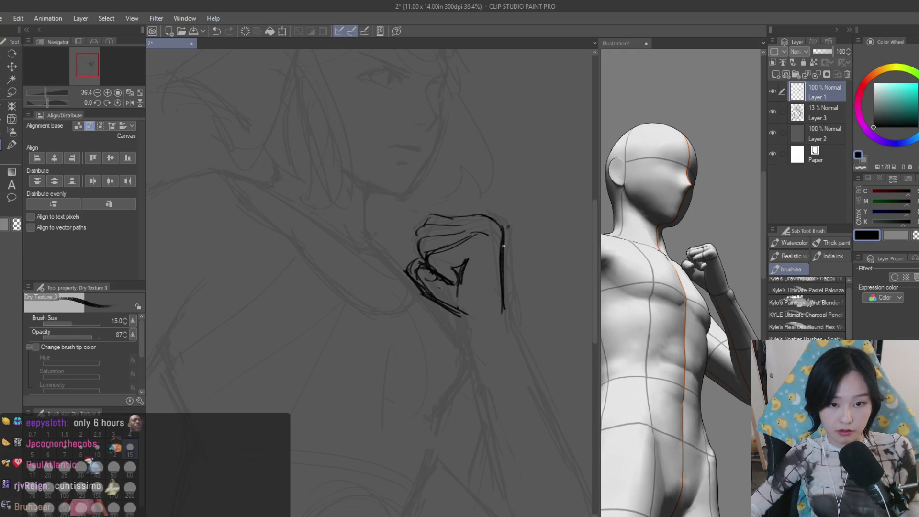
pyautogui.moveTo(502, 230); pyautogui.dragTo(506, 308)
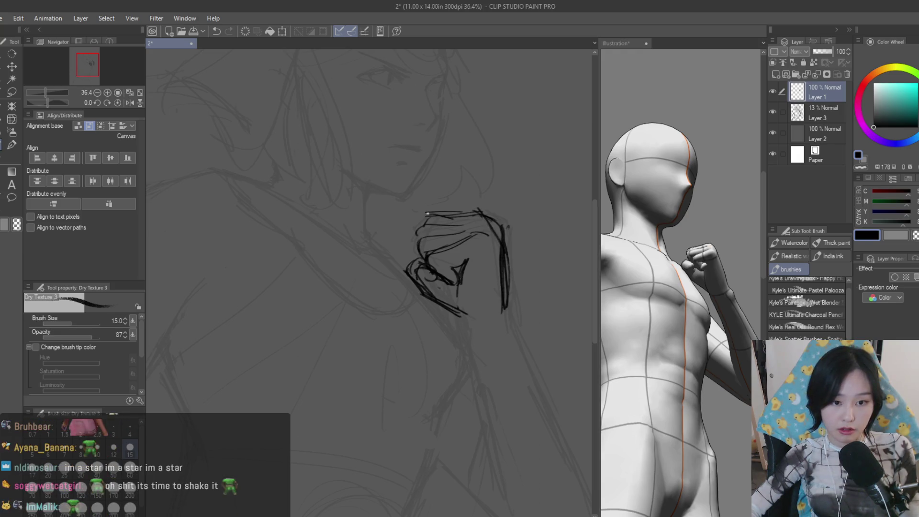
pyautogui.scroll(-3, 481, 216)
pyautogui.scroll(1, 486, 234)
pyautogui.scroll(1, 481, 227)
# Rotate the fist slightly with Ctrl+T and check the result by flipping the canvas view
pyautogui.hotkey('ctrl', 't')
pyautogui.moveTo(467, 202); pyautogui.dragTo(469, 267)
pyautogui.press('Return')
pyautogui.scroll(-2, 468, 237)
pyautogui.press('h')
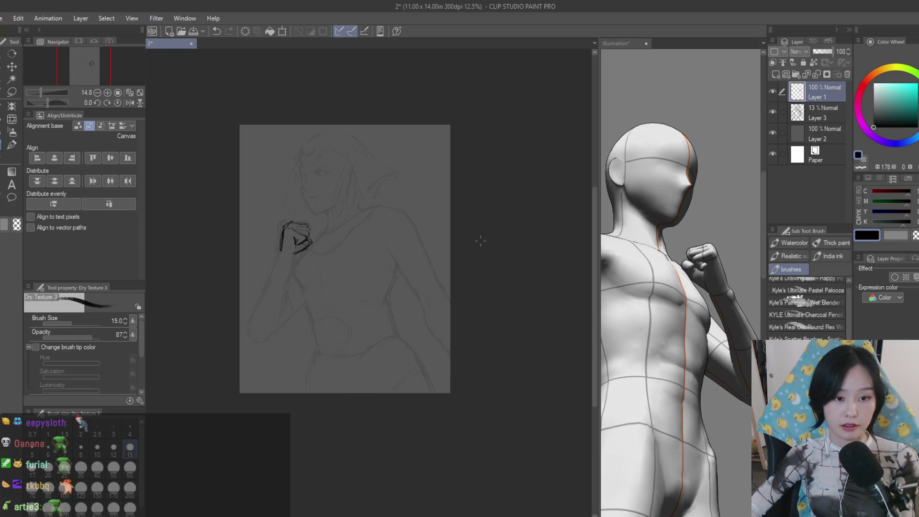
pyautogui.press('h')
pyautogui.scroll(2, 447, 256)
pyautogui.click(819, 113)
pyautogui.click(12, 92)
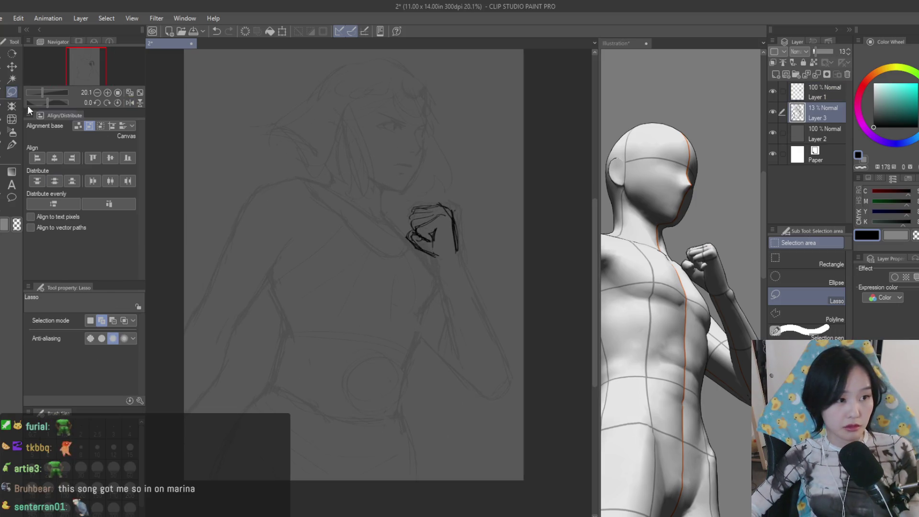
pyautogui.scroll(1, 446, 237)
# Drop the fist selection and bring Layer 3 back to 100% opacity
pyautogui.moveTo(449, 251); pyautogui.dragTo(489, 276)
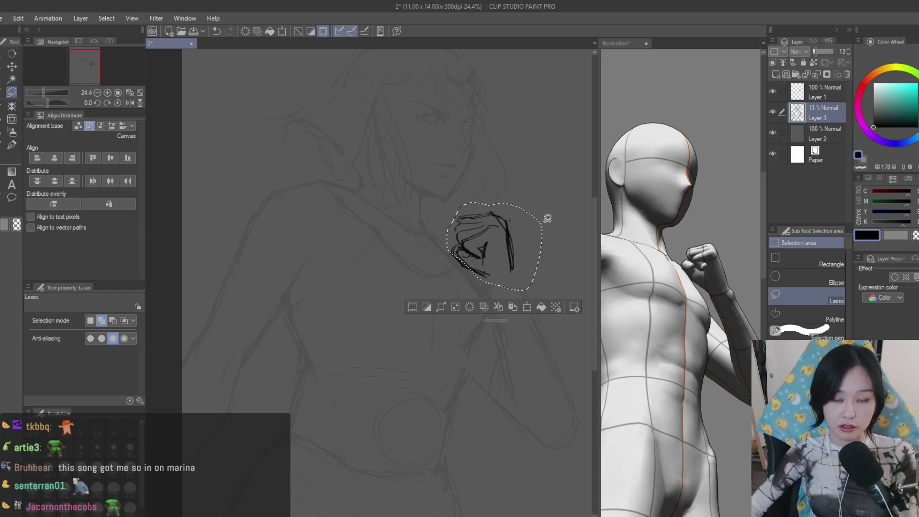
pyautogui.hotkey('ctrl', 'd')
pyautogui.moveTo(823, 53); pyautogui.dragTo(836, 54)
pyautogui.scroll(-3, 482, 187)
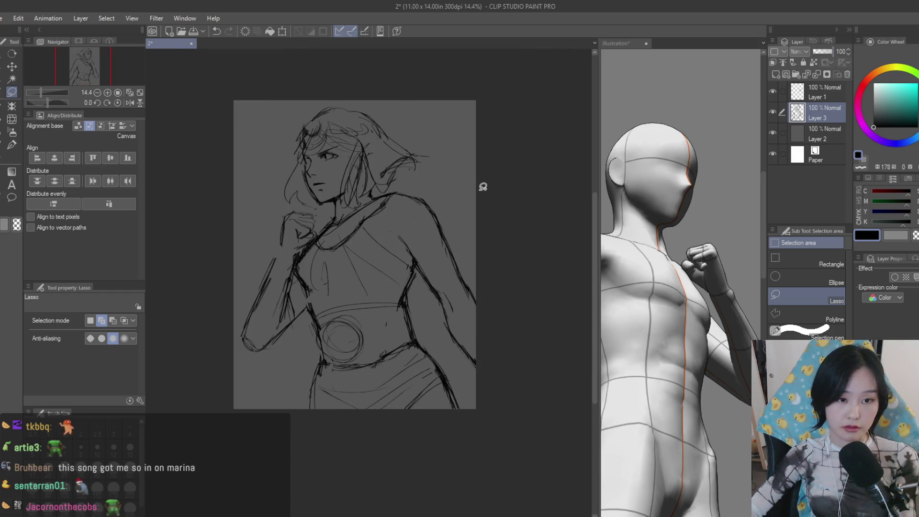
pyautogui.click(820, 91)
pyautogui.scroll(1, 485, 284)
# Enlarge the fist on Layer 1 to about 113% with a transform
pyautogui.hotkey('ctrl', 't')
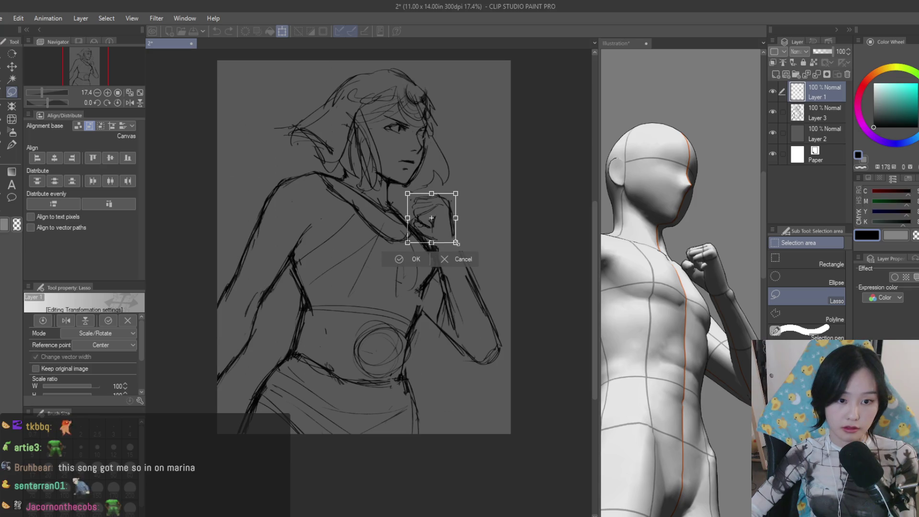
pyautogui.moveTo(461, 248); pyautogui.dragTo(455, 242)
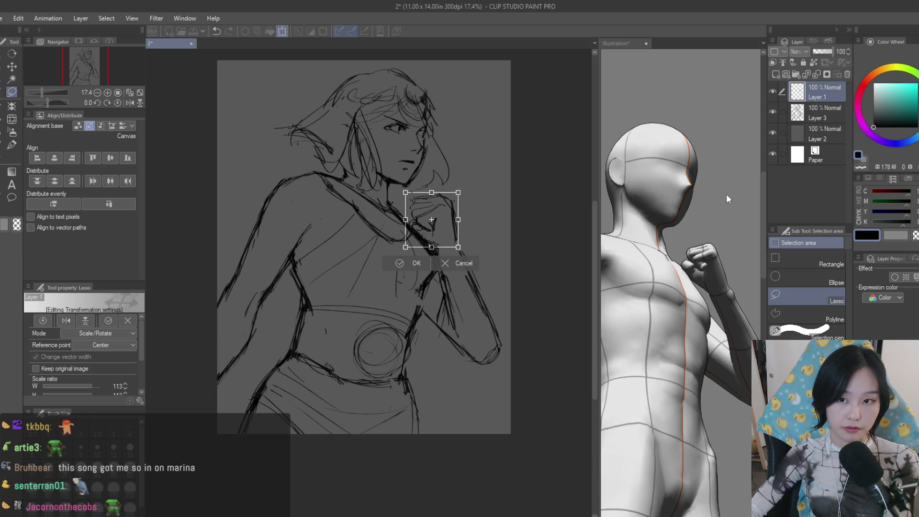
pyautogui.press('Return')
pyautogui.click(818, 111)
pyautogui.press('e')
pyautogui.scroll(2, 431, 234)
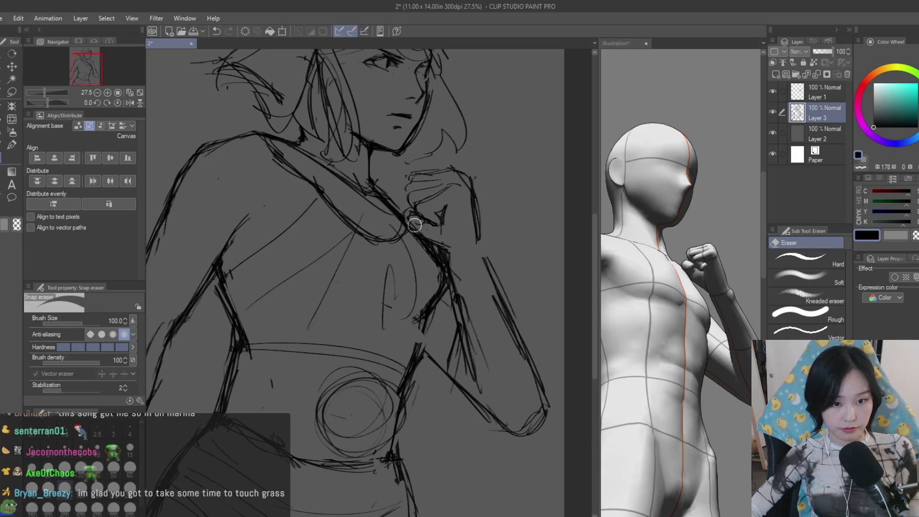
pyautogui.scroll(-2, 412, 223)
pyautogui.scroll(-3, 445, 244)
pyautogui.scroll(-1, 489, 266)
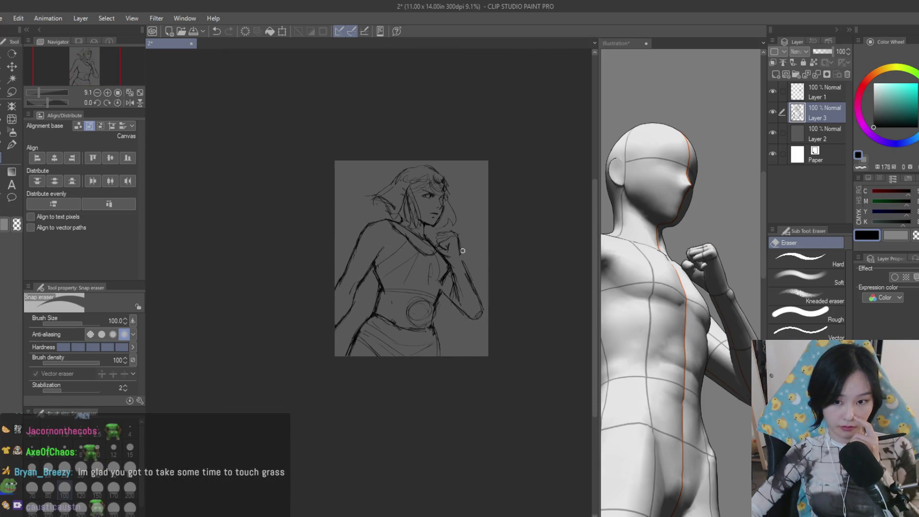
pyautogui.scroll(2, 463, 251)
pyautogui.scroll(1, 452, 242)
pyautogui.click(827, 91)
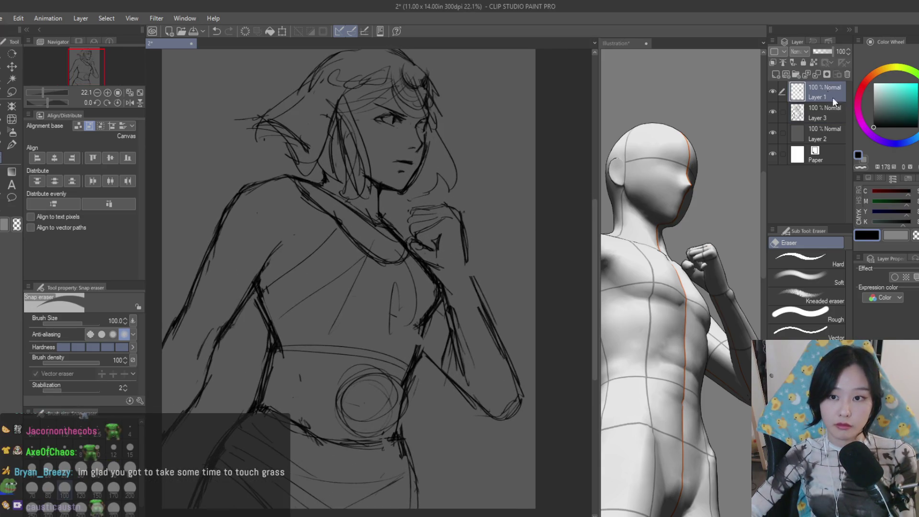
# Merge Layer 1 down into Layer 3 and lasso the fist
pyautogui.click(847, 74)
pyautogui.press('m')
pyautogui.scroll(1, 409, 229)
pyautogui.moveTo(408, 228)
pyautogui.mouseDown()
pyautogui.moveTo(509, 256)
pyautogui.moveTo(396, 197)
pyautogui.mouseUp()
pyautogui.scroll(-1, 526, 232)
# Nudge the fist slightly left and down beside the chin and confirm the move
pyautogui.hotkey('ctrl', 't')
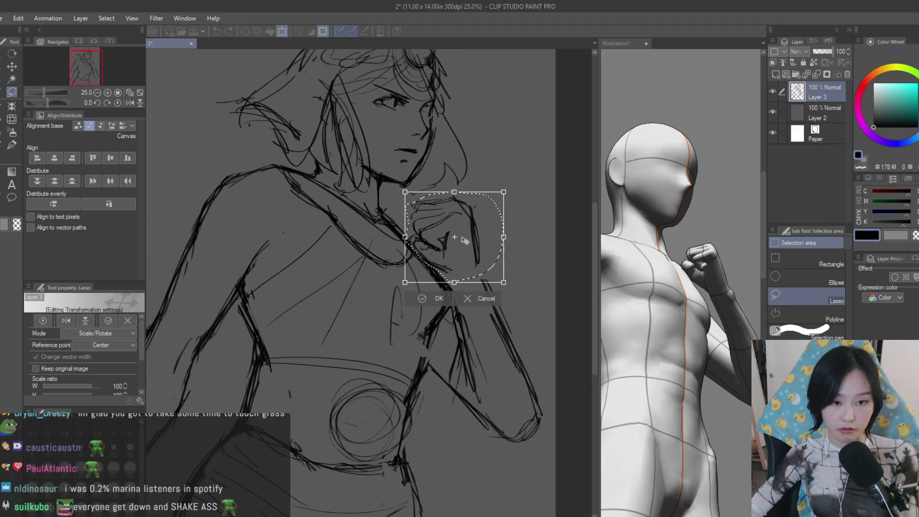
pyautogui.moveTo(465, 240); pyautogui.dragTo(462, 243)
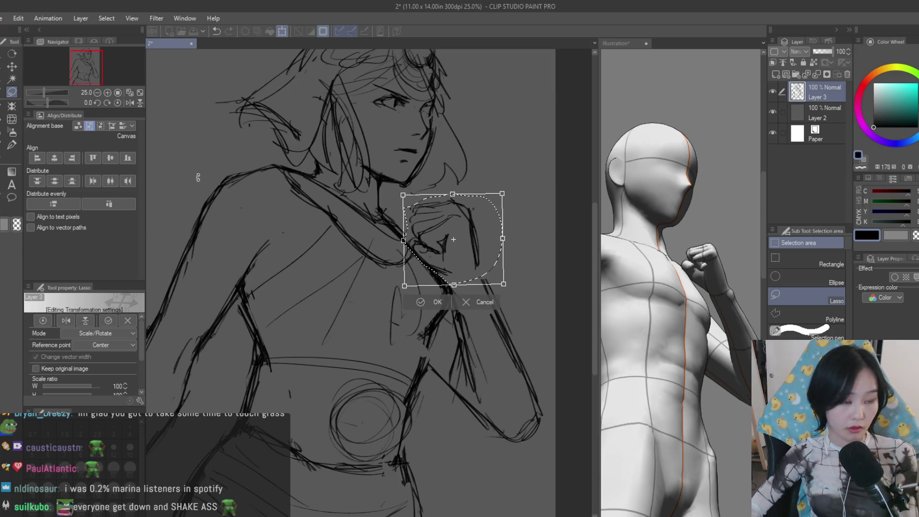
pyautogui.press('Return')
pyautogui.hotkey('ctrl', 'd')
pyautogui.press('b')
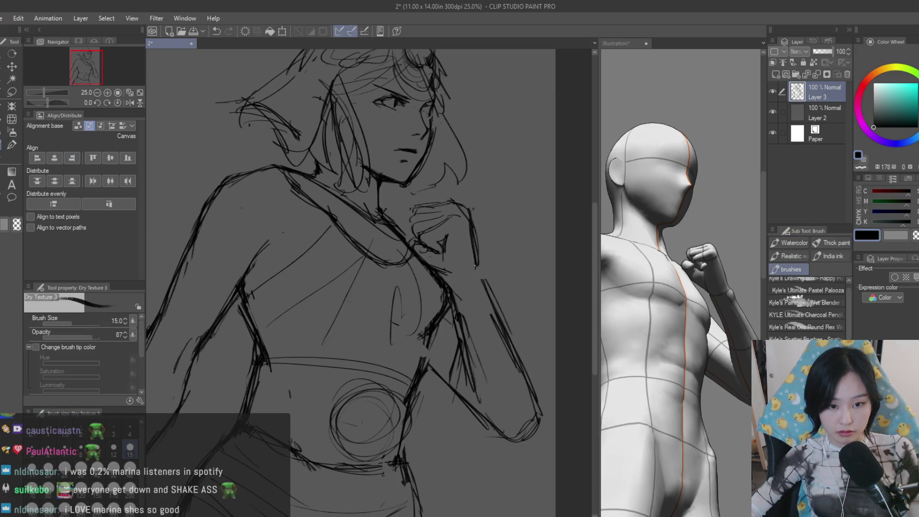
pyautogui.scroll(-1, 484, 274)
pyautogui.scroll(-2, 485, 275)
pyautogui.scroll(4, 423, 232)
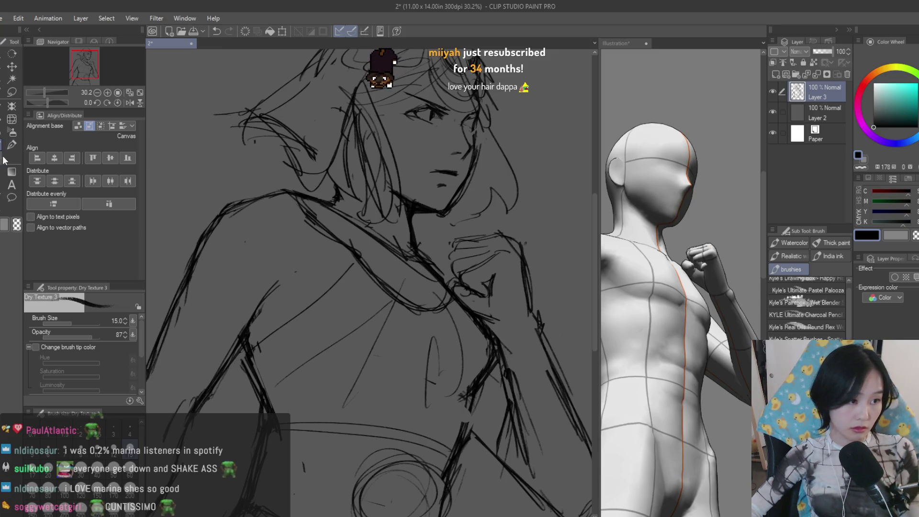
pyautogui.press('e')
pyautogui.scroll(2, 397, 205)
pyautogui.scroll(1, 397, 206)
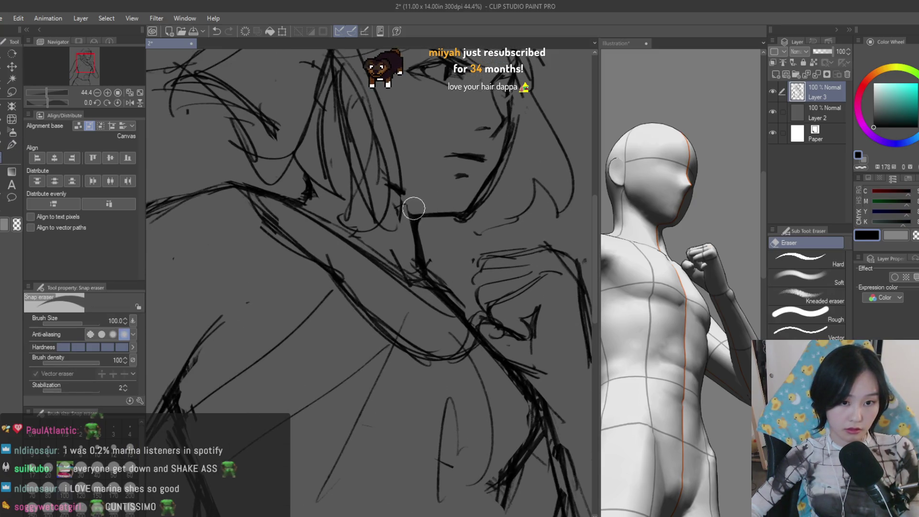